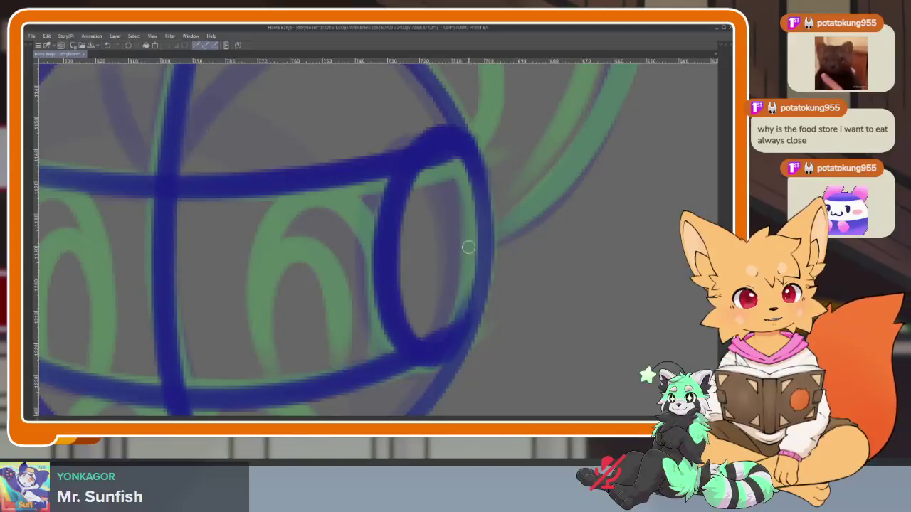
Zoom in and trace the lower-left edge of the fox's face in blue
{"action": "scroll", "coordinate": [377, 315], "scroll_direction": "up", "scroll_amount": 2}
{"action": "scroll", "coordinate": [370, 318], "scroll_direction": "up", "scroll_amount": 2}
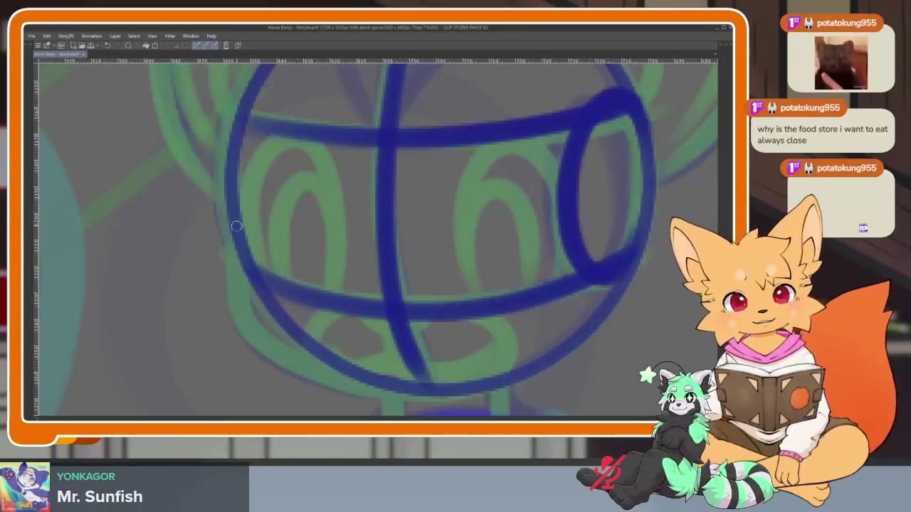
{"action": "left_click_drag", "start_coordinate": [232, 222], "coordinate": [315, 370]}
{"action": "mouse_move", "coordinate": [531, 349]}
{"action": "left_mouse_down"}
{"action": "mouse_move", "coordinate": [431, 358]}
{"action": "mouse_move", "coordinate": [512, 320]}
{"action": "left_mouse_up"}
{"action": "scroll", "coordinate": [420, 356], "scroll_direction": "up", "scroll_amount": 2}
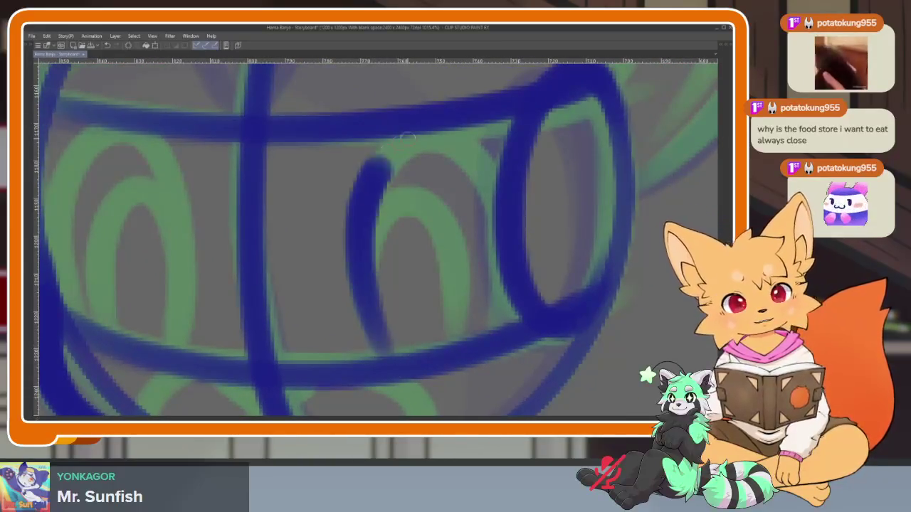
Draw the blue eye loop with its inner arc, then re-stroke the left eye loop
{"action": "mouse_move", "coordinate": [391, 345]}
{"action": "left_mouse_down"}
{"action": "mouse_move", "coordinate": [369, 216]}
{"action": "mouse_move", "coordinate": [453, 348]}
{"action": "left_mouse_up"}
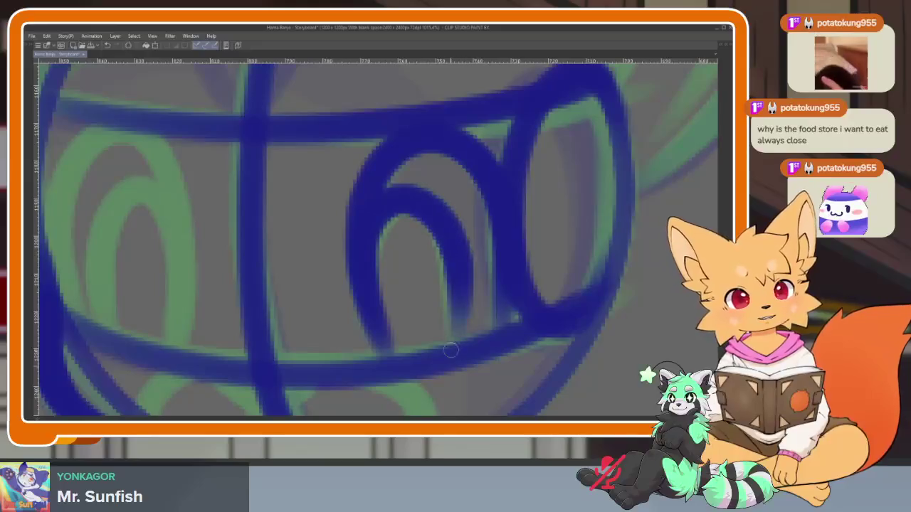
{"action": "left_click_drag", "start_coordinate": [344, 311], "coordinate": [476, 318]}
{"action": "mouse_move", "coordinate": [307, 336]}
{"action": "left_mouse_down"}
{"action": "mouse_move", "coordinate": [305, 359]}
{"action": "mouse_move", "coordinate": [242, 142]}
{"action": "mouse_move", "coordinate": [276, 358]}
{"action": "left_mouse_up"}
{"action": "left_click_drag", "start_coordinate": [314, 304], "coordinate": [234, 341]}
Redraw the lower muzzle loop in blue
{"action": "mouse_move", "coordinate": [432, 341]}
{"action": "left_mouse_down"}
{"action": "mouse_move", "coordinate": [246, 272]}
{"action": "mouse_move", "coordinate": [211, 349]}
{"action": "left_mouse_up"}
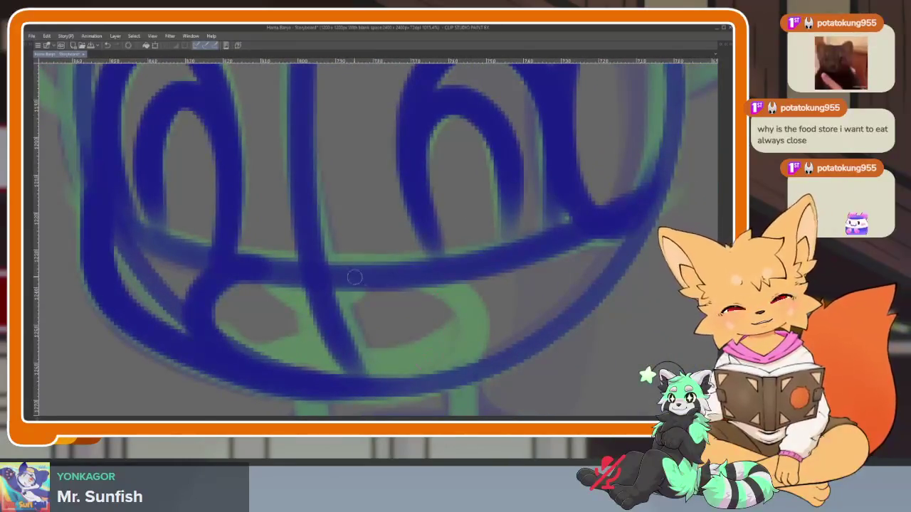
{"action": "scroll", "coordinate": [423, 292], "scroll_direction": "down", "scroll_amount": 2}
{"action": "scroll", "coordinate": [416, 326], "scroll_direction": "up", "scroll_amount": 2}
{"action": "scroll", "coordinate": [400, 361], "scroll_direction": "up", "scroll_amount": 1}
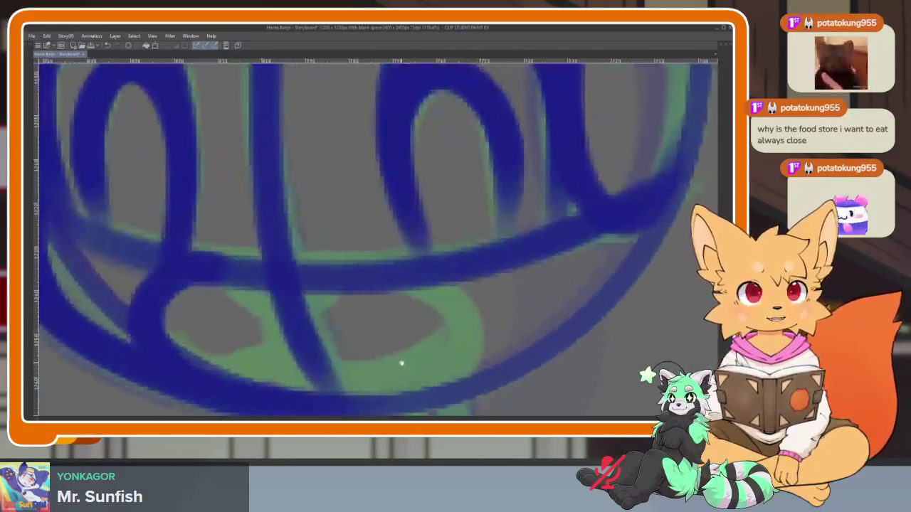
{"action": "scroll", "coordinate": [400, 362], "scroll_direction": "up", "scroll_amount": 2}
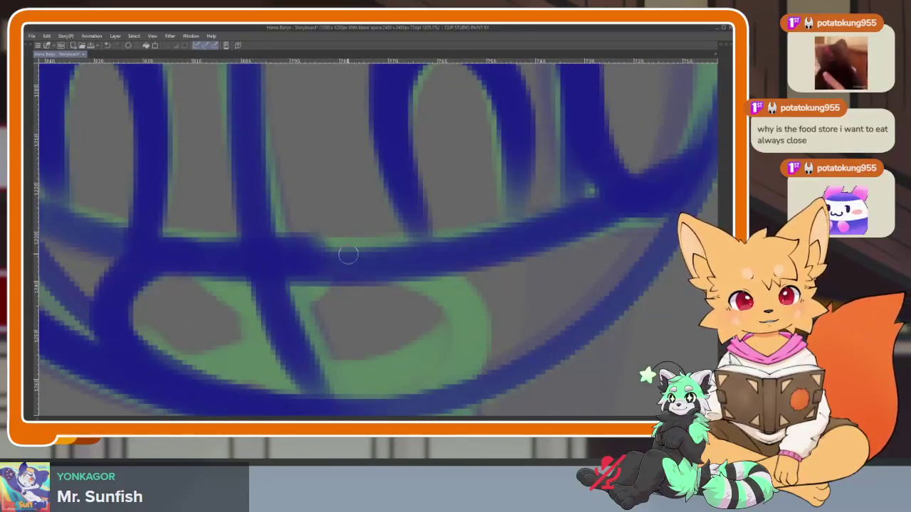
{"action": "mouse_move", "coordinate": [171, 256]}
{"action": "left_mouse_down"}
{"action": "mouse_move", "coordinate": [350, 382]}
{"action": "mouse_move", "coordinate": [372, 346]}
{"action": "left_mouse_up"}
Trace the bottom and right side of the muzzle in blue
{"action": "scroll", "coordinate": [372, 346], "scroll_direction": "up", "scroll_amount": 1}
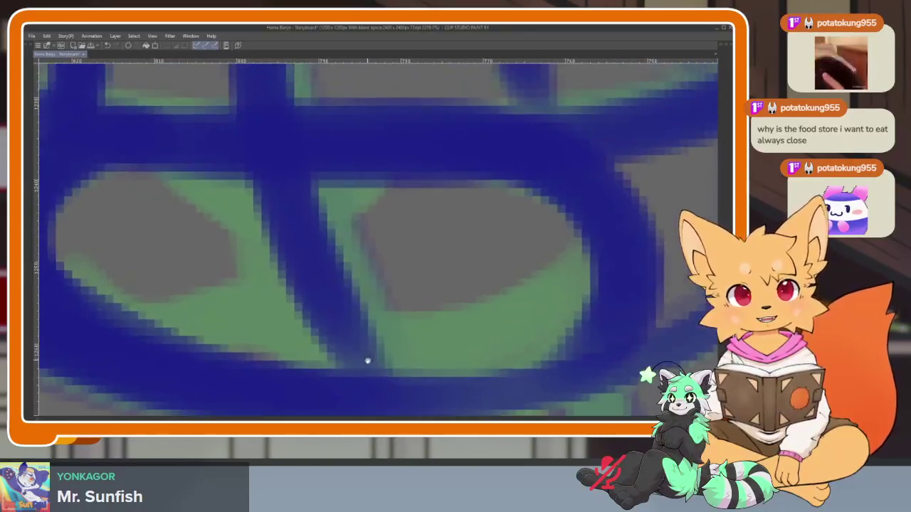
{"action": "mouse_move", "coordinate": [149, 325]}
{"action": "left_mouse_down"}
{"action": "mouse_move", "coordinate": [330, 332]}
{"action": "mouse_move", "coordinate": [456, 363]}
{"action": "mouse_move", "coordinate": [517, 342]}
{"action": "left_mouse_up"}
{"action": "scroll", "coordinate": [460, 382], "scroll_direction": "down", "scroll_amount": 2}
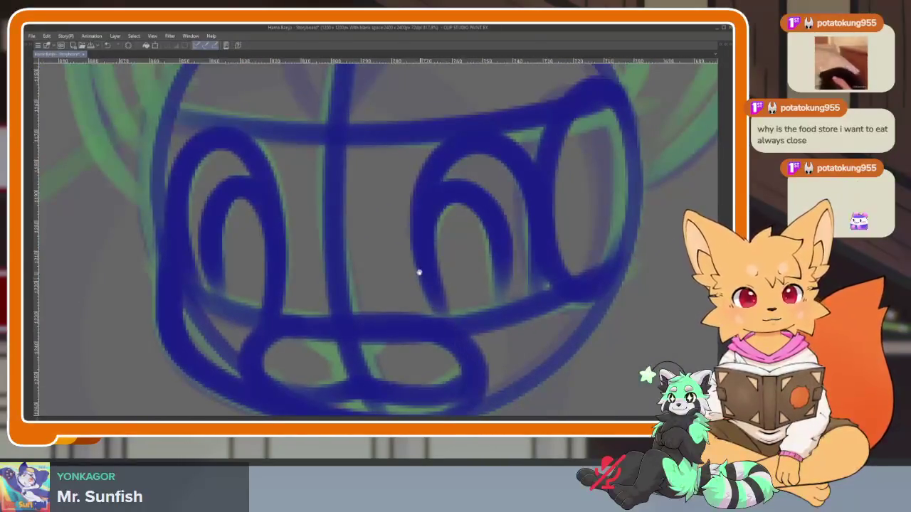
{"action": "scroll", "coordinate": [419, 272], "scroll_direction": "down", "scroll_amount": 2}
{"action": "scroll", "coordinate": [376, 378], "scroll_direction": "down", "scroll_amount": 1}
{"action": "scroll", "coordinate": [376, 330], "scroll_direction": "down", "scroll_amount": 1}
{"action": "scroll", "coordinate": [386, 321], "scroll_direction": "down", "scroll_amount": 1}
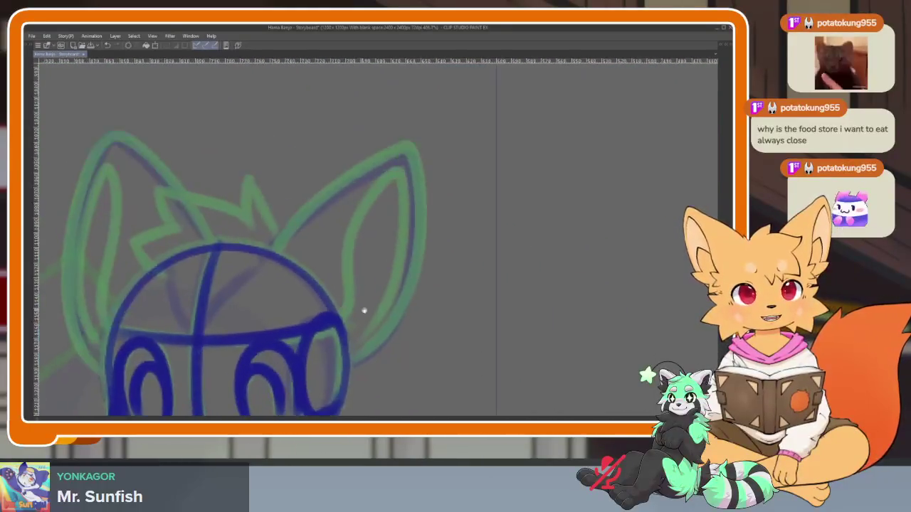
Draw the right ear's outline and inner line in blue, redoing the overlong first stroke
{"action": "scroll", "coordinate": [367, 315], "scroll_direction": "down", "scroll_amount": 1}
{"action": "scroll", "coordinate": [370, 320], "scroll_direction": "up", "scroll_amount": 1}
{"action": "scroll", "coordinate": [334, 347], "scroll_direction": "up", "scroll_amount": 2}
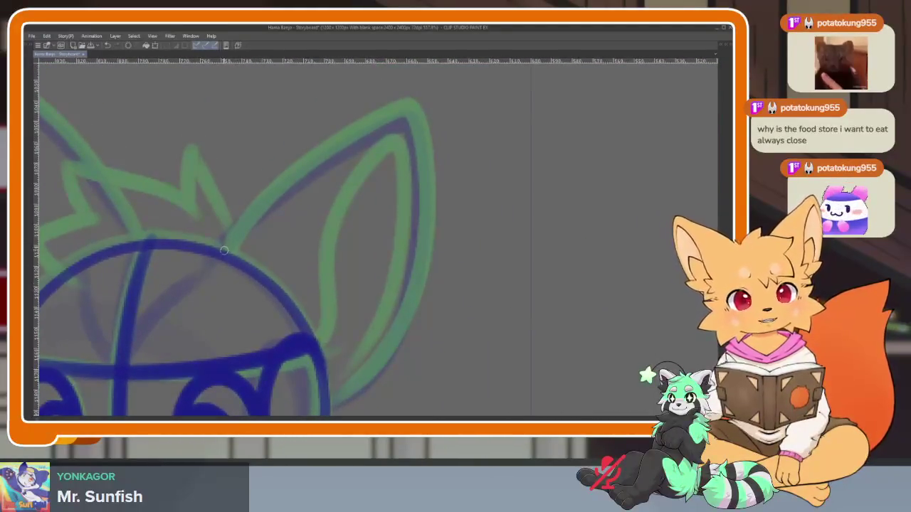
{"action": "left_click_drag", "start_coordinate": [221, 247], "coordinate": [398, 121]}
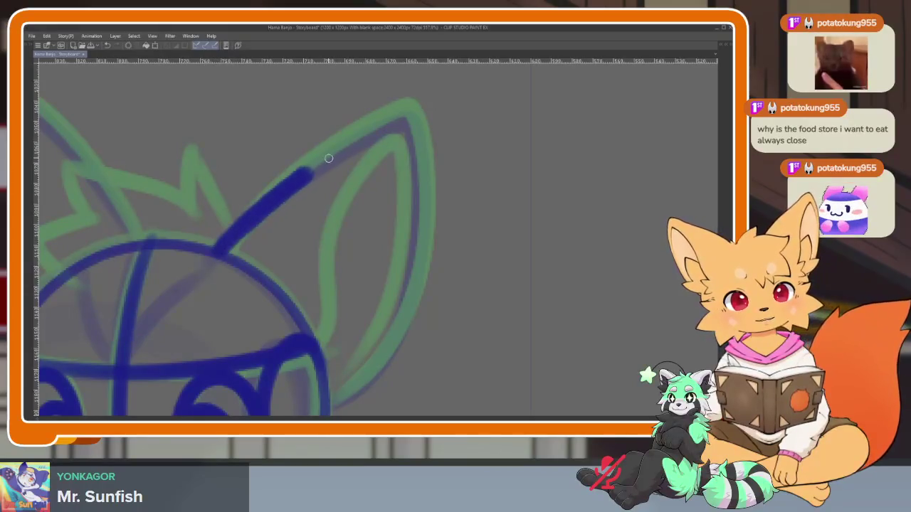
{"action": "key", "text": "ctrl+z"}
{"action": "mouse_move", "coordinate": [219, 250]}
{"action": "left_mouse_down"}
{"action": "mouse_move", "coordinate": [290, 177]}
{"action": "mouse_move", "coordinate": [397, 106]}
{"action": "left_mouse_up"}
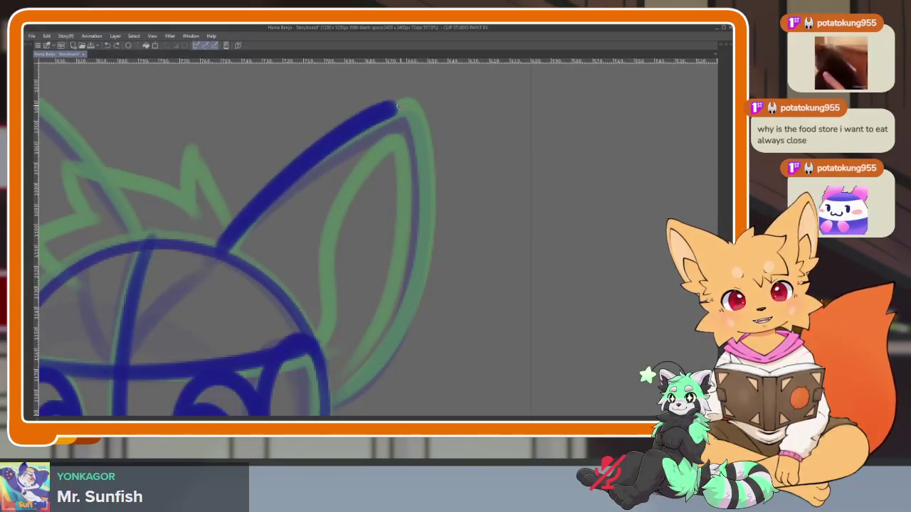
{"action": "left_click_drag", "start_coordinate": [421, 169], "coordinate": [329, 406]}
{"action": "mouse_move", "coordinate": [328, 347]}
{"action": "left_mouse_down"}
{"action": "mouse_move", "coordinate": [350, 200]}
{"action": "mouse_move", "coordinate": [402, 146]}
{"action": "mouse_move", "coordinate": [391, 317]}
{"action": "mouse_move", "coordinate": [335, 377]}
{"action": "mouse_move", "coordinate": [488, 325]}
{"action": "mouse_move", "coordinate": [444, 355]}
{"action": "left_mouse_up"}
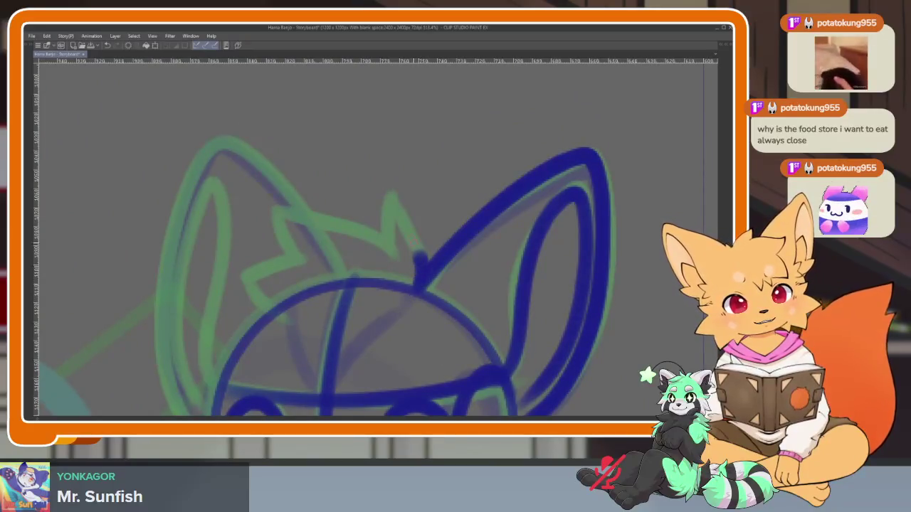
Draw the spiky hair tuft curling down to the left
{"action": "left_click_drag", "start_coordinate": [385, 248], "coordinate": [280, 215]}
{"action": "mouse_move", "coordinate": [287, 259]}
{"action": "left_mouse_down"}
{"action": "mouse_move", "coordinate": [245, 288]}
{"action": "mouse_move", "coordinate": [260, 313]}
{"action": "left_mouse_up"}
{"action": "scroll", "coordinate": [372, 264], "scroll_direction": "down", "scroll_amount": 2}
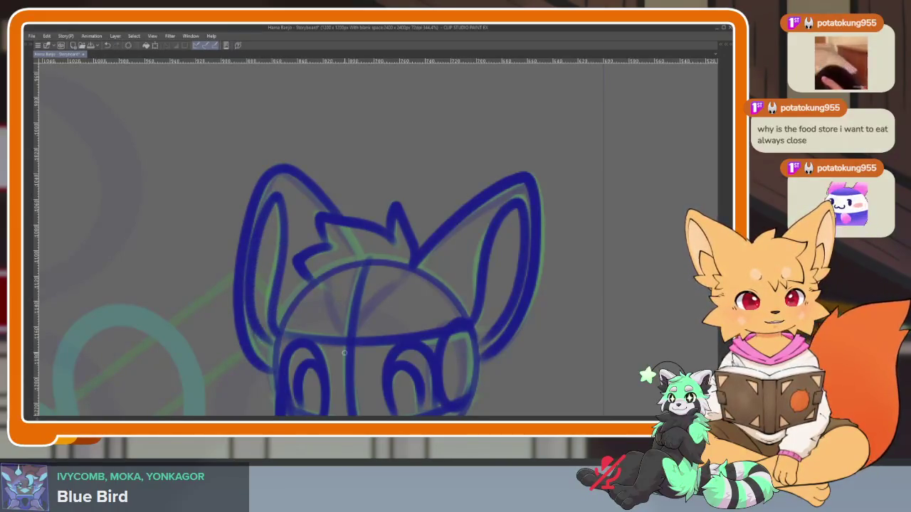
{"action": "scroll", "coordinate": [343, 353], "scroll_direction": "down", "scroll_amount": 2}
{"action": "scroll", "coordinate": [477, 326], "scroll_direction": "down", "scroll_amount": 1}
Draw blue lines across the upper and lower parts of the fox's body
{"action": "scroll", "coordinate": [417, 339], "scroll_direction": "down", "scroll_amount": 1}
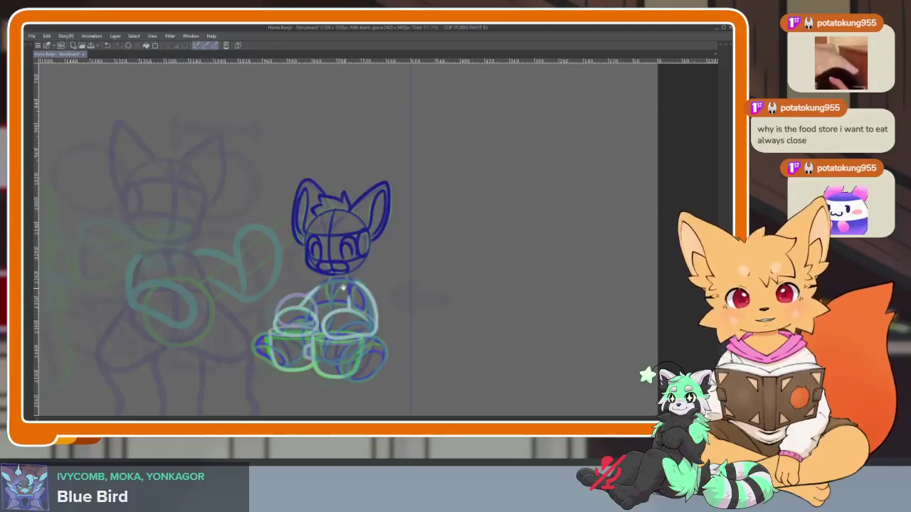
{"action": "scroll", "coordinate": [342, 287], "scroll_direction": "up", "scroll_amount": 1}
{"action": "scroll", "coordinate": [340, 286], "scroll_direction": "up", "scroll_amount": 2}
{"action": "scroll", "coordinate": [335, 282], "scroll_direction": "up", "scroll_amount": 1}
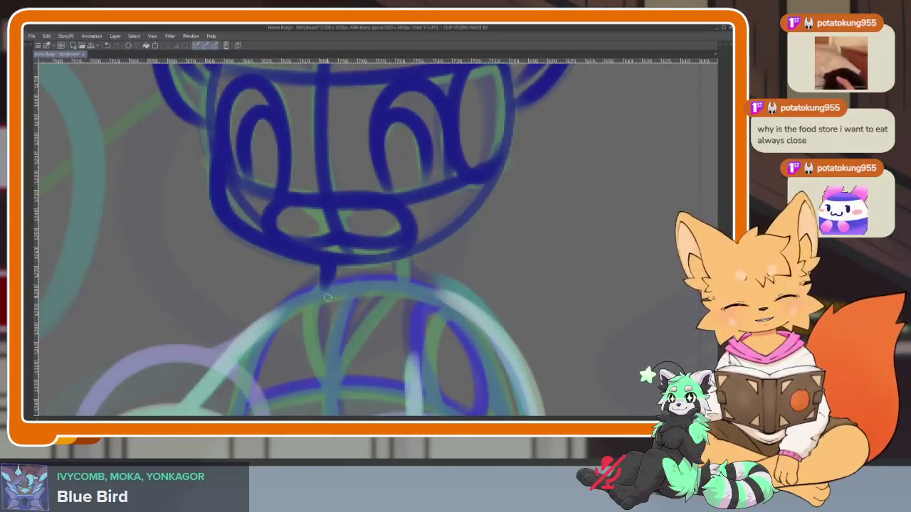
{"action": "scroll", "coordinate": [402, 257], "scroll_direction": "down", "scroll_amount": 1}
{"action": "scroll", "coordinate": [415, 305], "scroll_direction": "down", "scroll_amount": 2}
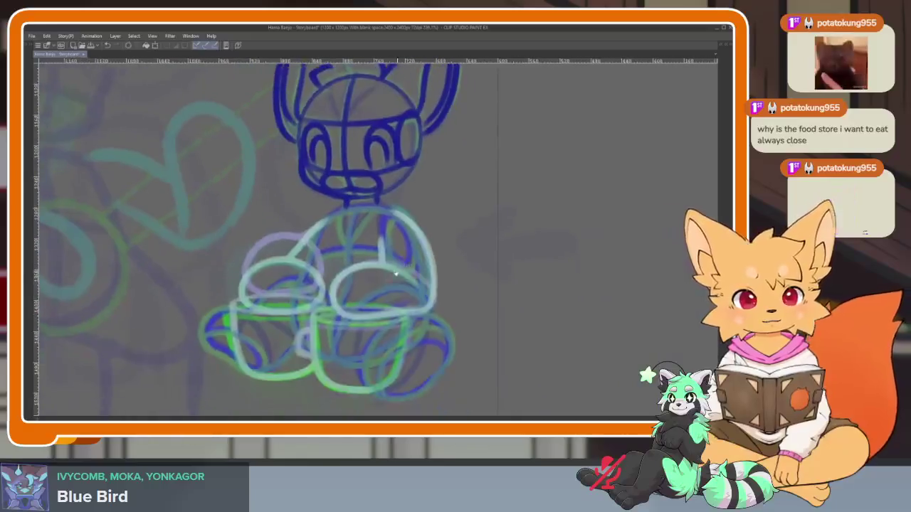
{"action": "scroll", "coordinate": [385, 303], "scroll_direction": "up", "scroll_amount": 1}
{"action": "scroll", "coordinate": [348, 277], "scroll_direction": "up", "scroll_amount": 1}
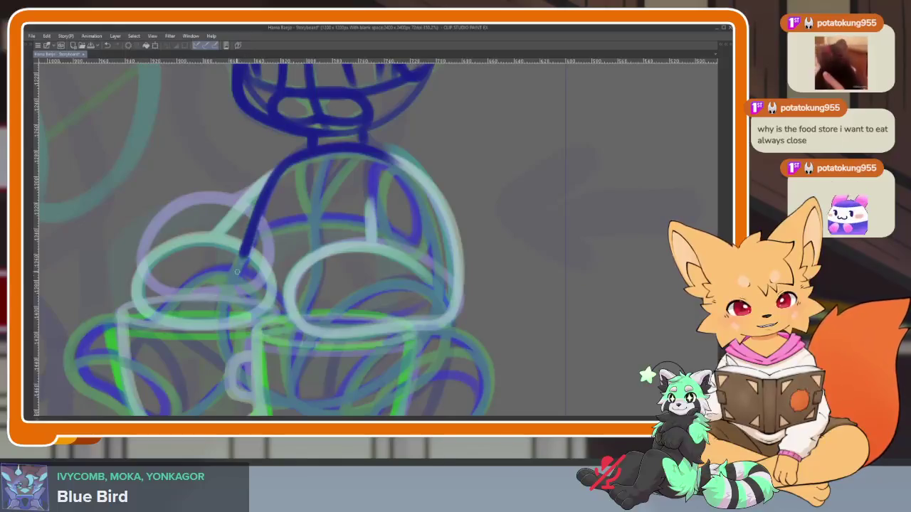
{"action": "scroll", "coordinate": [365, 146], "scroll_direction": "right", "scroll_amount": 1}
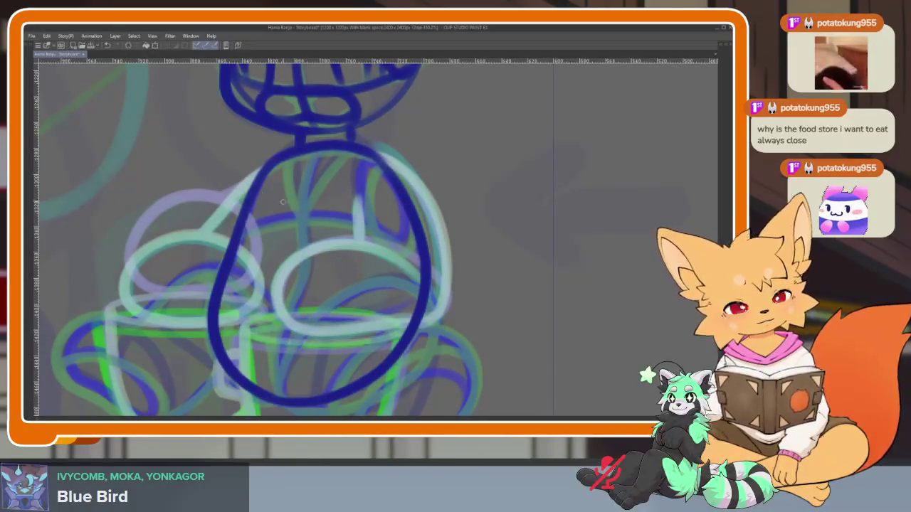
{"action": "scroll", "coordinate": [282, 202], "scroll_direction": "right", "scroll_amount": 1}
{"action": "left_click_drag", "start_coordinate": [229, 224], "coordinate": [329, 214]}
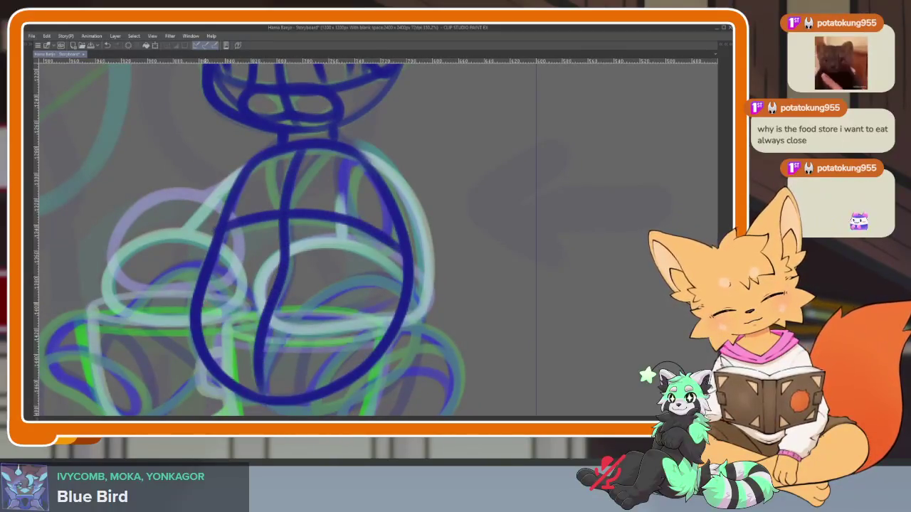
{"action": "left_click_drag", "start_coordinate": [293, 327], "coordinate": [409, 318]}
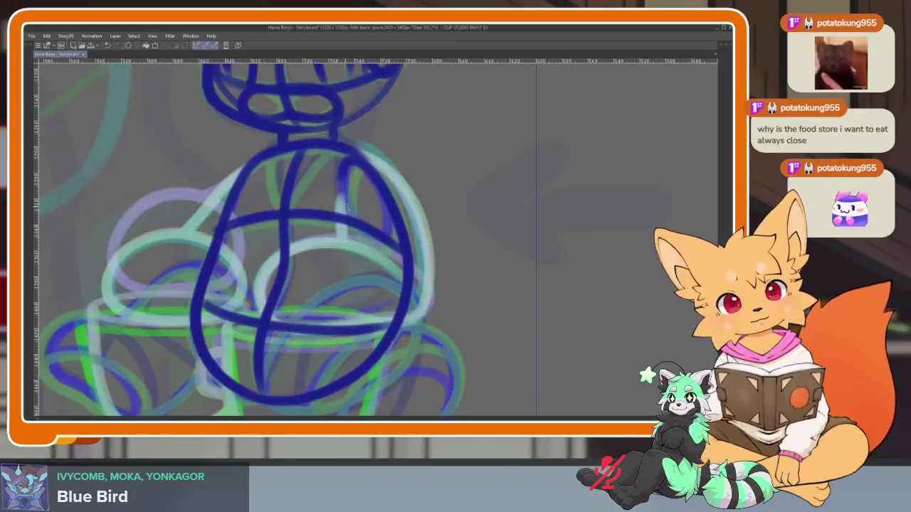
Sketch the left back leg and thicken the body's right side in blue
{"action": "scroll", "coordinate": [350, 152], "scroll_direction": "down", "scroll_amount": 2}
{"action": "scroll", "coordinate": [356, 213], "scroll_direction": "down", "scroll_amount": 3}
{"action": "scroll", "coordinate": [363, 284], "scroll_direction": "up", "scroll_amount": 3}
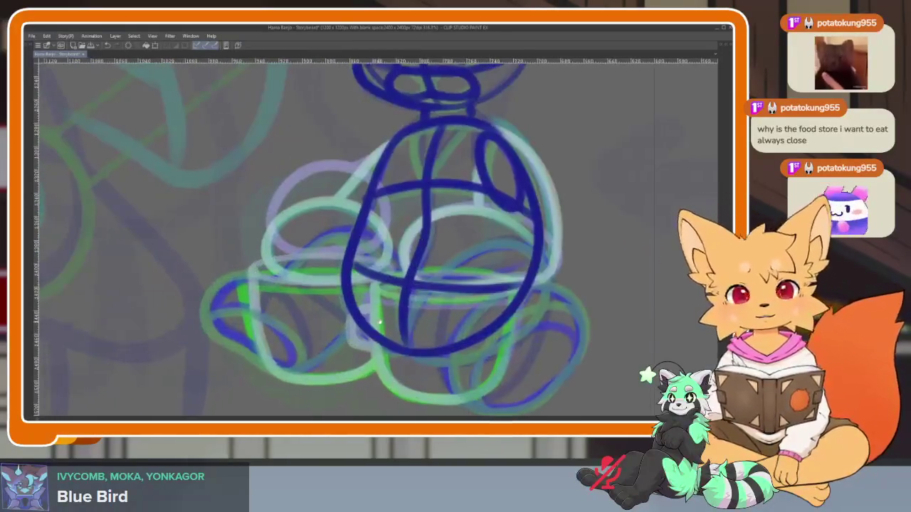
{"action": "scroll", "coordinate": [364, 328], "scroll_direction": "up", "scroll_amount": 3}
{"action": "mouse_move", "coordinate": [302, 225]}
{"action": "left_mouse_down"}
{"action": "mouse_move", "coordinate": [221, 271]}
{"action": "mouse_move", "coordinate": [190, 349]}
{"action": "left_mouse_up"}
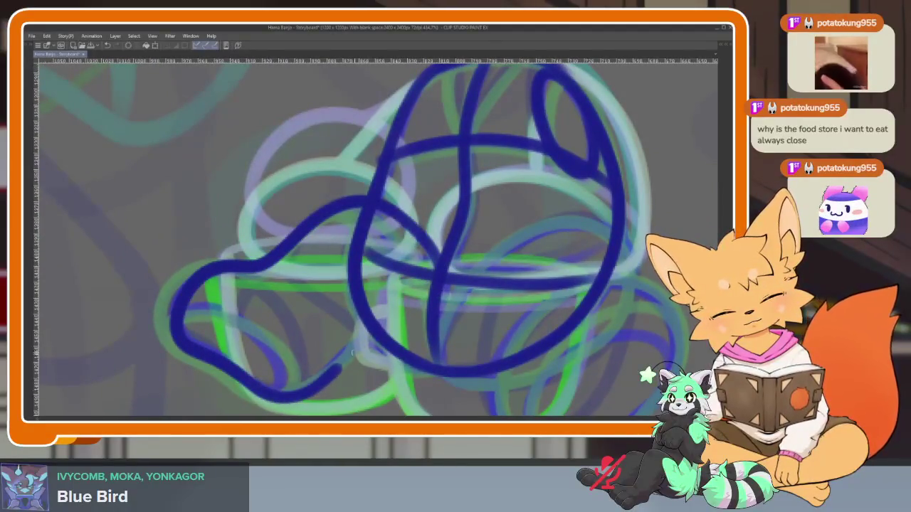
{"action": "left_click_drag", "start_coordinate": [388, 251], "coordinate": [371, 287]}
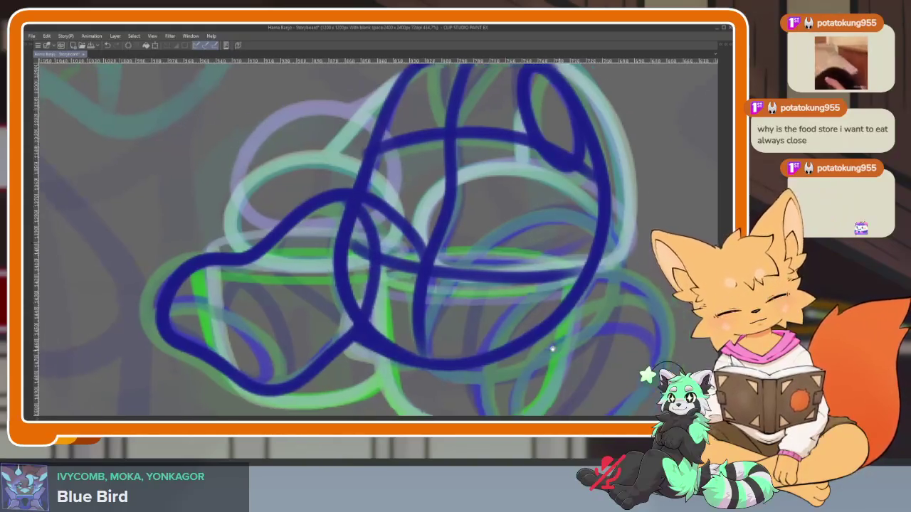
Sketch the arcing leg strokes and a loop for the right paw
{"action": "left_click_drag", "start_coordinate": [551, 346], "coordinate": [366, 310]}
{"action": "mouse_move", "coordinate": [245, 332]}
{"action": "left_mouse_down"}
{"action": "mouse_move", "coordinate": [334, 185]}
{"action": "mouse_move", "coordinate": [446, 234]}
{"action": "left_mouse_up"}
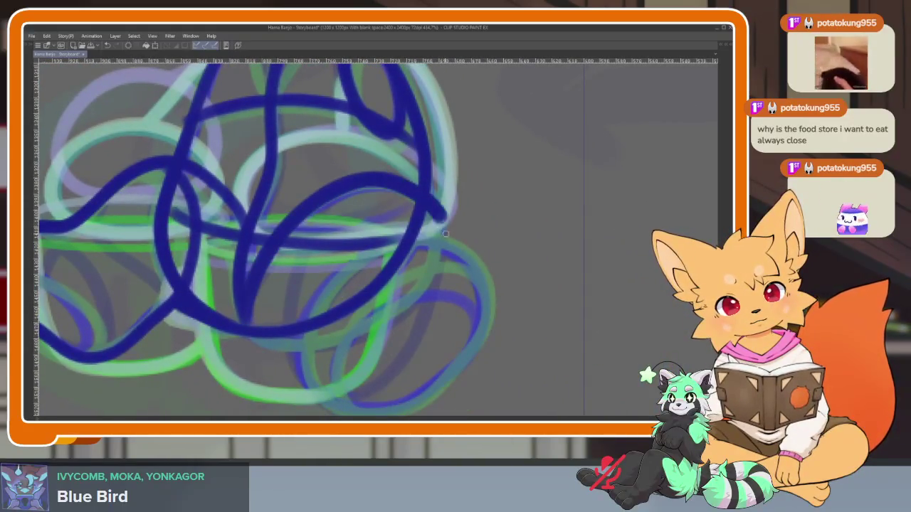
{"action": "left_click_drag", "start_coordinate": [247, 332], "coordinate": [222, 327]}
{"action": "left_click_drag", "start_coordinate": [278, 340], "coordinate": [419, 249]}
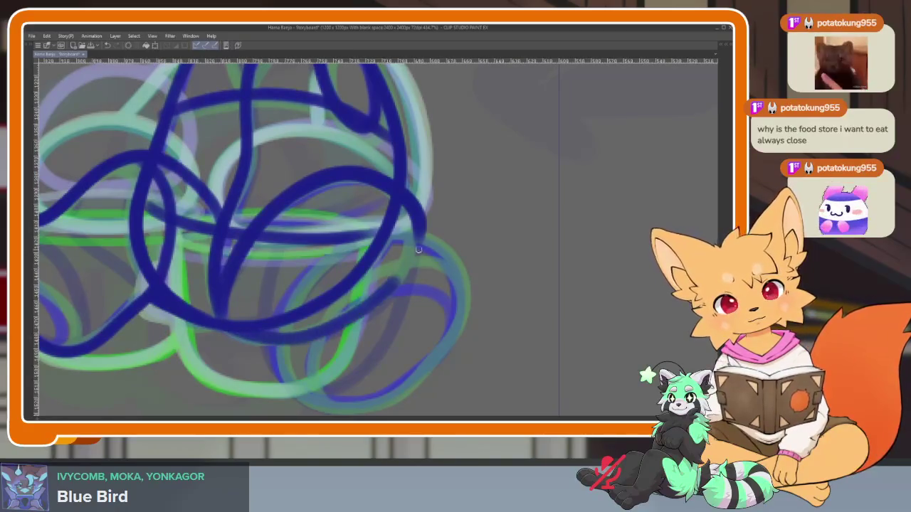
{"action": "mouse_move", "coordinate": [306, 282]}
{"action": "left_mouse_down"}
{"action": "mouse_move", "coordinate": [431, 242]}
{"action": "mouse_move", "coordinate": [455, 338]}
{"action": "mouse_move", "coordinate": [324, 399]}
{"action": "mouse_move", "coordinate": [285, 292]}
{"action": "left_mouse_up"}
{"action": "left_click_drag", "start_coordinate": [306, 358], "coordinate": [431, 289]}
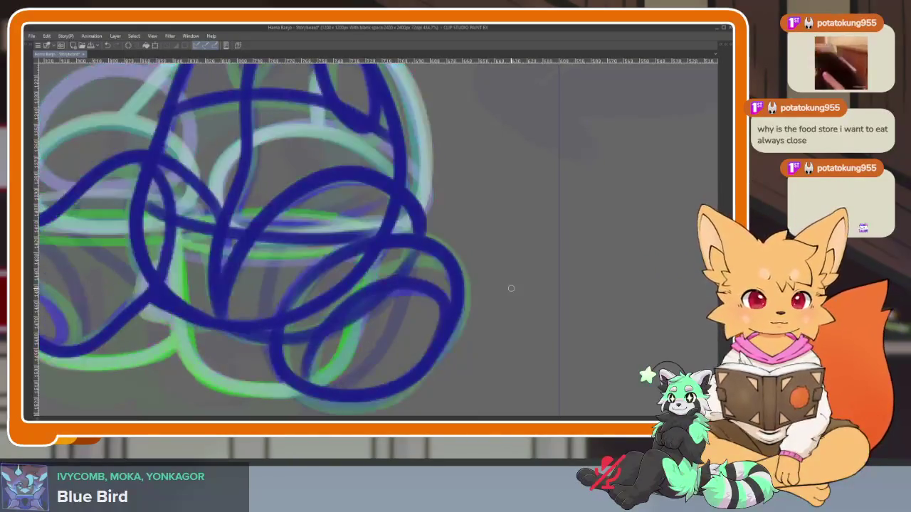
Zoom in on the fox's lower body and legs
{"action": "left_click_drag", "start_coordinate": [359, 322], "coordinate": [408, 322]}
{"action": "scroll", "coordinate": [408, 323], "scroll_direction": "down", "scroll_amount": 5}
{"action": "scroll", "coordinate": [408, 323], "scroll_direction": "up", "scroll_amount": 2}
{"action": "scroll", "coordinate": [407, 323], "scroll_direction": "up", "scroll_amount": 2}
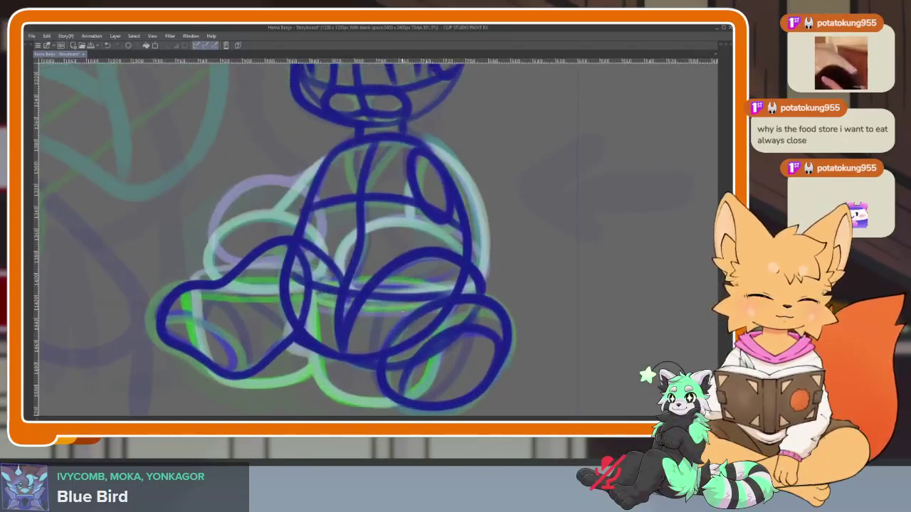
{"action": "scroll", "coordinate": [441, 297], "scroll_direction": "down", "scroll_amount": 4}
{"action": "scroll", "coordinate": [417, 315], "scroll_direction": "up", "scroll_amount": 3}
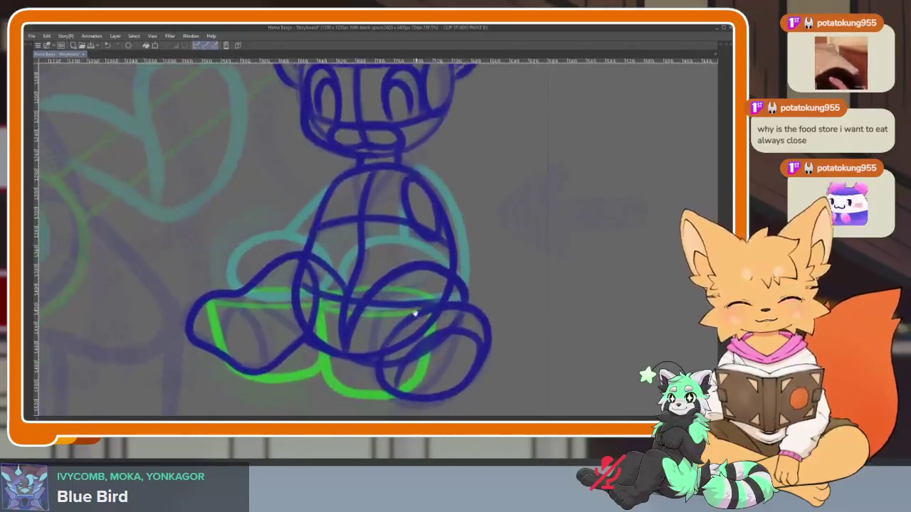
{"action": "scroll", "coordinate": [416, 315], "scroll_direction": "up", "scroll_amount": 1}
{"action": "scroll", "coordinate": [358, 317], "scroll_direction": "up", "scroll_amount": 1}
{"action": "scroll", "coordinate": [341, 334], "scroll_direction": "up", "scroll_amount": 1}
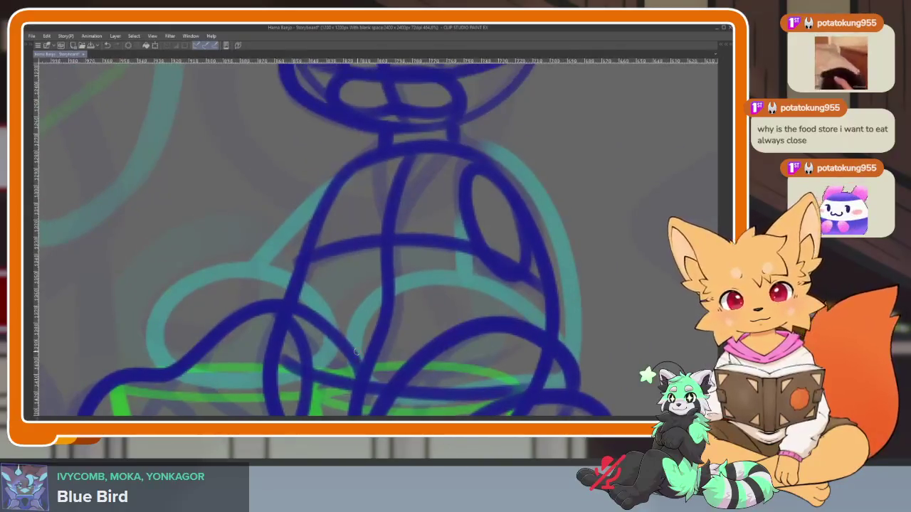
{"action": "scroll", "coordinate": [441, 306], "scroll_direction": "up", "scroll_amount": 1}
{"action": "scroll", "coordinate": [456, 269], "scroll_direction": "up", "scroll_amount": 1}
Switch to the Figure tool and draw the left cup's green elliptical rim
{"action": "key", "text": "Tab"}
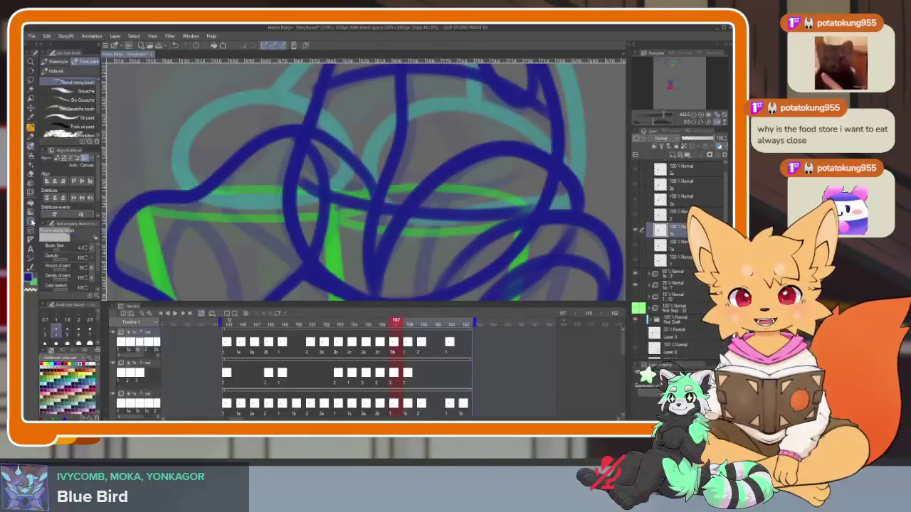
{"action": "left_click", "coordinate": [31, 221]}
{"action": "key", "text": "Tab"}
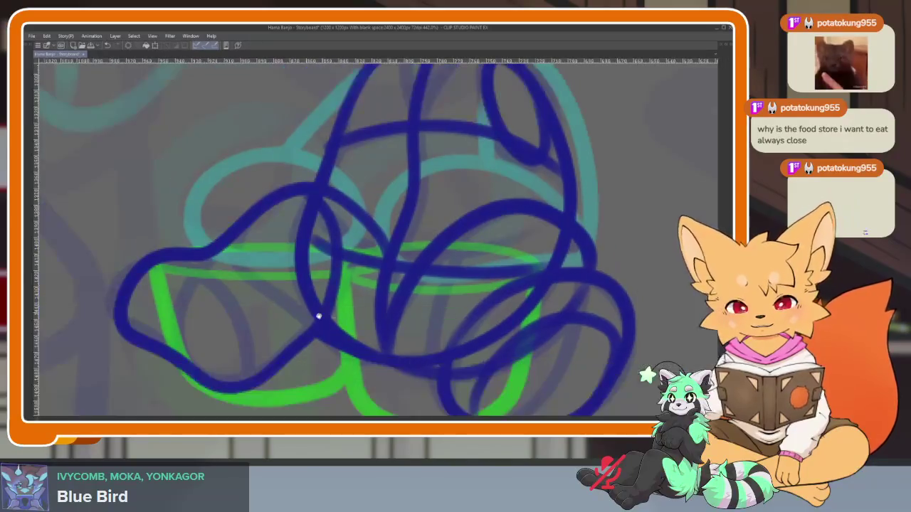
{"action": "scroll", "coordinate": [326, 300], "scroll_direction": "up", "scroll_amount": 2}
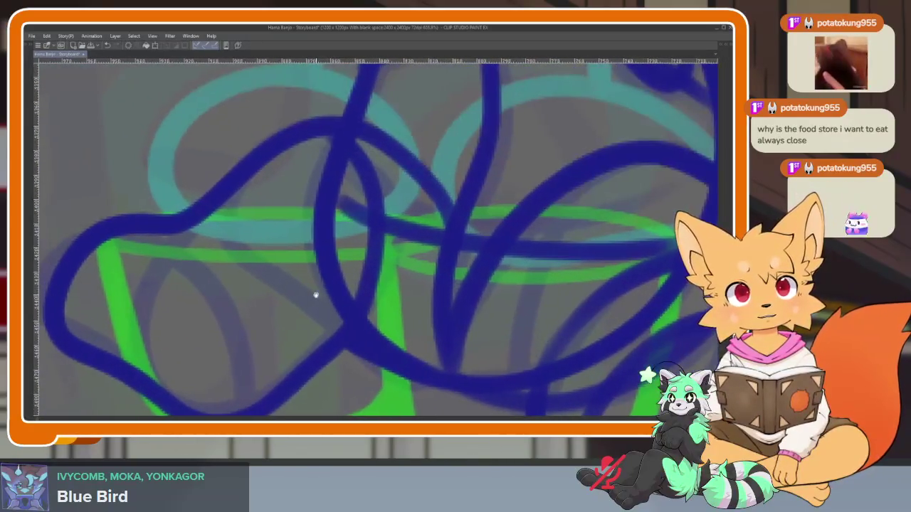
{"action": "left_click_drag", "start_coordinate": [97, 212], "coordinate": [447, 256]}
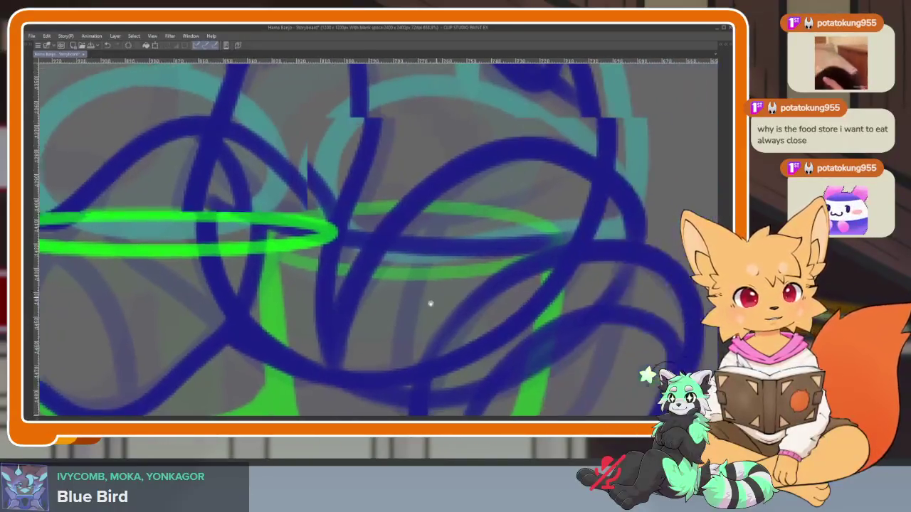
Draw the right cup's elliptical rim and the cup walls down from the rims
{"action": "left_click_drag", "start_coordinate": [450, 254], "coordinate": [300, 278]}
{"action": "left_click_drag", "start_coordinate": [302, 229], "coordinate": [526, 297]}
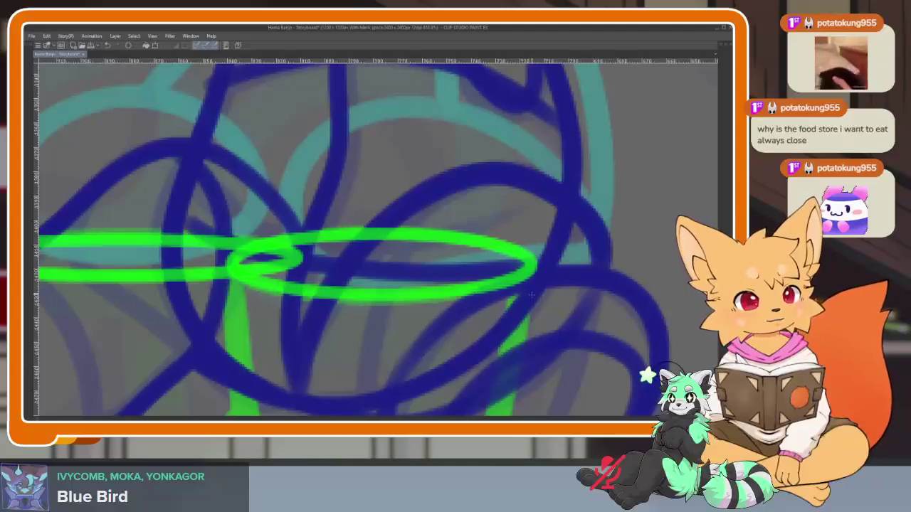
{"action": "left_click_drag", "start_coordinate": [335, 365], "coordinate": [522, 276]}
{"action": "mouse_move", "coordinate": [120, 168]}
{"action": "left_mouse_down"}
{"action": "mouse_move", "coordinate": [171, 295]}
{"action": "mouse_move", "coordinate": [249, 348]}
{"action": "mouse_move", "coordinate": [388, 335]}
{"action": "left_mouse_up"}
{"action": "left_click_drag", "start_coordinate": [460, 305], "coordinate": [360, 286]}
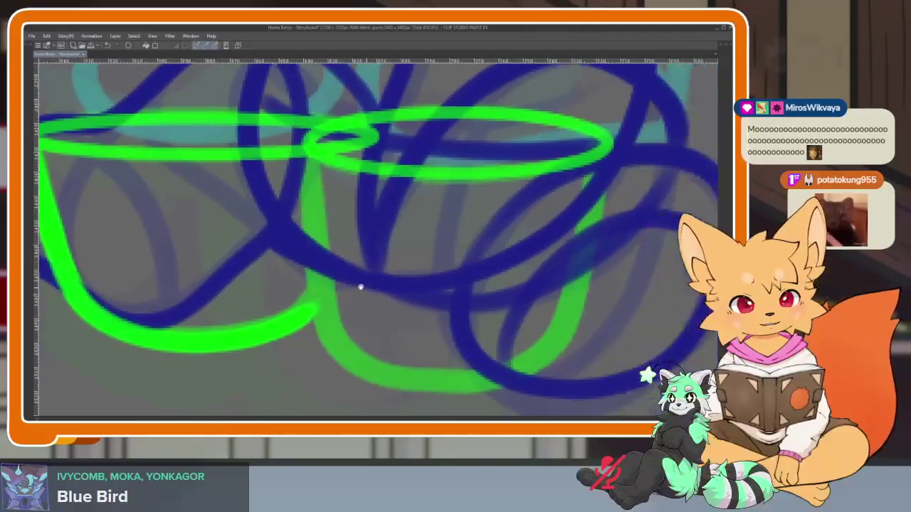
{"action": "mouse_move", "coordinate": [308, 145]}
{"action": "left_mouse_down"}
{"action": "mouse_move", "coordinate": [333, 322]}
{"action": "mouse_move", "coordinate": [424, 377]}
{"action": "mouse_move", "coordinate": [498, 384]}
{"action": "mouse_move", "coordinate": [460, 358]}
{"action": "mouse_move", "coordinate": [358, 352]}
{"action": "mouse_move", "coordinate": [381, 354]}
{"action": "left_mouse_up"}
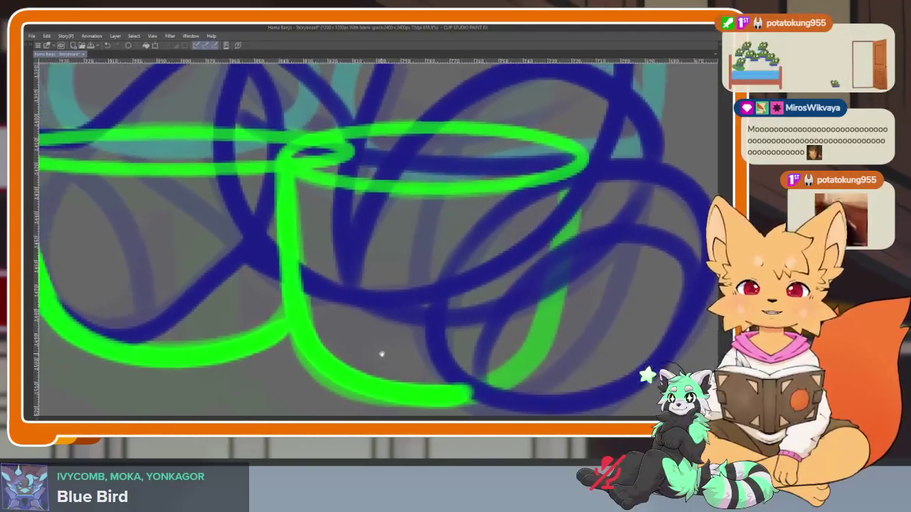
Draw the curved bottom of the cup in green
{"action": "scroll", "coordinate": [381, 354], "scroll_direction": "down", "scroll_amount": 2}
{"action": "scroll", "coordinate": [366, 361], "scroll_direction": "down", "scroll_amount": 3}
{"action": "scroll", "coordinate": [366, 361], "scroll_direction": "up", "scroll_amount": 4}
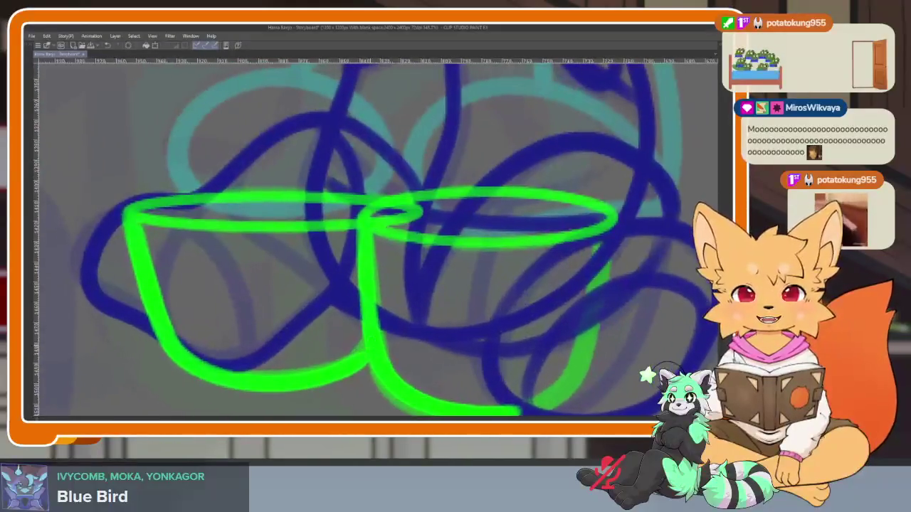
{"action": "scroll", "coordinate": [345, 346], "scroll_direction": "up", "scroll_amount": 1}
{"action": "scroll", "coordinate": [356, 360], "scroll_direction": "up", "scroll_amount": 1}
{"action": "scroll", "coordinate": [367, 361], "scroll_direction": "up", "scroll_amount": 2}
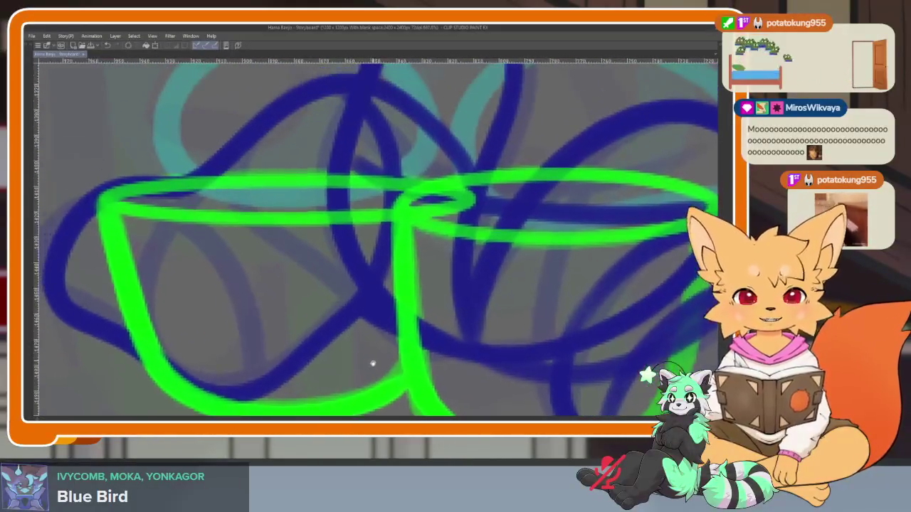
{"action": "left_click_drag", "start_coordinate": [372, 363], "coordinate": [360, 358]}
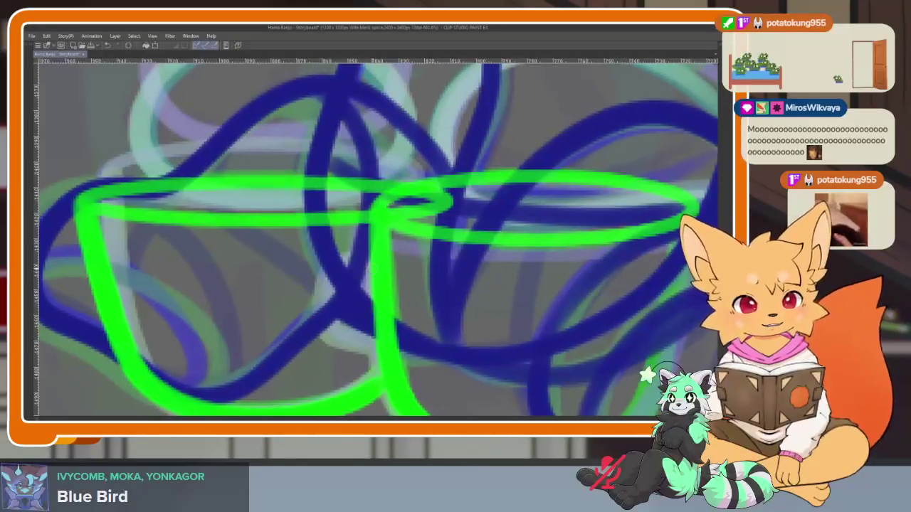
{"action": "left_click_drag", "start_coordinate": [347, 269], "coordinate": [350, 342]}
{"action": "scroll", "coordinate": [478, 345], "scroll_direction": "down", "scroll_amount": 5}
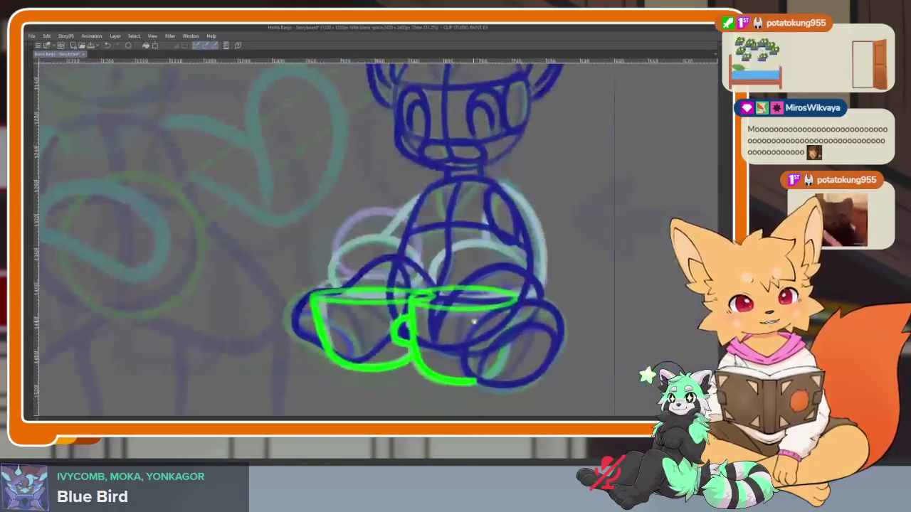
{"action": "scroll", "coordinate": [410, 377], "scroll_direction": "up", "scroll_amount": 5}
{"action": "scroll", "coordinate": [411, 377], "scroll_direction": "up", "scroll_amount": 2}
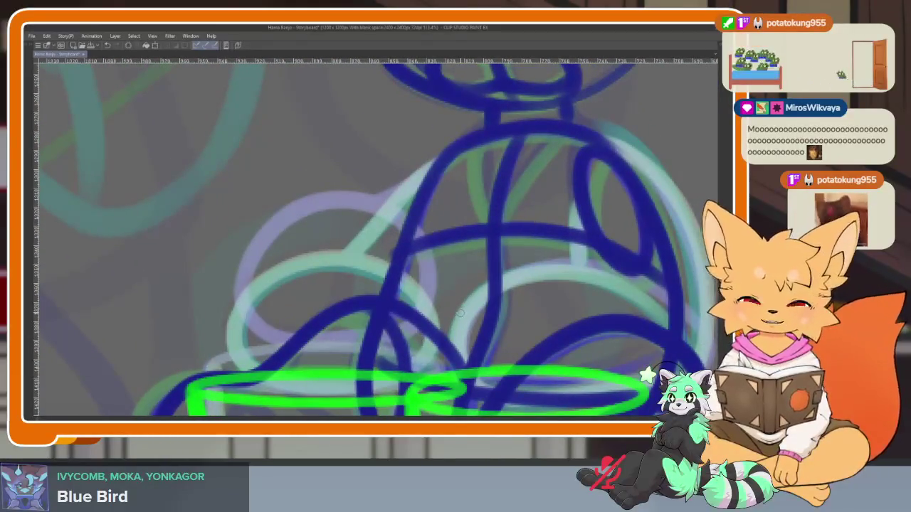
Draw a cyan loop for the fox's left knee
{"action": "key", "text": "Tab"}
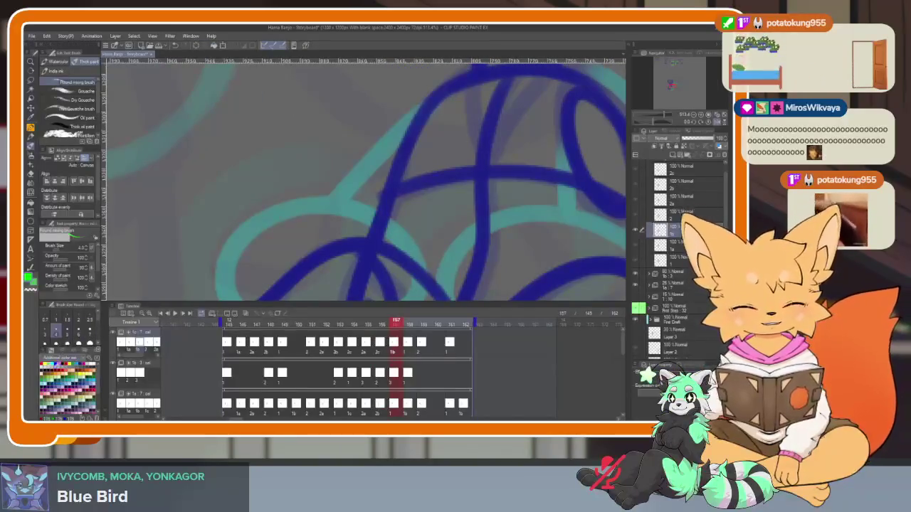
{"action": "key", "text": "Tab"}
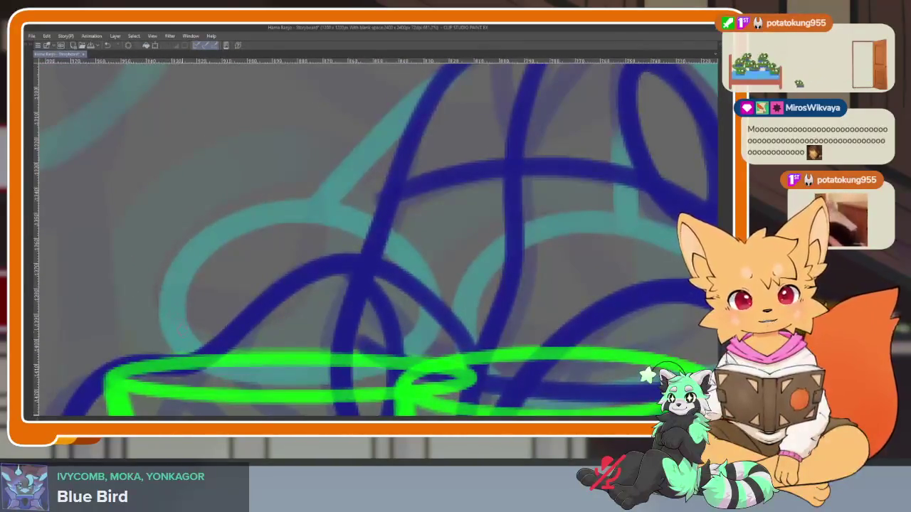
{"action": "left_click_drag", "start_coordinate": [178, 267], "coordinate": [174, 329]}
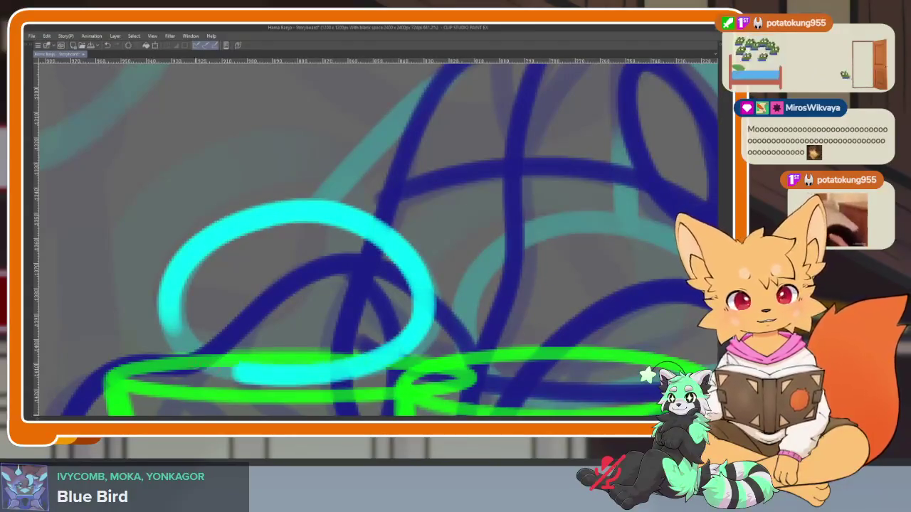
{"action": "left_click_drag", "start_coordinate": [181, 265], "coordinate": [167, 320]}
Draw cyan lines up from the knee, along the body's right side and inside the right leg
{"action": "left_click_drag", "start_coordinate": [392, 235], "coordinate": [272, 314]}
{"action": "mouse_move", "coordinate": [286, 276]}
{"action": "left_mouse_down"}
{"action": "mouse_move", "coordinate": [427, 145]}
{"action": "mouse_move", "coordinate": [515, 269]}
{"action": "mouse_move", "coordinate": [258, 367]}
{"action": "mouse_move", "coordinate": [530, 306]}
{"action": "mouse_move", "coordinate": [528, 293]}
{"action": "left_mouse_up"}
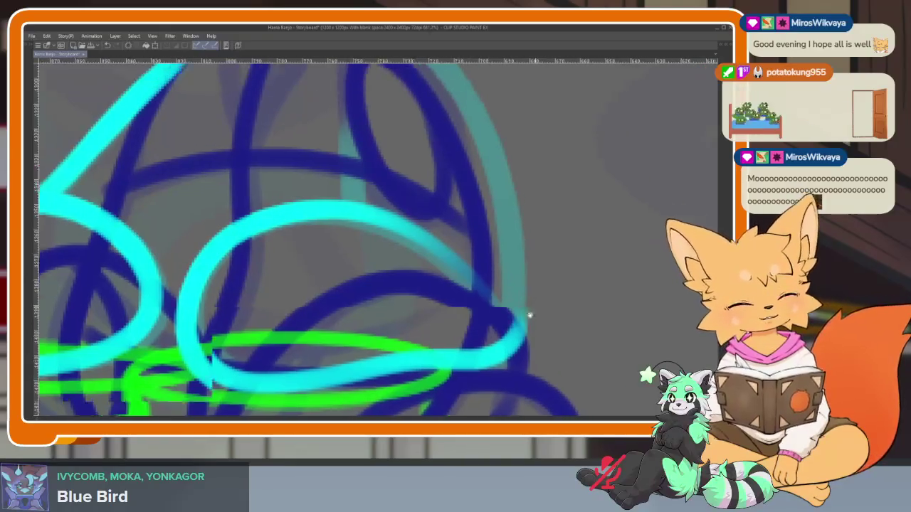
{"action": "scroll", "coordinate": [498, 350], "scroll_direction": "down", "scroll_amount": 3}
{"action": "mouse_move", "coordinate": [498, 355]}
{"action": "left_mouse_down"}
{"action": "mouse_move", "coordinate": [491, 299]}
{"action": "mouse_move", "coordinate": [400, 173]}
{"action": "left_mouse_up"}
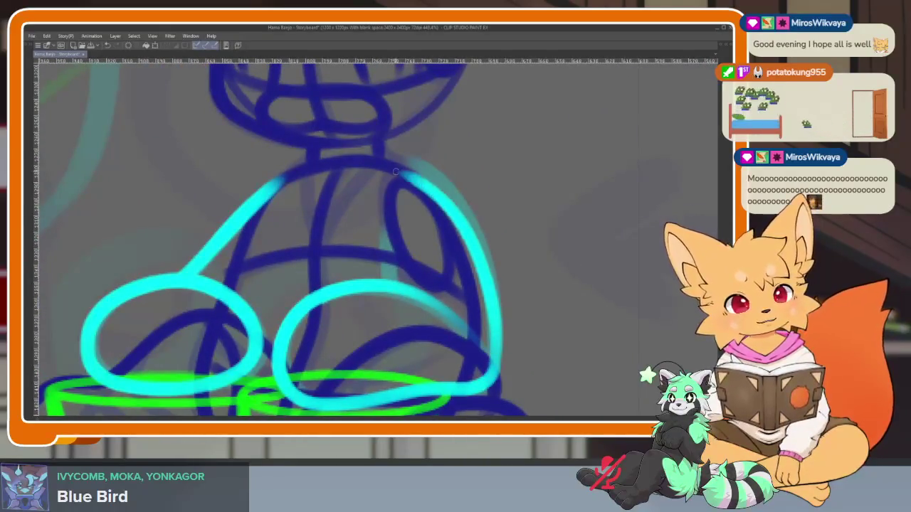
{"action": "left_click_drag", "start_coordinate": [389, 226], "coordinate": [391, 281]}
{"action": "scroll", "coordinate": [406, 285], "scroll_direction": "down", "scroll_amount": 5}
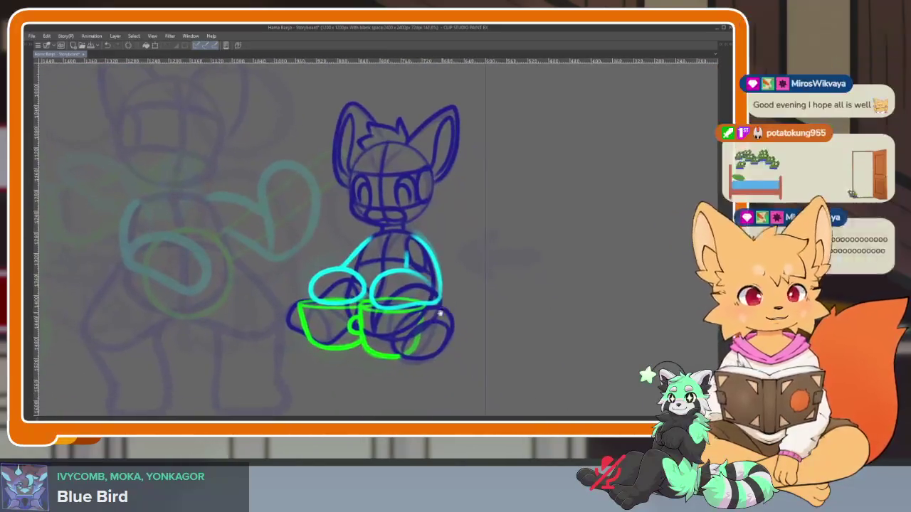
{"action": "scroll", "coordinate": [441, 322], "scroll_direction": "up", "scroll_amount": 3}
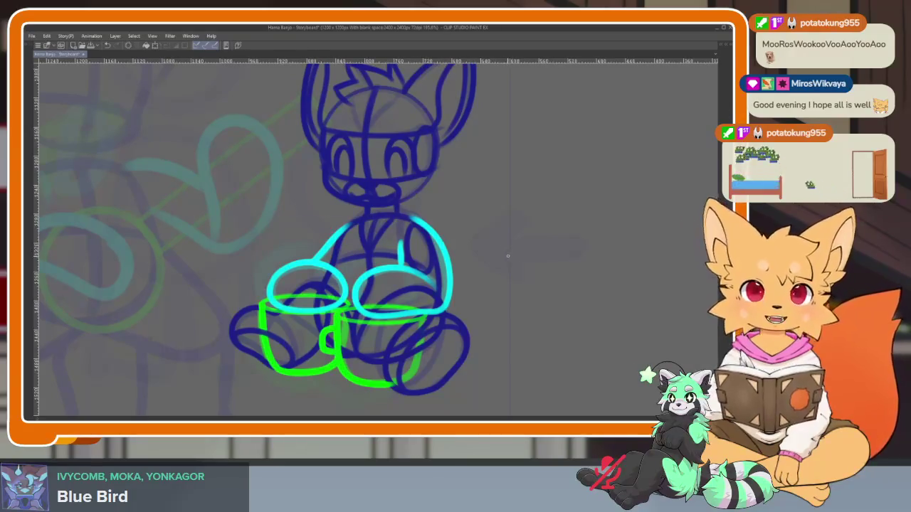
{"action": "key", "text": "Tab"}
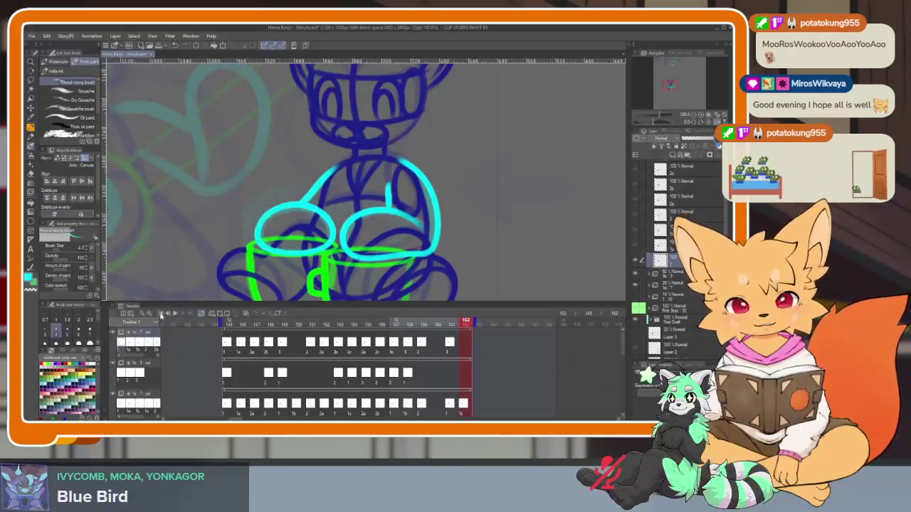
{"action": "key", "text": "Tab"}
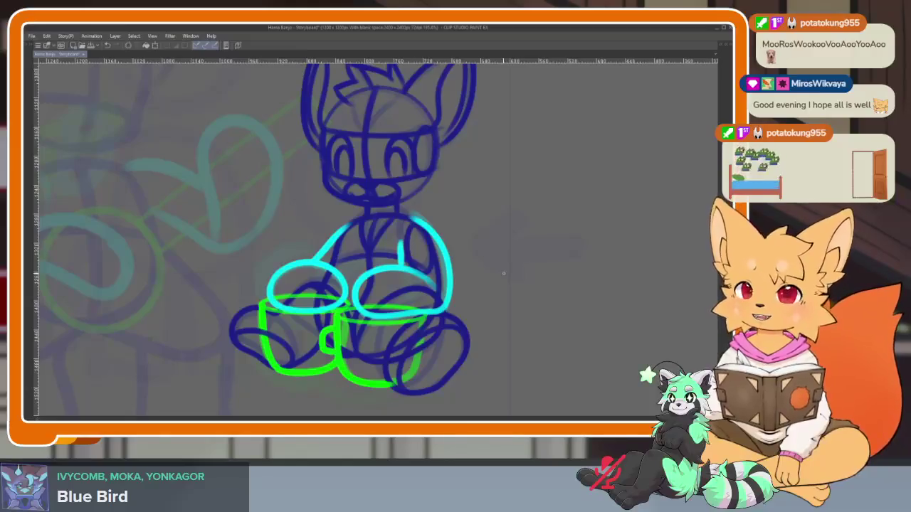
{"action": "key", "text": "Return"}
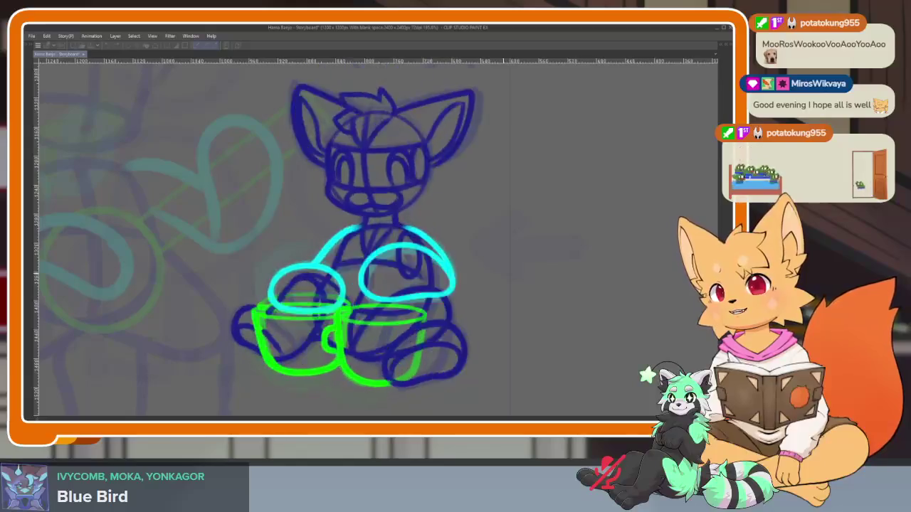
{"action": "key", "text": "Return"}
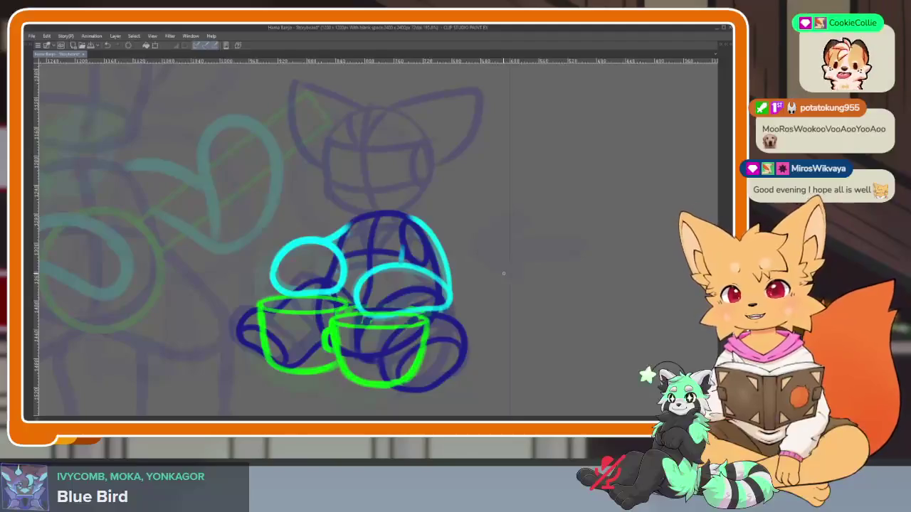
{"action": "scroll", "coordinate": [503, 273], "scroll_direction": "down", "scroll_amount": 3}
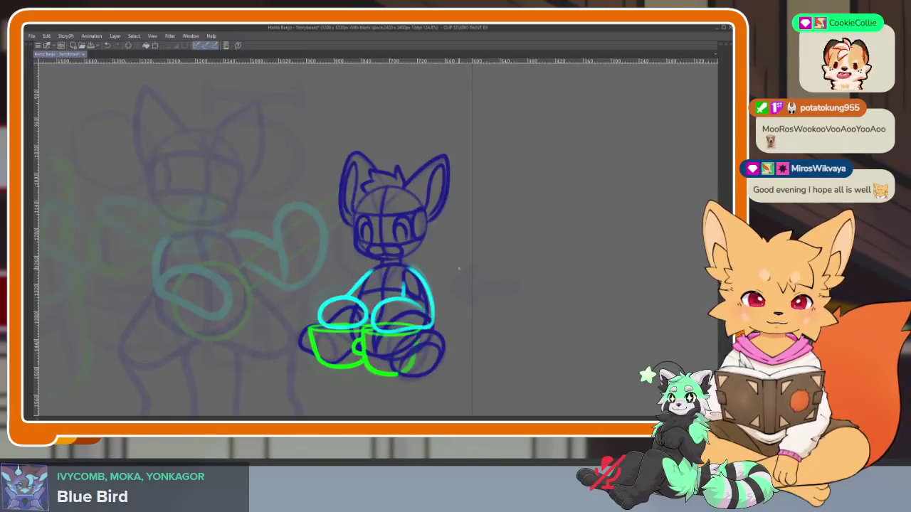
{"action": "scroll", "coordinate": [427, 284], "scroll_direction": "up", "scroll_amount": 2}
{"action": "scroll", "coordinate": [377, 299], "scroll_direction": "up", "scroll_amount": 2}
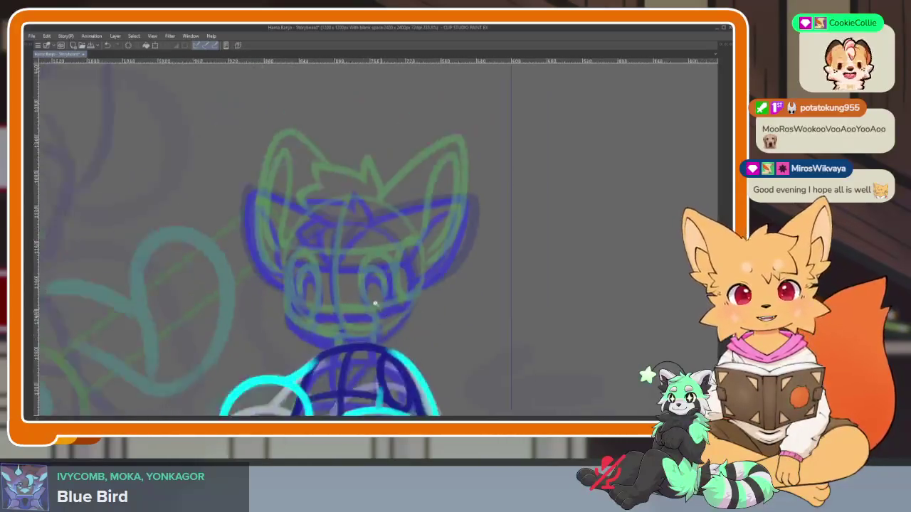
Draw a circle guide over the fox's face and a guideline curve across it
{"action": "scroll", "coordinate": [377, 306], "scroll_direction": "up", "scroll_amount": 2}
{"action": "scroll", "coordinate": [391, 336], "scroll_direction": "up", "scroll_amount": 2}
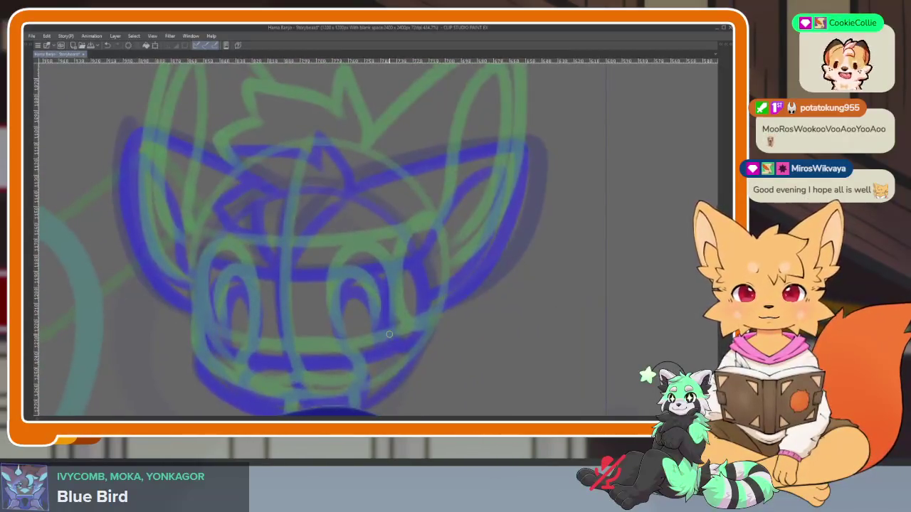
{"action": "key", "text": "Tab"}
{"action": "left_click", "coordinate": [31, 222]}
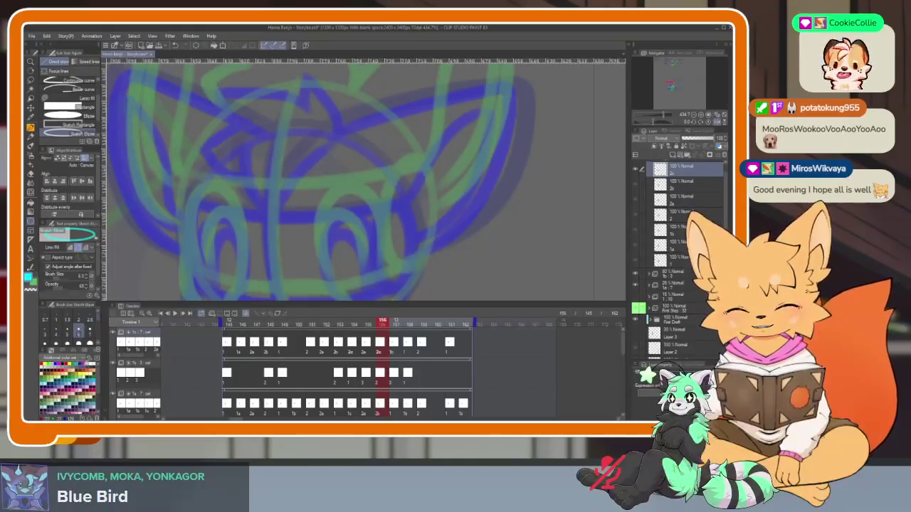
{"action": "key", "text": "Tab"}
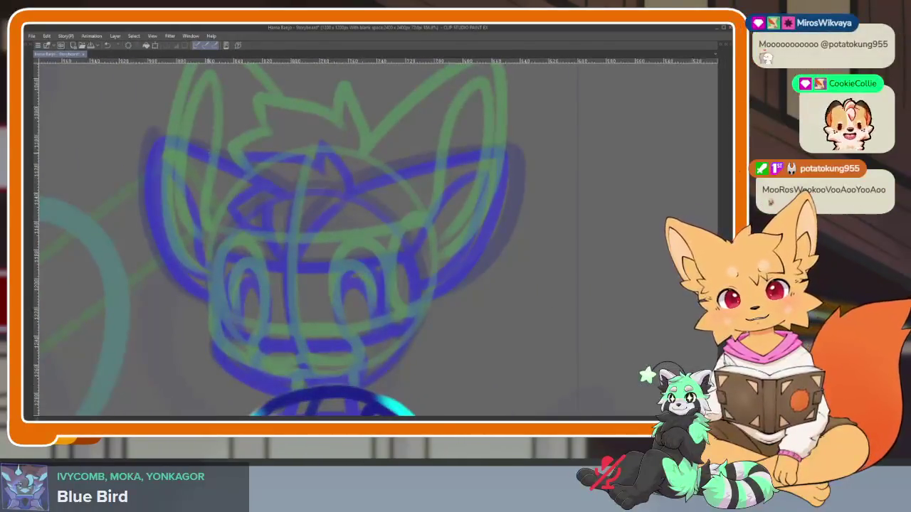
{"action": "left_click_drag", "start_coordinate": [270, 206], "coordinate": [440, 376]}
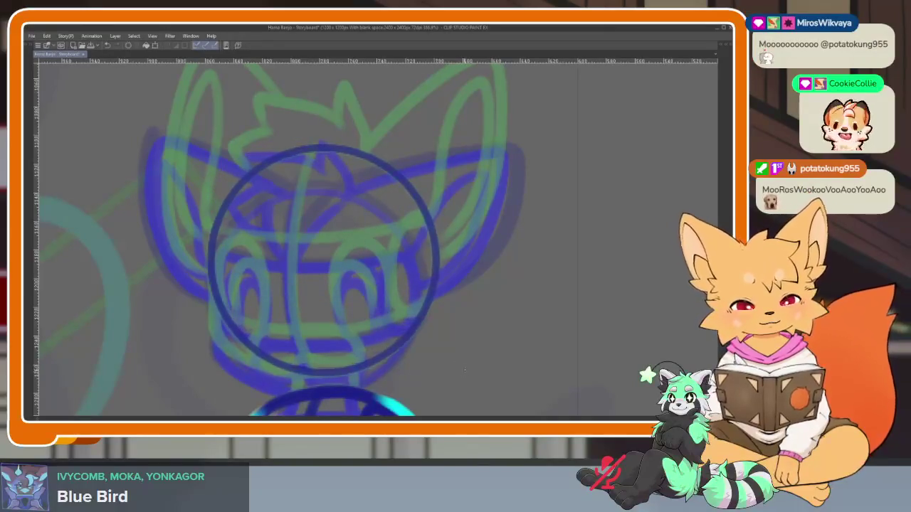
{"action": "scroll", "coordinate": [457, 362], "scroll_direction": "down", "scroll_amount": 1}
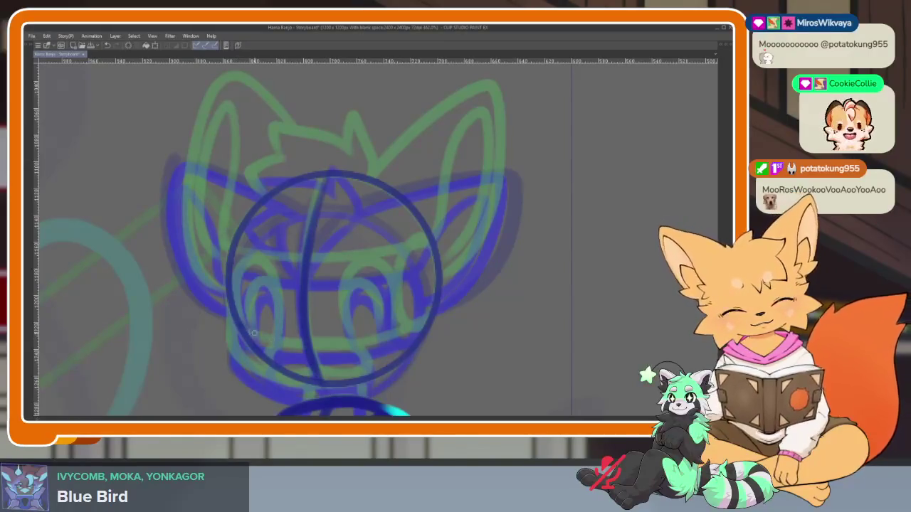
{"action": "left_click_drag", "start_coordinate": [324, 261], "coordinate": [426, 251]}
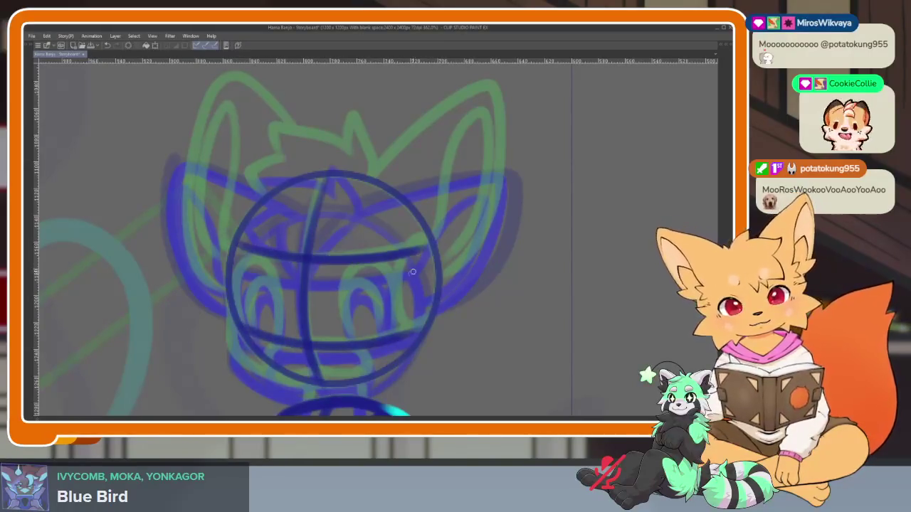
Draw the left side of the head, both eyes and the jaw line in dark blue
{"action": "scroll", "coordinate": [311, 330], "scroll_direction": "up", "scroll_amount": 2}
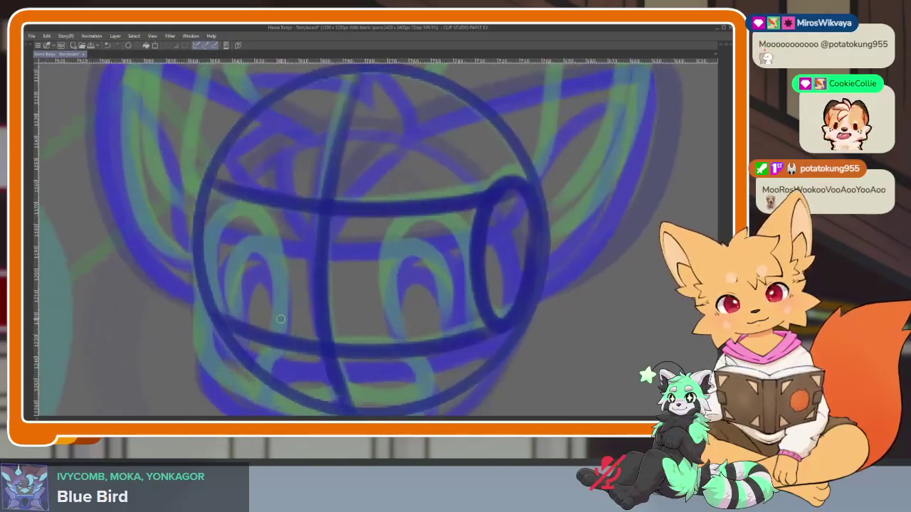
{"action": "mouse_move", "coordinate": [345, 343]}
{"action": "left_mouse_down"}
{"action": "mouse_move", "coordinate": [322, 313]}
{"action": "mouse_move", "coordinate": [400, 326]}
{"action": "left_mouse_up"}
{"action": "mouse_move", "coordinate": [179, 162]}
{"action": "left_mouse_down"}
{"action": "mouse_move", "coordinate": [206, 347]}
{"action": "mouse_move", "coordinate": [342, 387]}
{"action": "mouse_move", "coordinate": [374, 309]}
{"action": "mouse_move", "coordinate": [374, 201]}
{"action": "mouse_move", "coordinate": [379, 336]}
{"action": "left_mouse_up"}
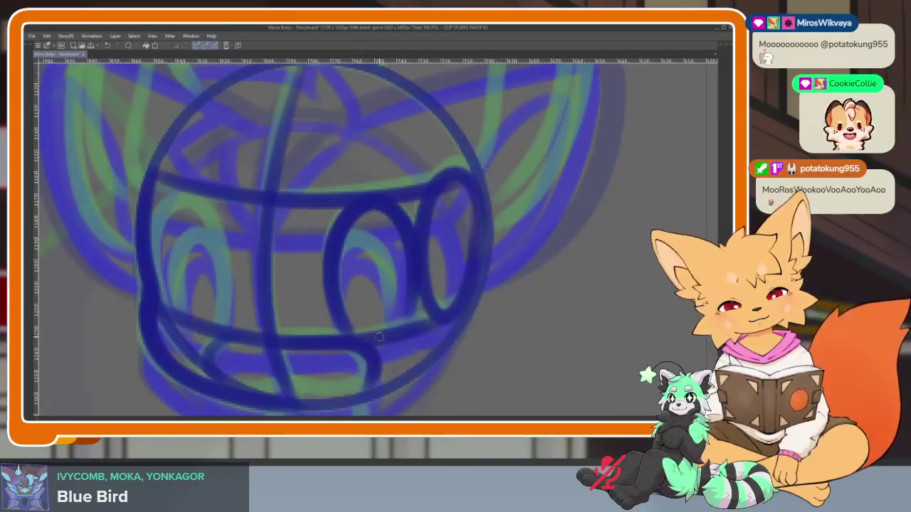
{"action": "left_click_drag", "start_coordinate": [334, 281], "coordinate": [386, 342]}
{"action": "mouse_move", "coordinate": [222, 320]}
{"action": "left_mouse_down"}
{"action": "mouse_move", "coordinate": [226, 230]}
{"action": "mouse_move", "coordinate": [160, 291]}
{"action": "left_mouse_up"}
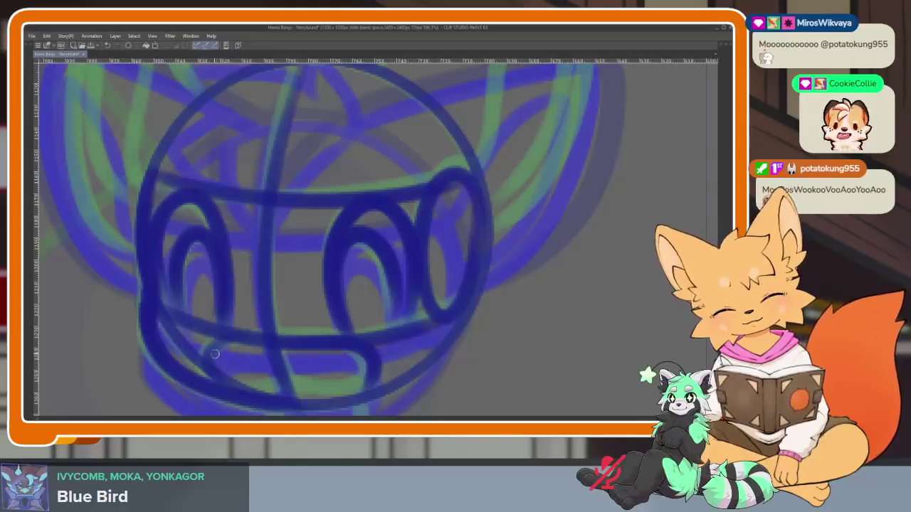
{"action": "left_click_drag", "start_coordinate": [215, 354], "coordinate": [368, 388]}
{"action": "scroll", "coordinate": [470, 335], "scroll_direction": "down", "scroll_amount": 2}
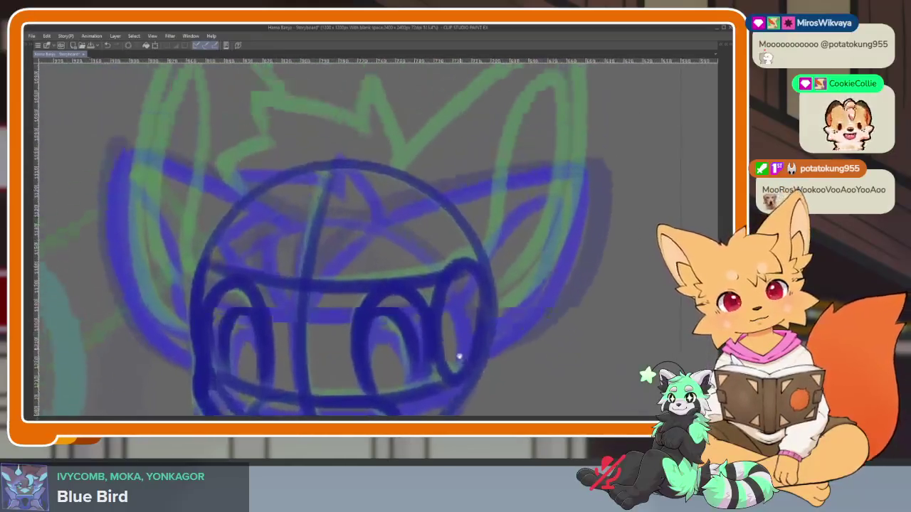
Add a Y-shaped line atop the head and draw the right ear with its inner loop
{"action": "mouse_move", "coordinate": [274, 201]}
{"action": "left_mouse_down"}
{"action": "mouse_move", "coordinate": [299, 288]}
{"action": "mouse_move", "coordinate": [395, 192]}
{"action": "left_mouse_up"}
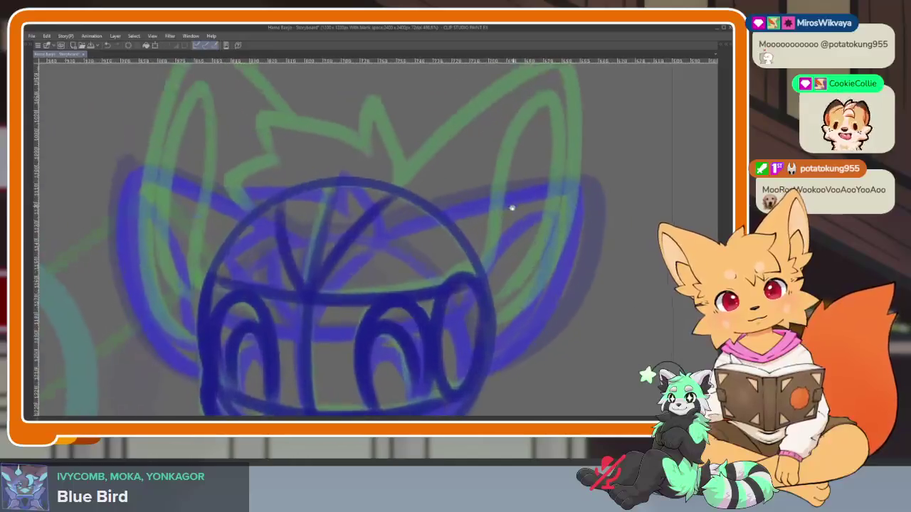
{"action": "left_click_drag", "start_coordinate": [333, 253], "coordinate": [502, 241]}
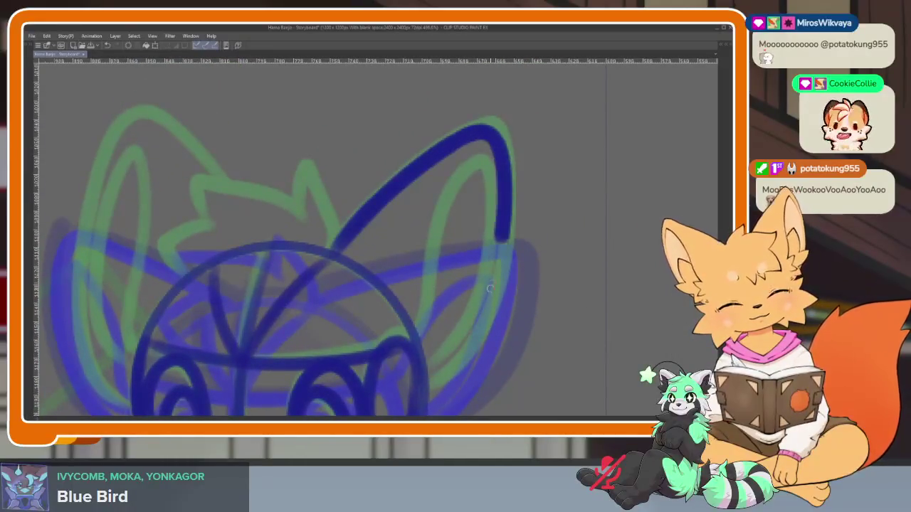
{"action": "left_click_drag", "start_coordinate": [489, 288], "coordinate": [427, 384]}
{"action": "left_click_drag", "start_coordinate": [403, 342], "coordinate": [435, 360]}
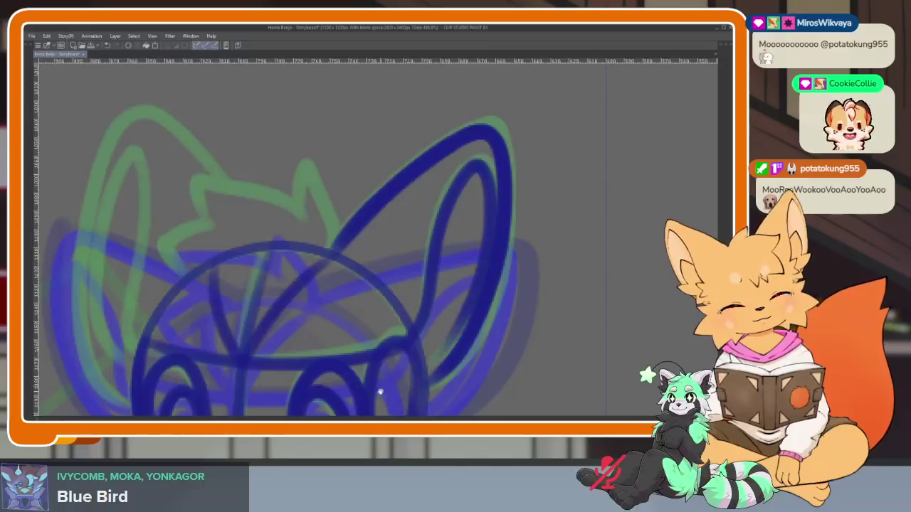
Draw the fur tuft and the left ear with its inner line
{"action": "left_click_drag", "start_coordinate": [380, 392], "coordinate": [484, 272]}
{"action": "mouse_move", "coordinate": [455, 232]}
{"action": "left_mouse_down"}
{"action": "mouse_move", "coordinate": [434, 150]}
{"action": "mouse_move", "coordinate": [425, 194]}
{"action": "mouse_move", "coordinate": [334, 166]}
{"action": "mouse_move", "coordinate": [329, 208]}
{"action": "mouse_move", "coordinate": [298, 242]}
{"action": "mouse_move", "coordinate": [316, 233]}
{"action": "left_mouse_up"}
{"action": "mouse_move", "coordinate": [370, 153]}
{"action": "left_mouse_down"}
{"action": "mouse_move", "coordinate": [290, 85]}
{"action": "mouse_move", "coordinate": [286, 382]}
{"action": "left_mouse_up"}
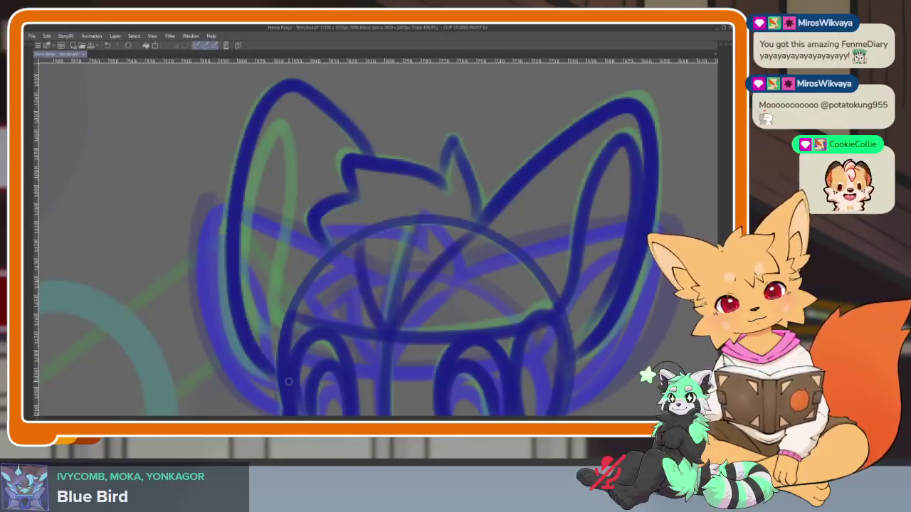
{"action": "left_click_drag", "start_coordinate": [285, 329], "coordinate": [293, 217]}
{"action": "mouse_move", "coordinate": [294, 178]}
{"action": "left_mouse_down"}
{"action": "mouse_move", "coordinate": [266, 125]}
{"action": "mouse_move", "coordinate": [247, 324]}
{"action": "mouse_move", "coordinate": [277, 349]}
{"action": "left_mouse_up"}
{"action": "scroll", "coordinate": [476, 268], "scroll_direction": "down", "scroll_amount": 5}
Jump to another frame of the animation on the timeline
{"action": "scroll", "coordinate": [463, 278], "scroll_direction": "up", "scroll_amount": 5}
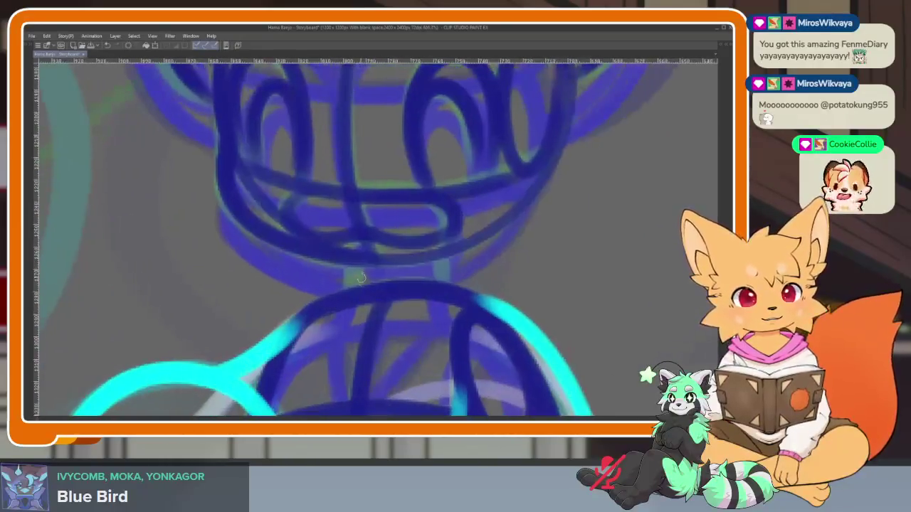
{"action": "scroll", "coordinate": [449, 288], "scroll_direction": "down", "scroll_amount": 5}
{"action": "scroll", "coordinate": [488, 287], "scroll_direction": "up", "scroll_amount": 1}
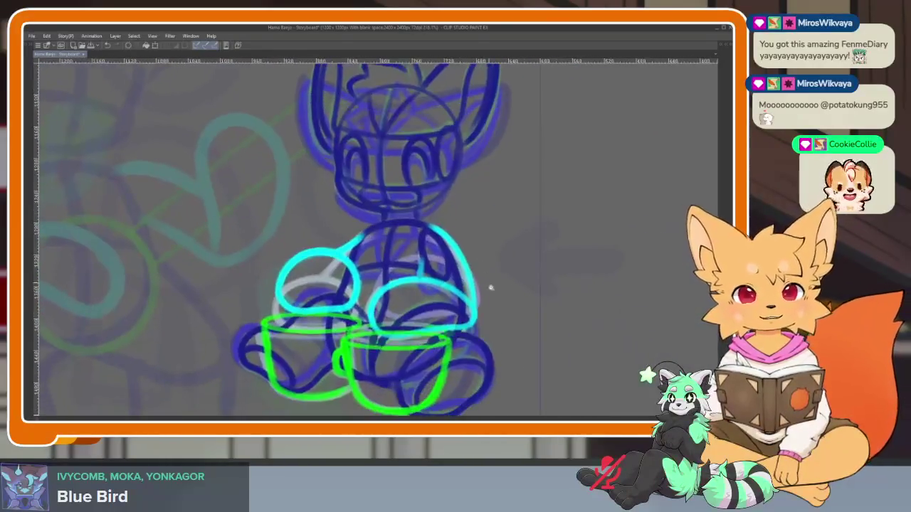
{"action": "key", "text": "Tab"}
{"action": "left_click", "coordinate": [236, 324]}
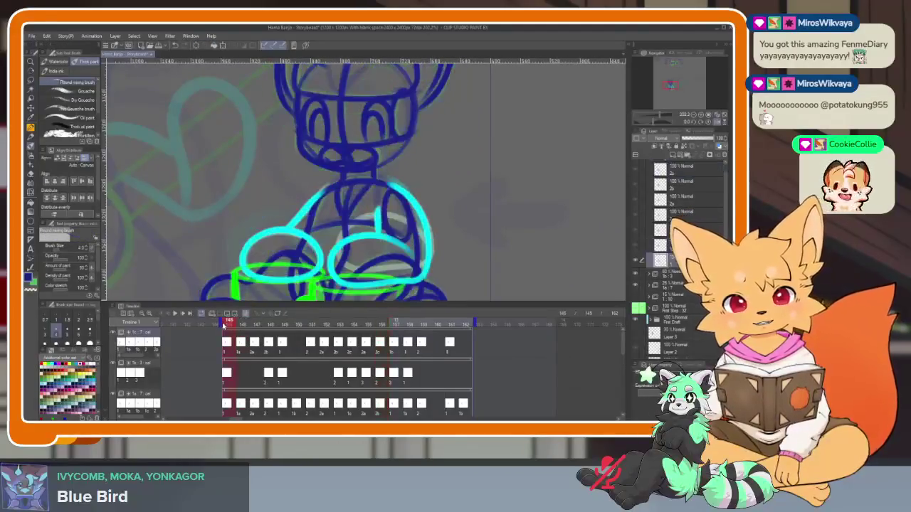
{"action": "key", "text": "Tab"}
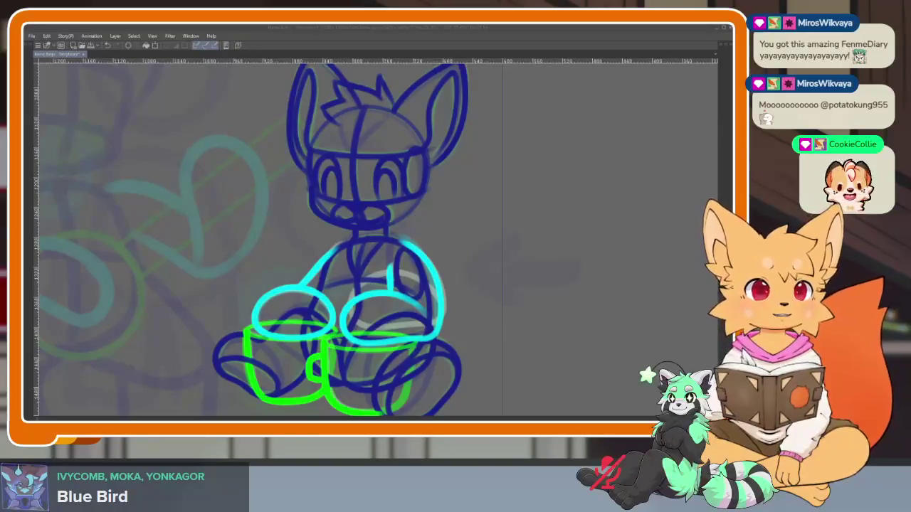
Play the animation back, then restore the panels and pan the timeline right
{"action": "left_click", "coordinate": [438, 30]}
{"action": "key", "text": "Return"}
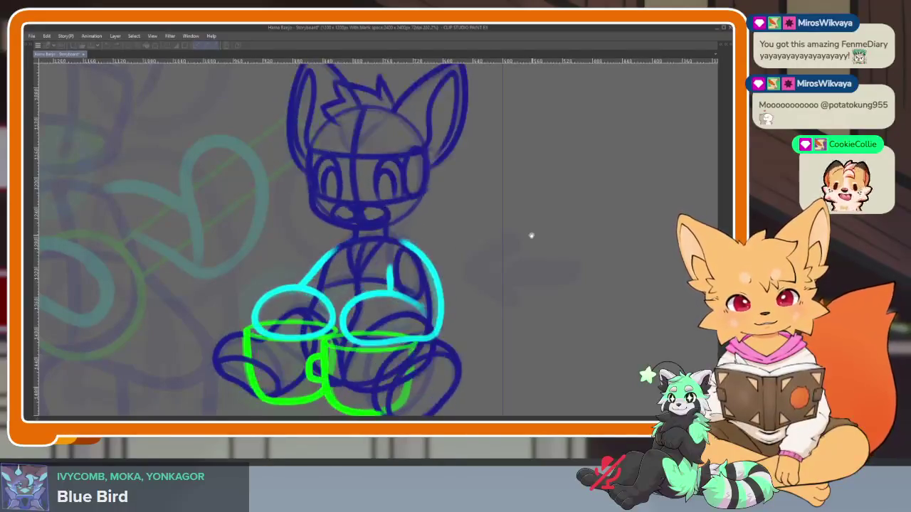
{"action": "key", "text": "Tab"}
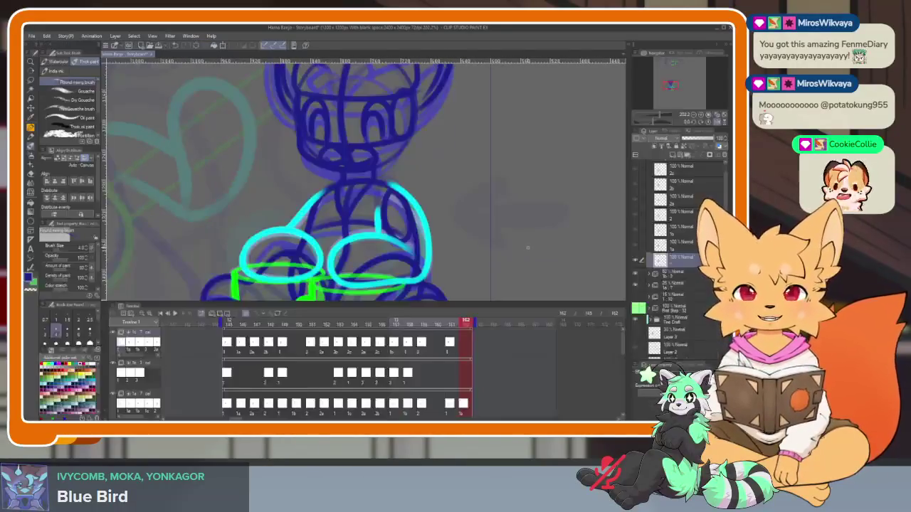
{"action": "mouse_move", "coordinate": [577, 356]}
{"action": "left_mouse_down"}
{"action": "mouse_move", "coordinate": [396, 357]}
{"action": "mouse_move", "coordinate": [351, 370]}
{"action": "mouse_move", "coordinate": [398, 366]}
{"action": "mouse_move", "coordinate": [451, 384]}
{"action": "left_mouse_up"}
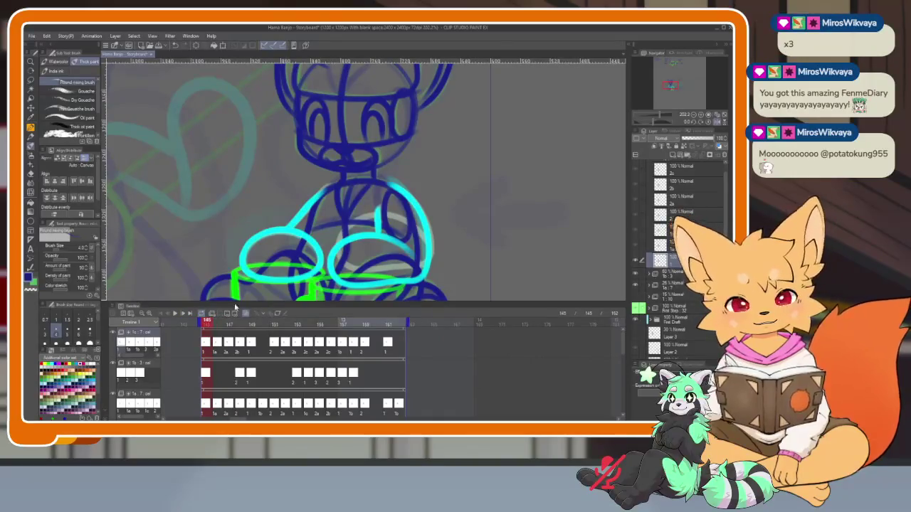
Preview the animation, then paste cels into frames 162–179 of the top track
{"action": "key", "text": "space"}
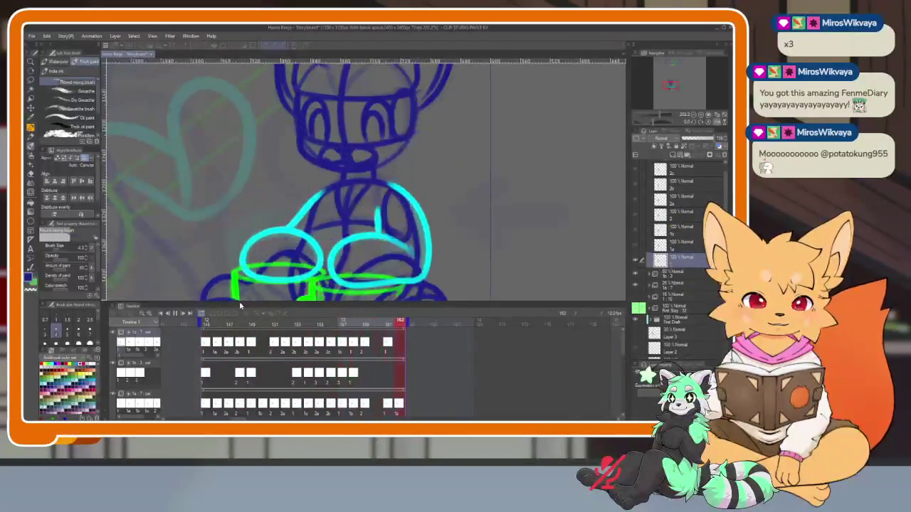
{"action": "key", "text": "space"}
{"action": "left_click_drag", "start_coordinate": [458, 380], "coordinate": [316, 380]}
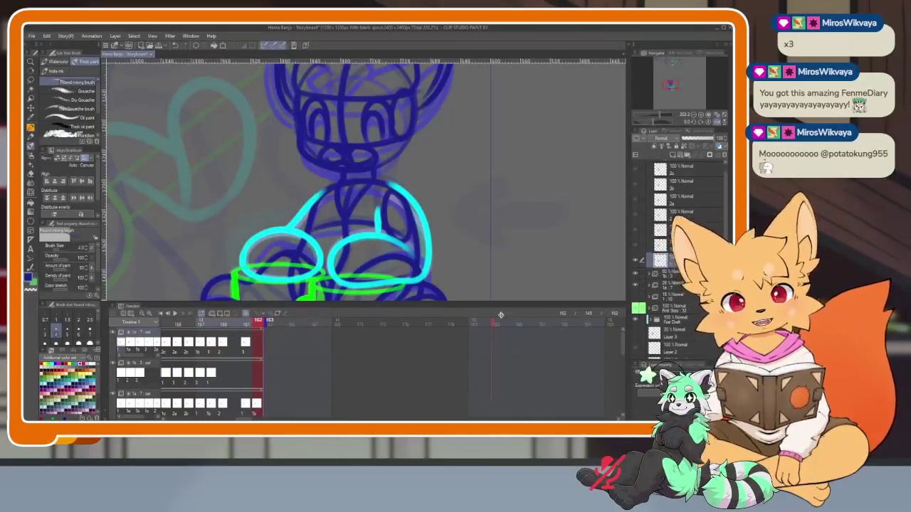
{"action": "mouse_move", "coordinate": [301, 360]}
{"action": "left_mouse_down"}
{"action": "mouse_move", "coordinate": [378, 368]}
{"action": "mouse_move", "coordinate": [399, 360]}
{"action": "left_mouse_up"}
{"action": "left_click_drag", "start_coordinate": [378, 328], "coordinate": [499, 329]}
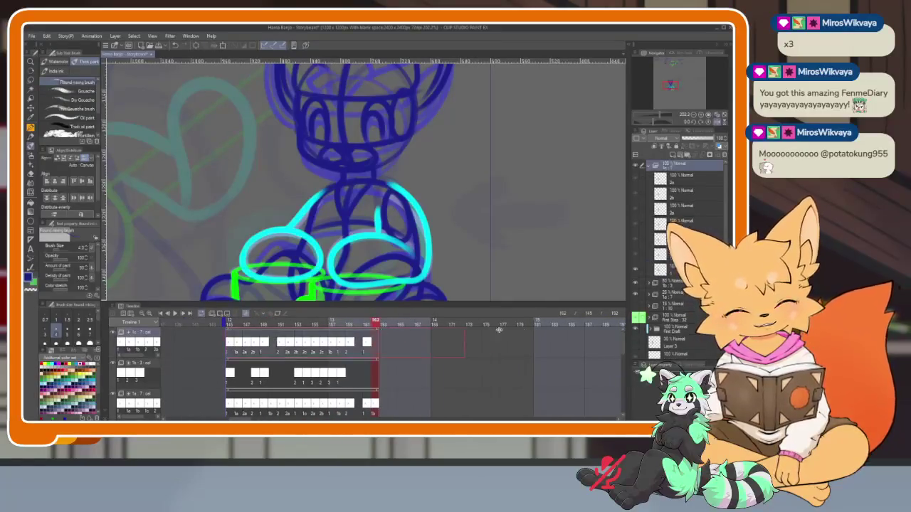
{"action": "left_click_drag", "start_coordinate": [615, 332], "coordinate": [473, 365]}
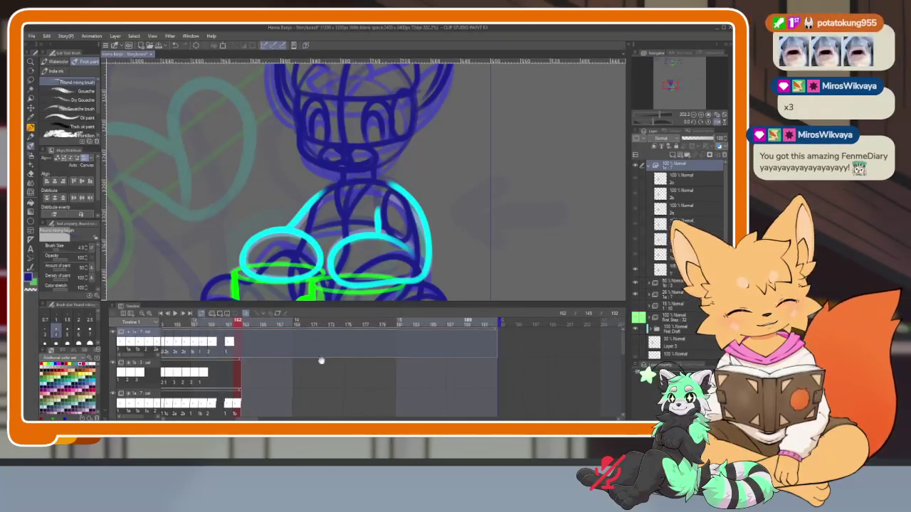
{"action": "left_click_drag", "start_coordinate": [319, 357], "coordinate": [448, 363]}
{"action": "left_click_drag", "start_coordinate": [348, 344], "coordinate": [315, 344]}
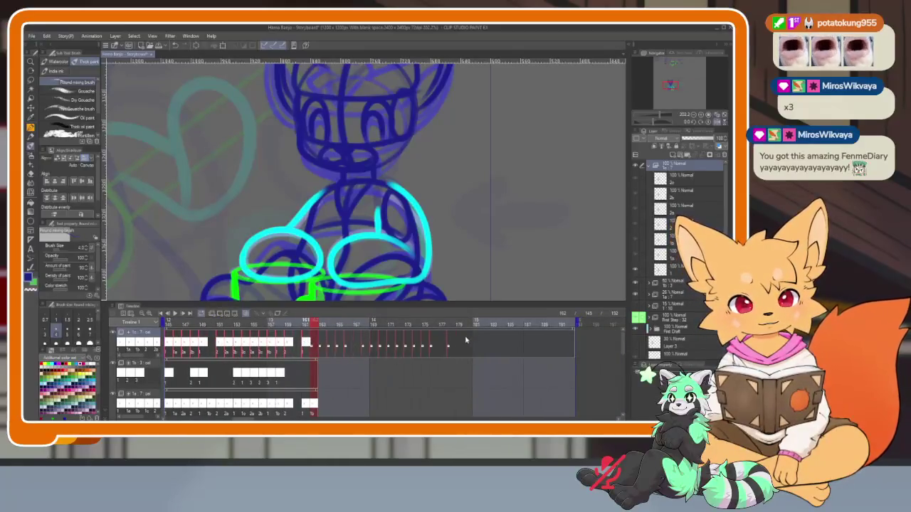
{"action": "key", "text": "ctrl+v"}
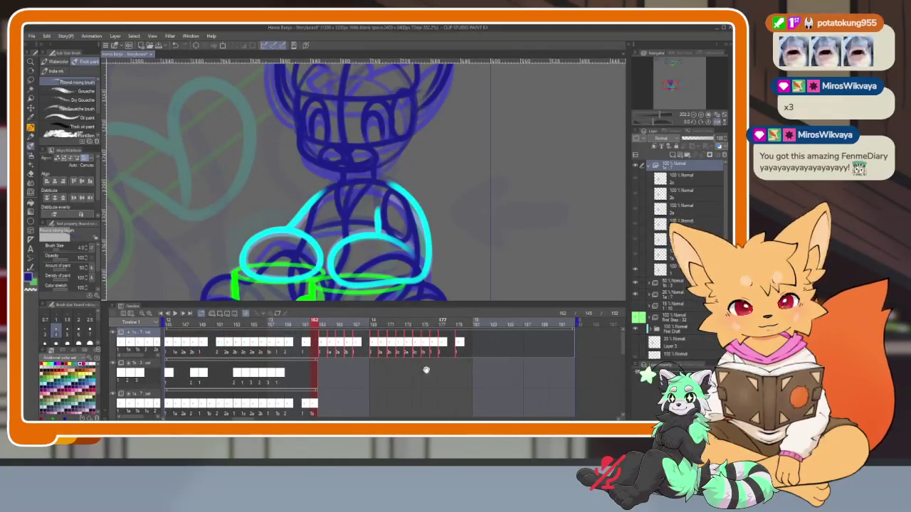
Scrub to frame 164, then replay the animation from frame 145 to check the new cels
{"action": "left_click_drag", "start_coordinate": [425, 369], "coordinate": [452, 378]}
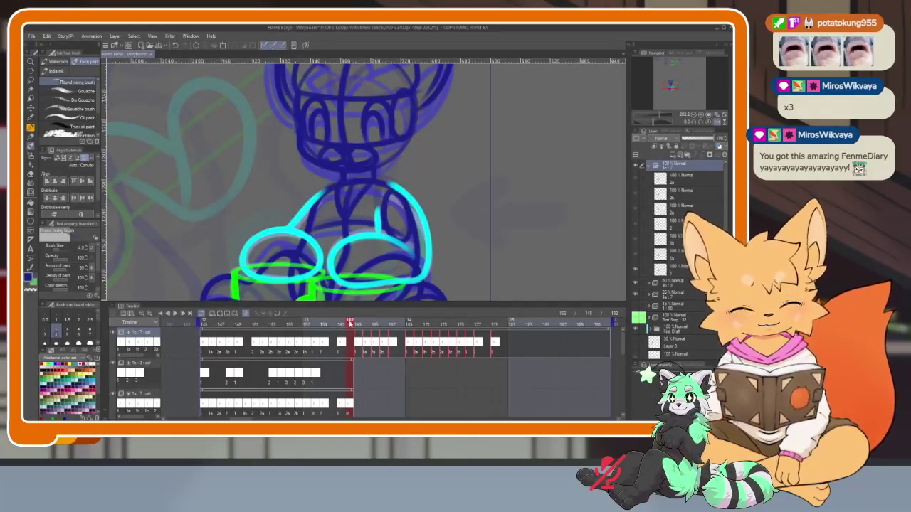
{"action": "left_click_drag", "start_coordinate": [356, 322], "coordinate": [382, 325]}
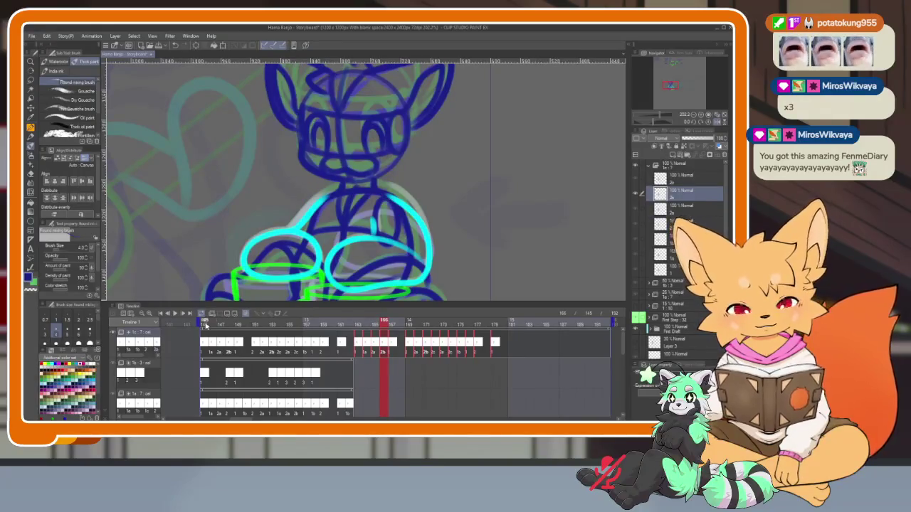
{"action": "left_click", "coordinate": [204, 324]}
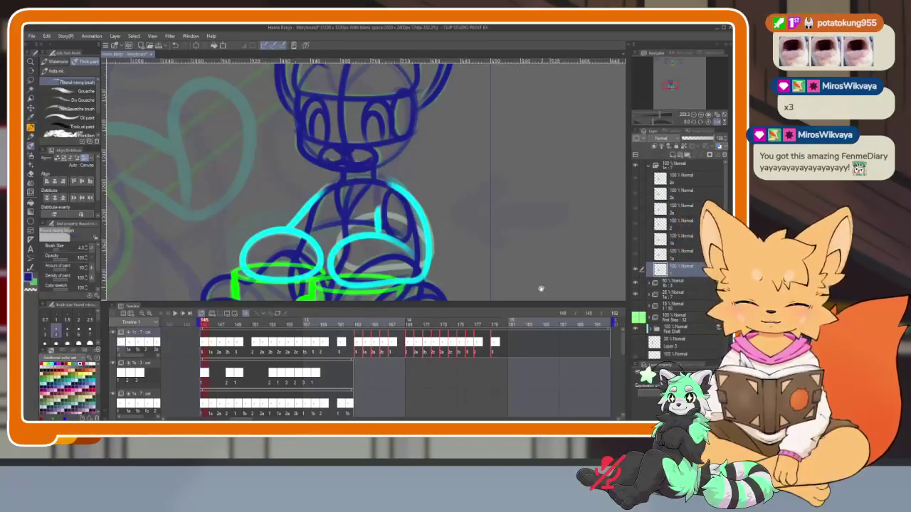
{"action": "left_click", "coordinate": [473, 335]}
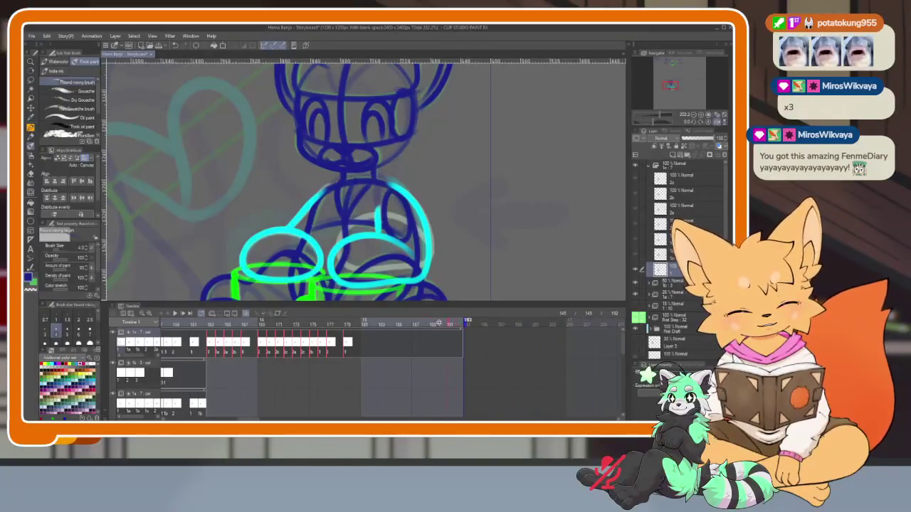
{"action": "key", "text": "Home"}
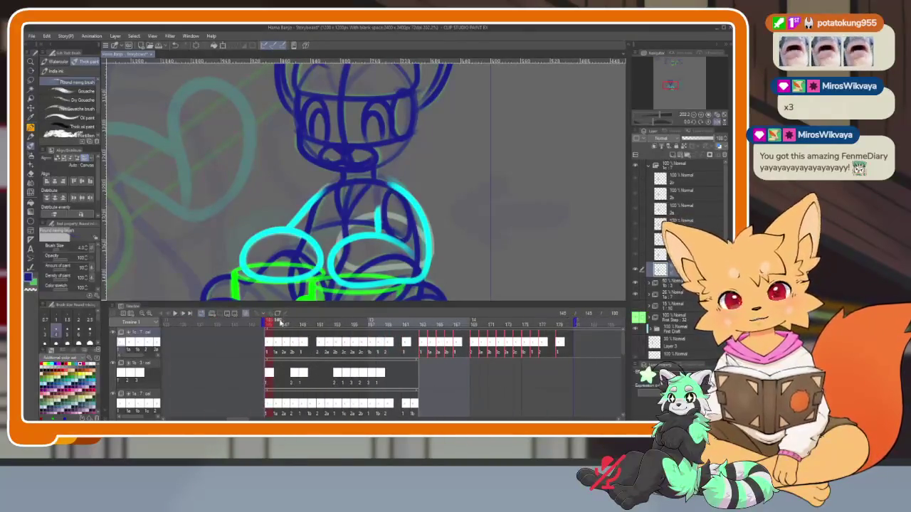
{"action": "key", "text": "space"}
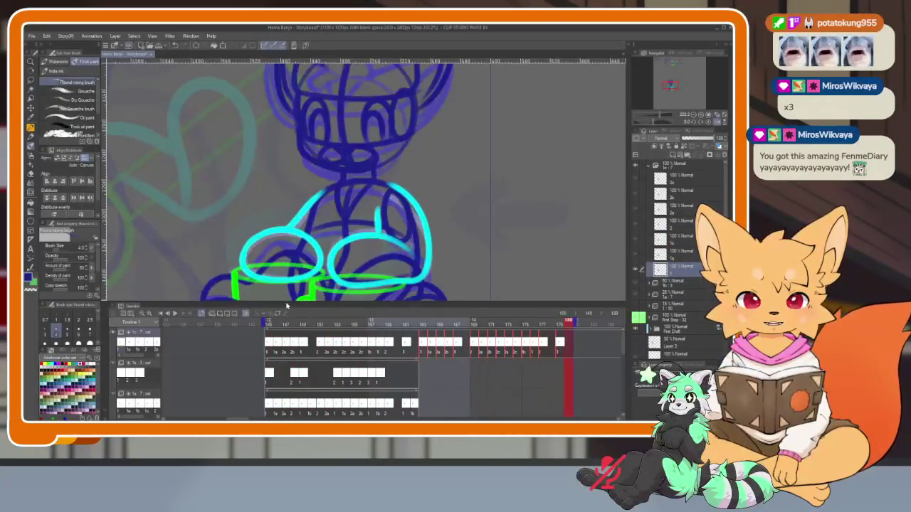
Scroll along the timeline and select the fox's top animation track
{"action": "scroll", "coordinate": [391, 389], "scroll_direction": "down", "scroll_amount": 3}
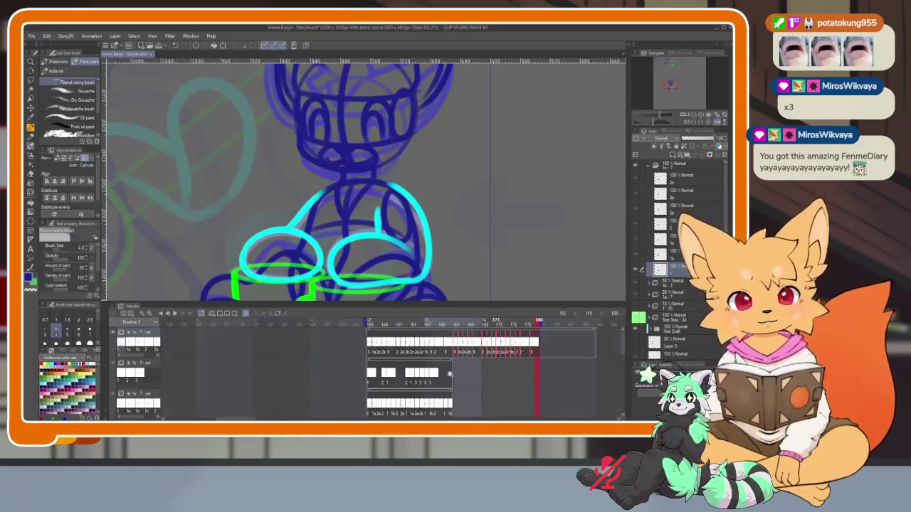
{"action": "scroll", "coordinate": [384, 373], "scroll_direction": "right", "scroll_amount": 3}
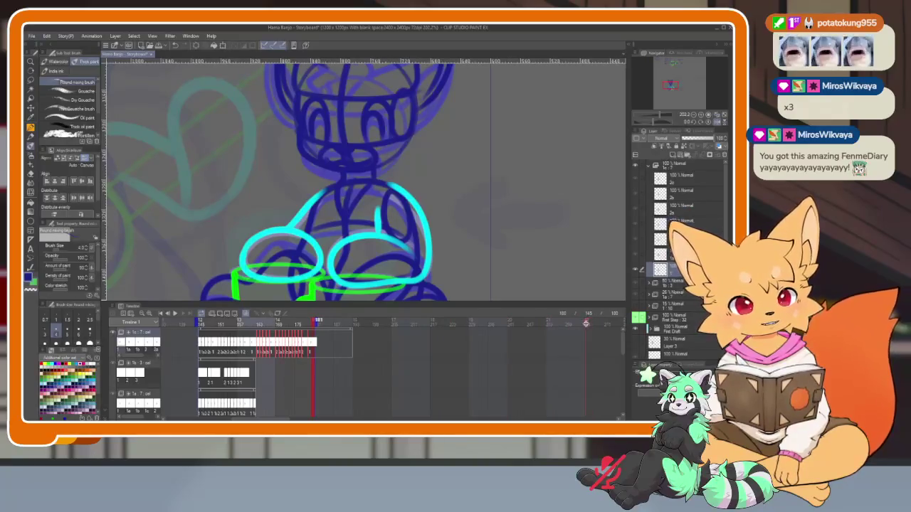
{"action": "scroll", "coordinate": [341, 370], "scroll_direction": "up", "scroll_amount": 3}
{"action": "scroll", "coordinate": [312, 330], "scroll_direction": "right", "scroll_amount": 1}
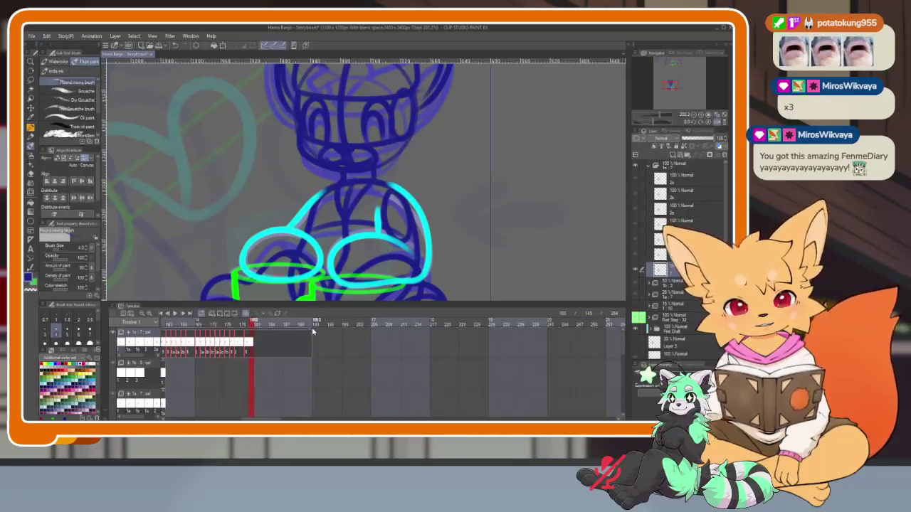
{"action": "left_click", "coordinate": [314, 330]}
{"action": "scroll", "coordinate": [569, 333], "scroll_direction": "right", "scroll_amount": 3}
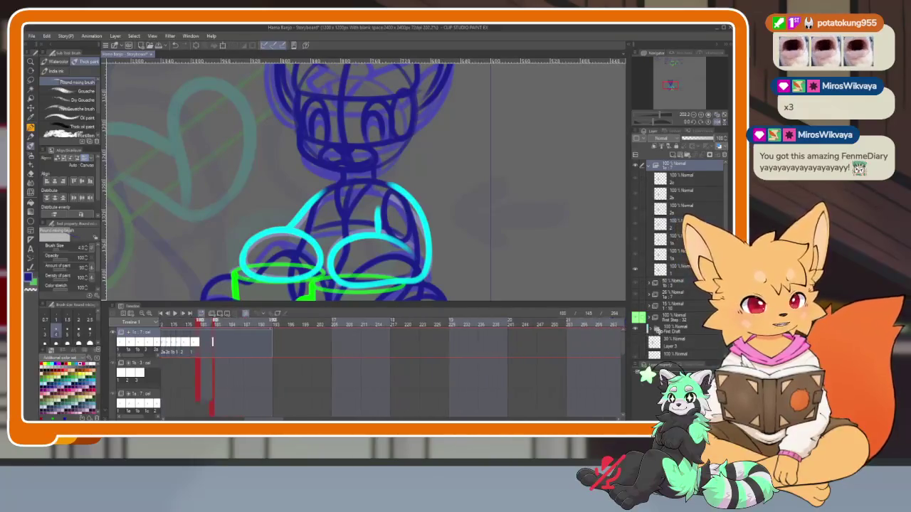
{"action": "scroll", "coordinate": [555, 333], "scroll_direction": "right", "scroll_amount": 3}
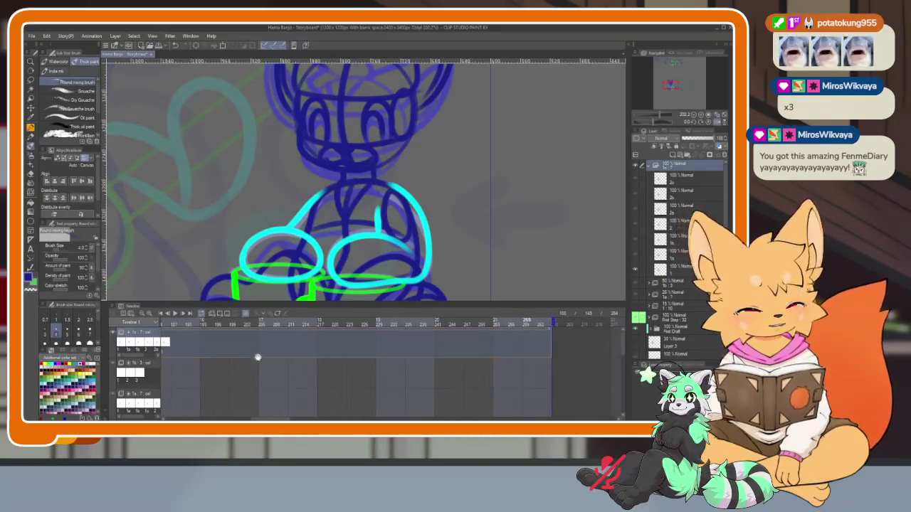
{"action": "scroll", "coordinate": [320, 359], "scroll_direction": "left", "scroll_amount": 3}
{"action": "scroll", "coordinate": [370, 364], "scroll_direction": "left", "scroll_amount": 1}
{"action": "scroll", "coordinate": [361, 375], "scroll_direction": "left", "scroll_amount": 1}
{"action": "scroll", "coordinate": [363, 378], "scroll_direction": "left", "scroll_amount": 1}
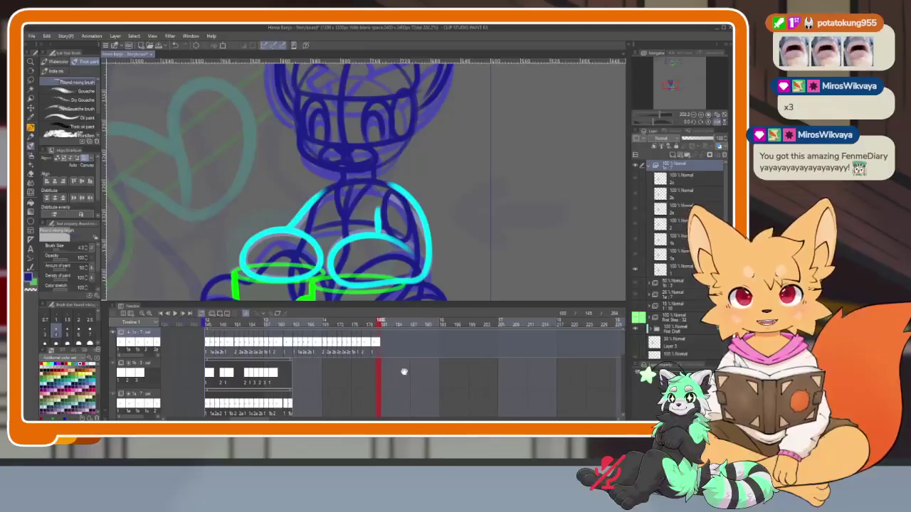
{"action": "scroll", "coordinate": [402, 370], "scroll_direction": "left", "scroll_amount": 1}
Select the top track's cels, extending them toward frame 215, and return to frame 145
{"action": "left_click", "coordinate": [417, 345]}
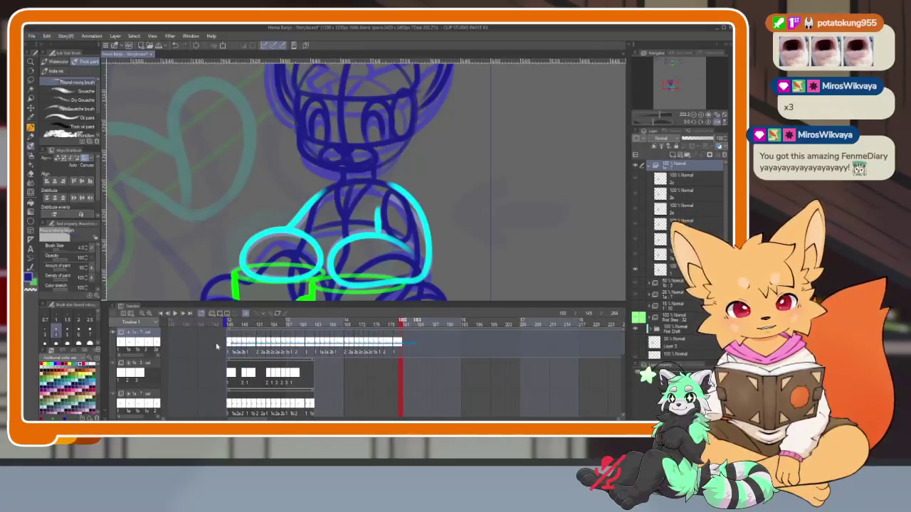
{"action": "scroll", "coordinate": [356, 345], "scroll_direction": "up", "scroll_amount": 1}
{"action": "scroll", "coordinate": [296, 340], "scroll_direction": "up", "scroll_amount": 1}
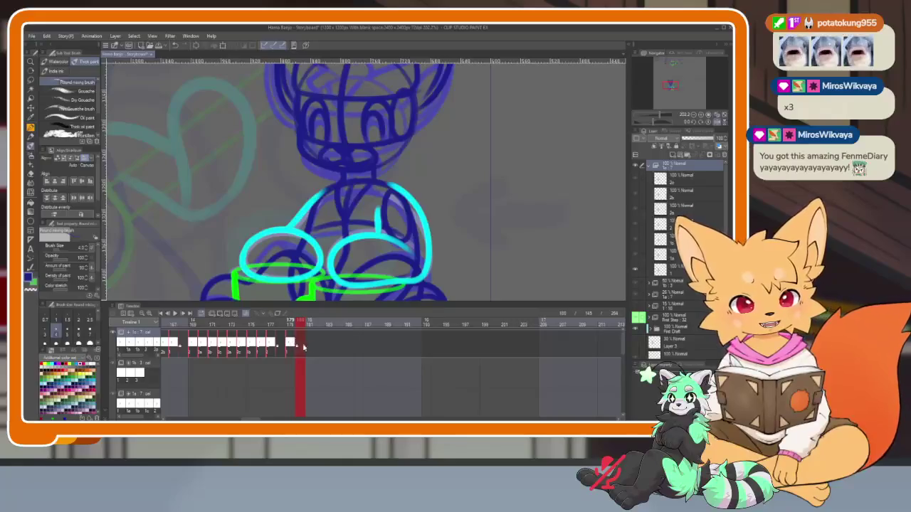
{"action": "scroll", "coordinate": [609, 340], "scroll_direction": "right", "scroll_amount": 2}
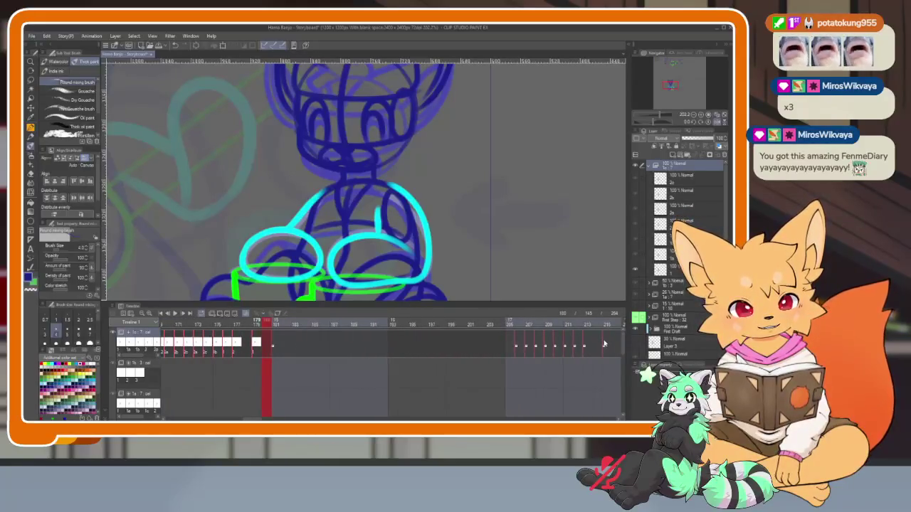
{"action": "scroll", "coordinate": [484, 372], "scroll_direction": "left", "scroll_amount": 1}
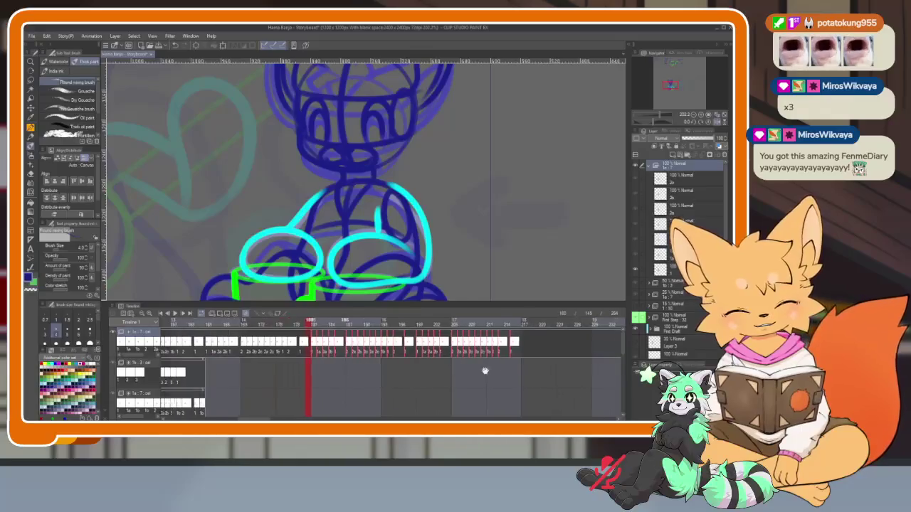
{"action": "scroll", "coordinate": [512, 382], "scroll_direction": "left", "scroll_amount": 2}
{"action": "left_click", "coordinate": [201, 328]}
{"action": "key", "text": "space"}
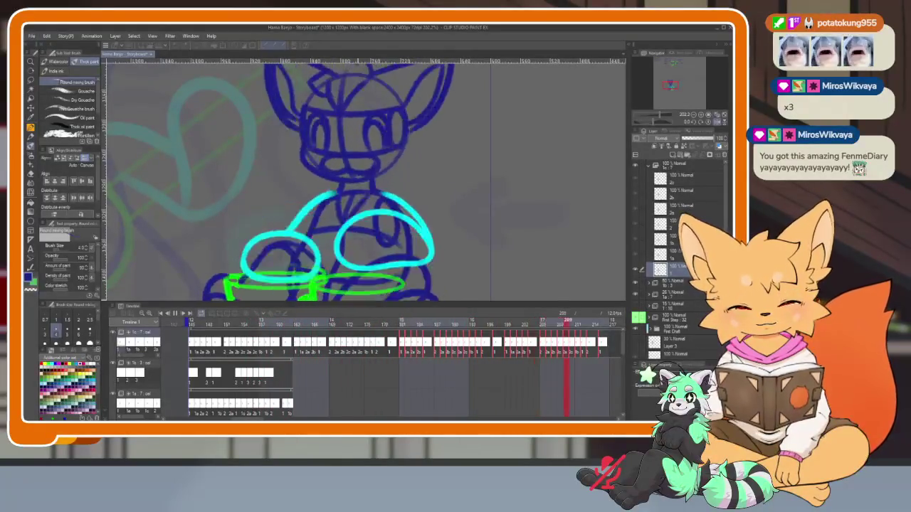
{"action": "key", "text": "space"}
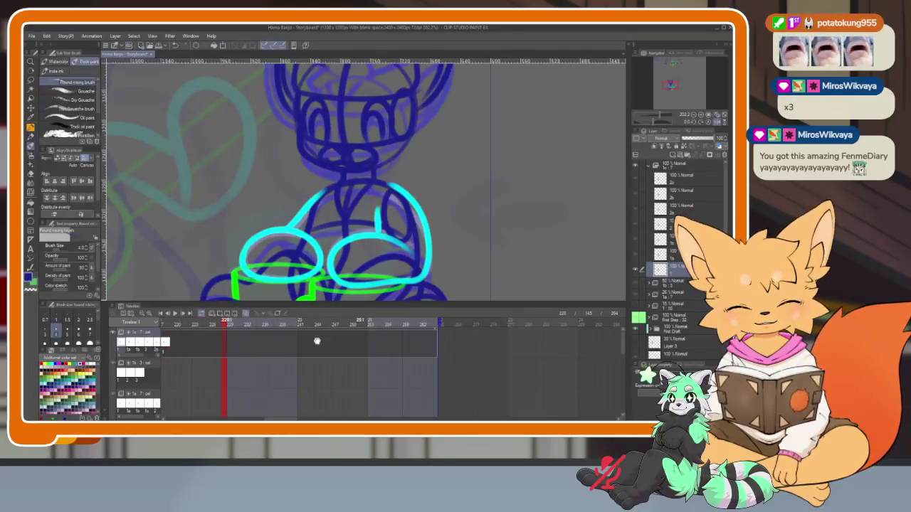
{"action": "scroll", "coordinate": [516, 370], "scroll_direction": "up", "scroll_amount": 5}
{"action": "scroll", "coordinate": [420, 374], "scroll_direction": "up", "scroll_amount": 1}
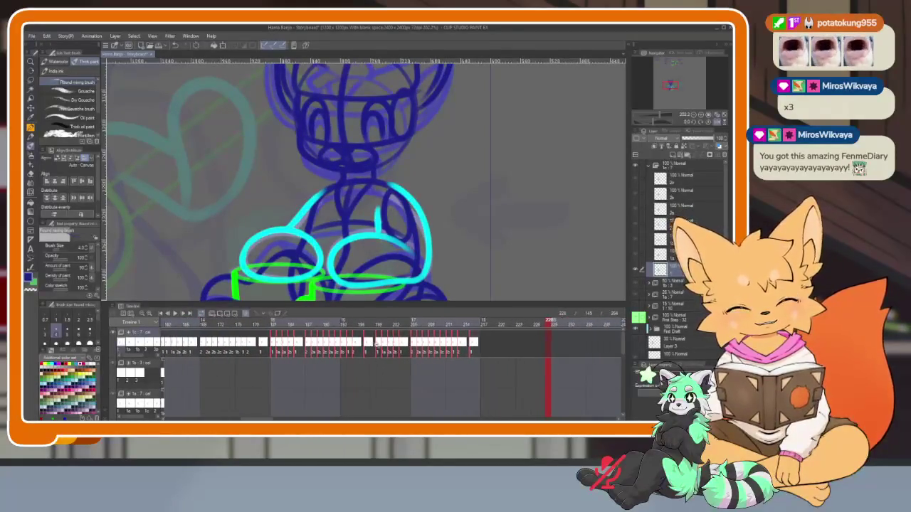
{"action": "scroll", "coordinate": [409, 364], "scroll_direction": "up", "scroll_amount": 1}
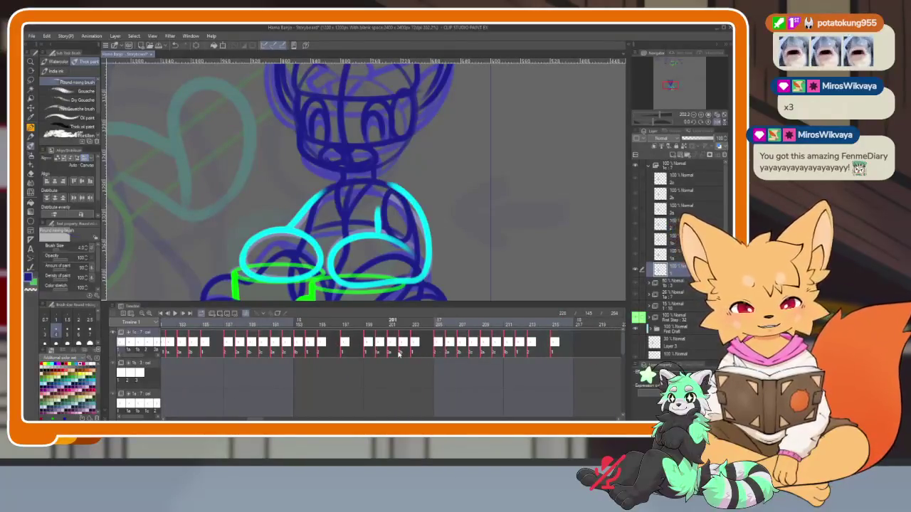
{"action": "mouse_move", "coordinate": [332, 322]}
{"action": "left_mouse_down"}
{"action": "mouse_move", "coordinate": [345, 322]}
{"action": "mouse_move", "coordinate": [321, 323]}
{"action": "mouse_move", "coordinate": [392, 321]}
{"action": "mouse_move", "coordinate": [348, 321]}
{"action": "left_mouse_up"}
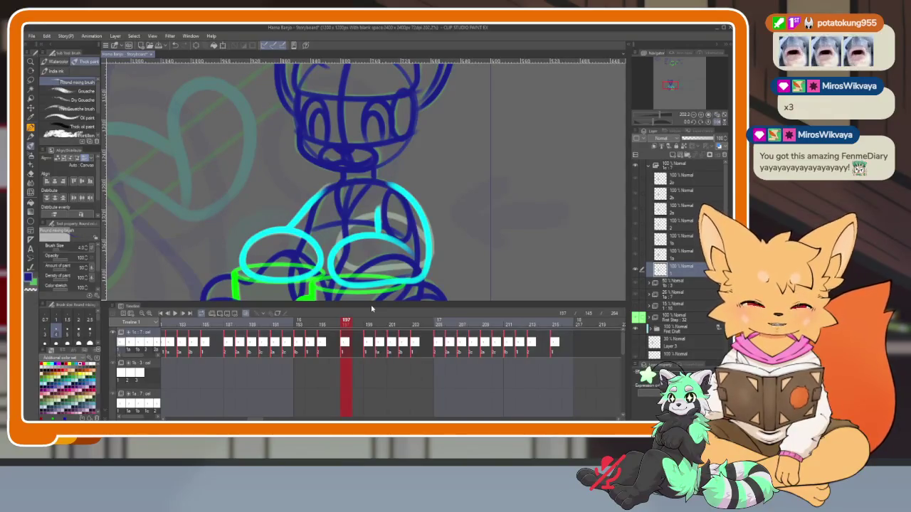
{"action": "scroll", "coordinate": [398, 335], "scroll_direction": "down", "scroll_amount": 3}
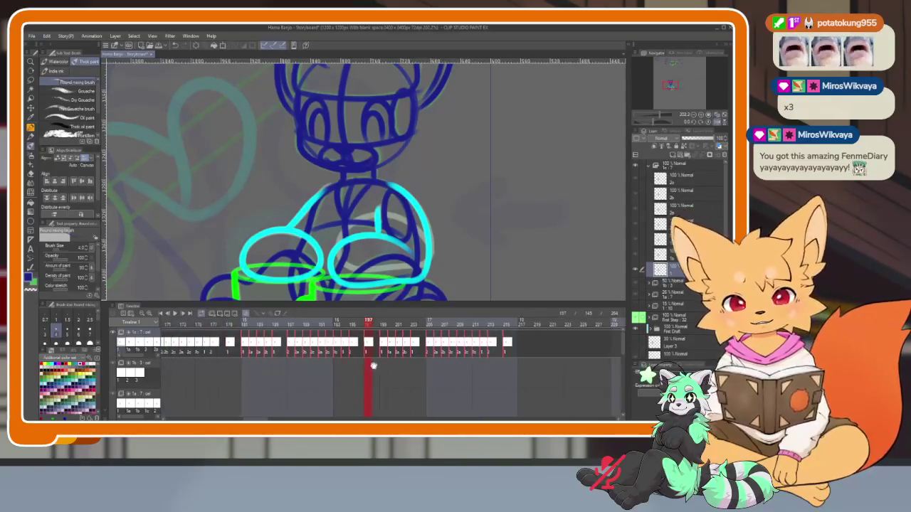
{"action": "scroll", "coordinate": [332, 372], "scroll_direction": "up", "scroll_amount": 3}
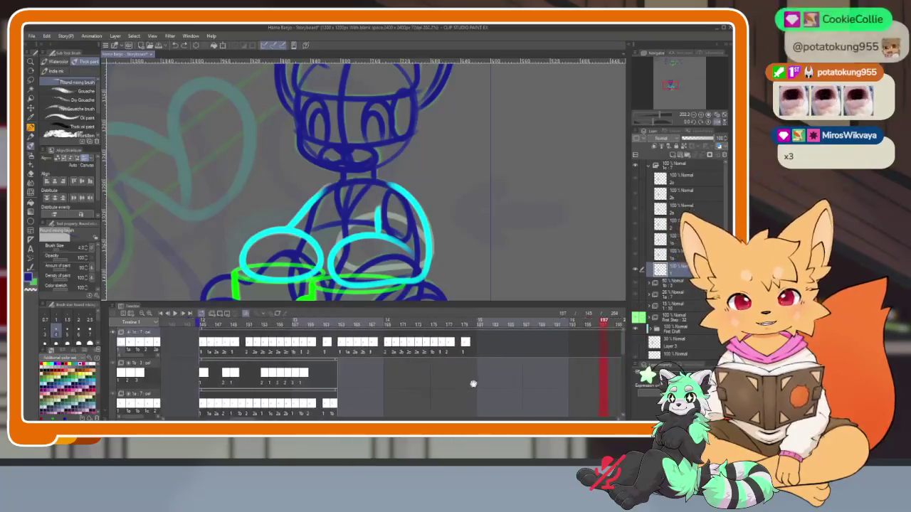
{"action": "scroll", "coordinate": [427, 373], "scroll_direction": "up", "scroll_amount": 3}
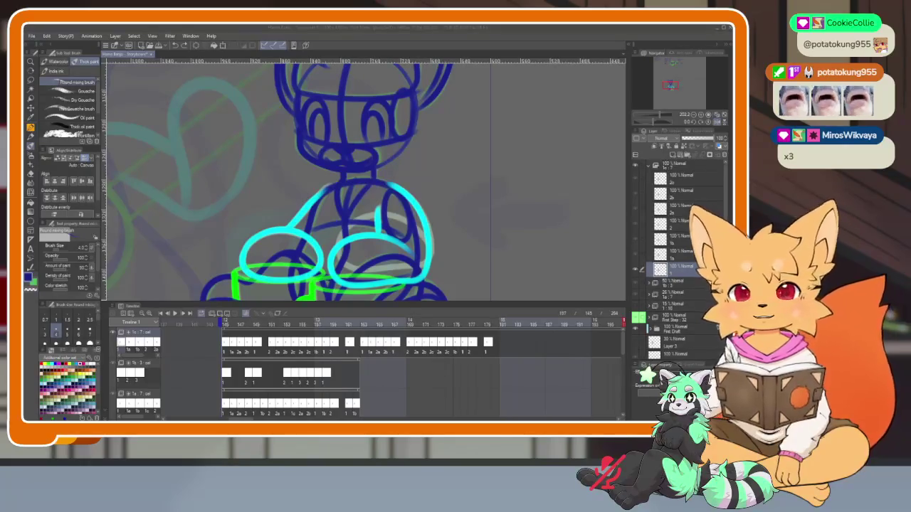
{"action": "left_click", "coordinate": [444, 368]}
{"action": "scroll", "coordinate": [445, 368], "scroll_direction": "down", "scroll_amount": 2}
{"action": "scroll", "coordinate": [469, 352], "scroll_direction": "down", "scroll_amount": 1}
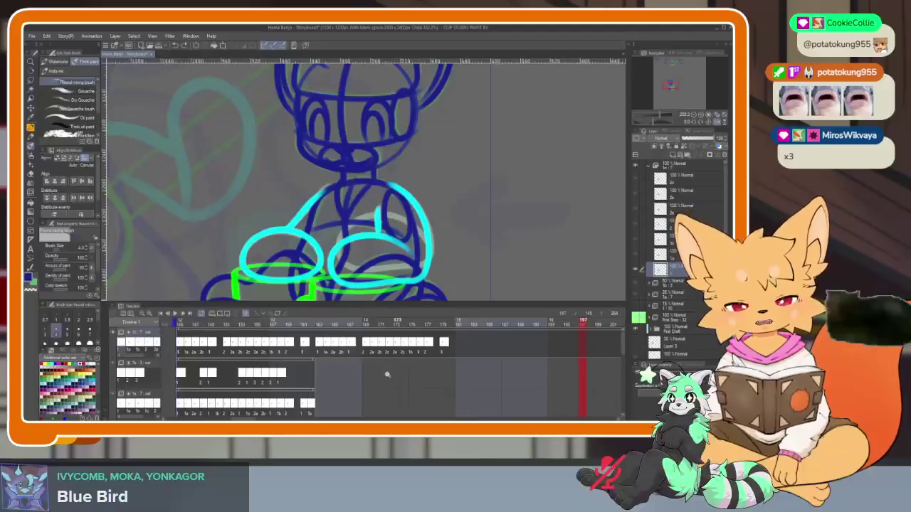
{"action": "scroll", "coordinate": [386, 375], "scroll_direction": "up", "scroll_amount": 2}
{"action": "left_click", "coordinate": [442, 367]}
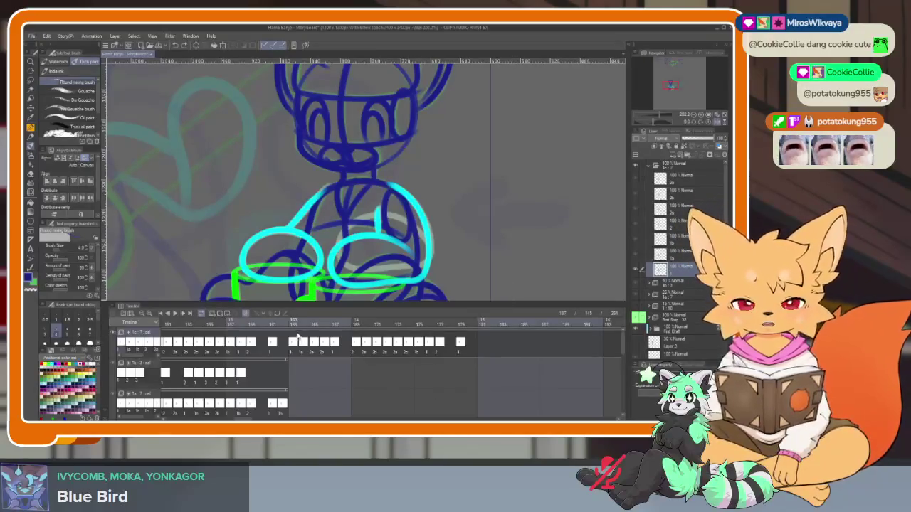
Assign cels 2, 2a, another cel, 1b and 2 to successive top-track frames
{"action": "right_click", "coordinate": [293, 348]}
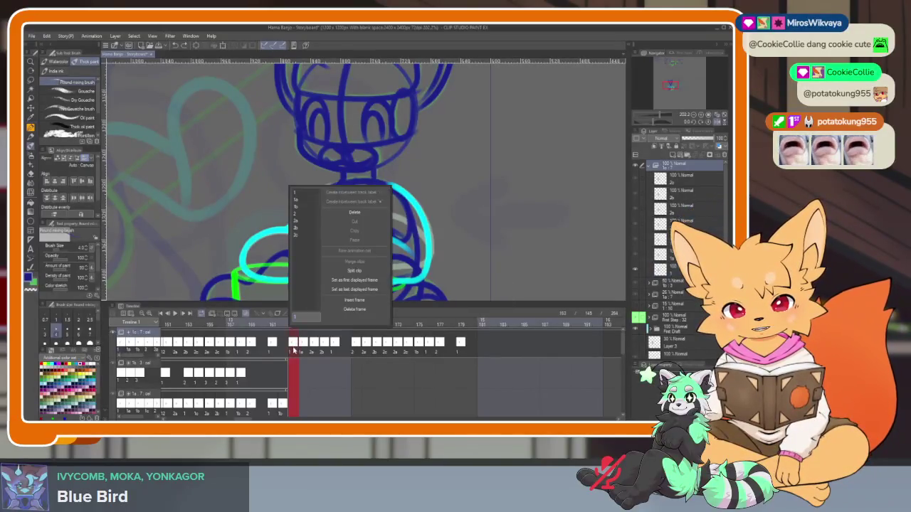
{"action": "left_click", "coordinate": [302, 216]}
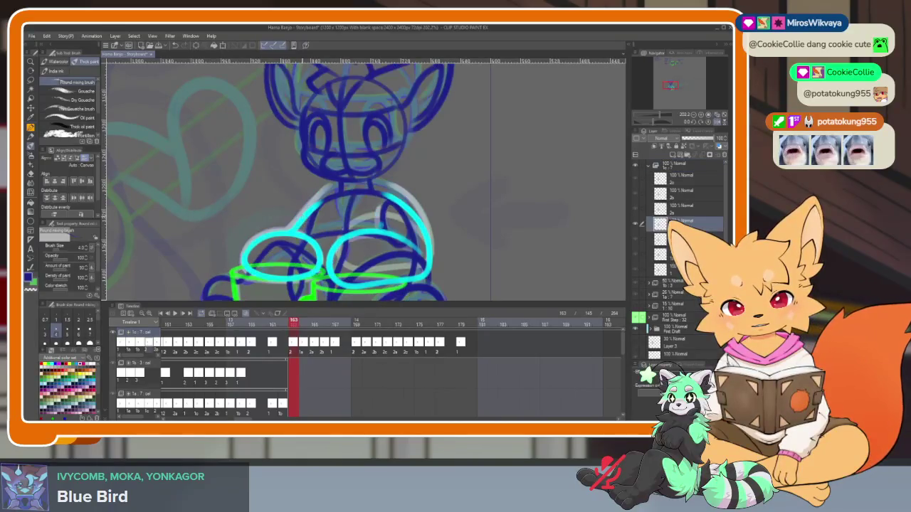
{"action": "right_click", "coordinate": [304, 346]}
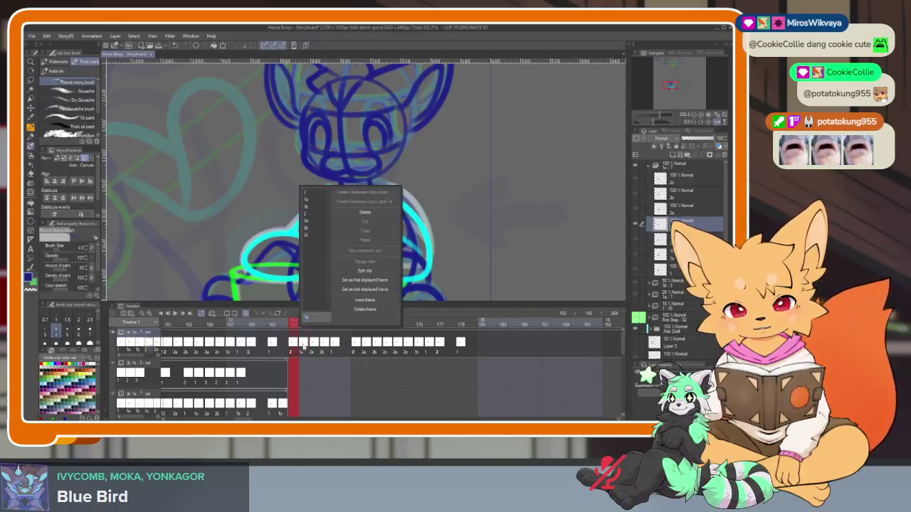
{"action": "left_click", "coordinate": [313, 226]}
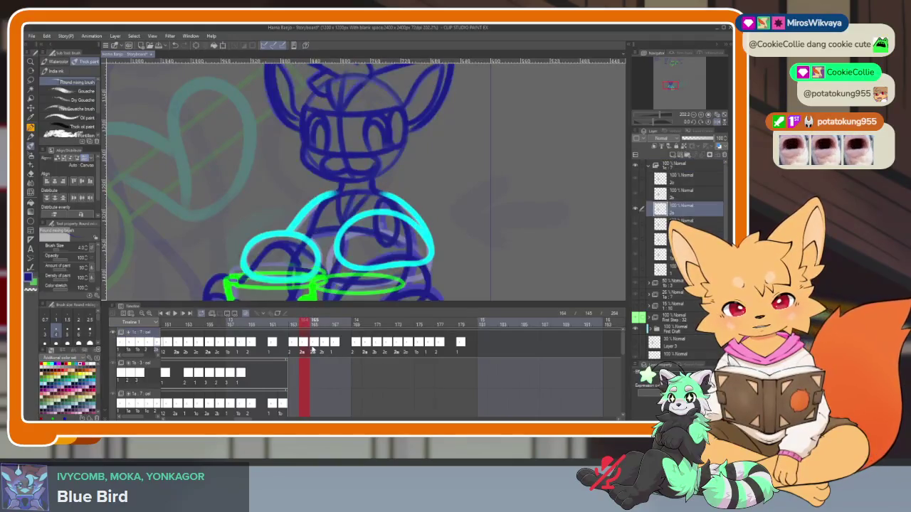
{"action": "right_click", "coordinate": [314, 347]}
{"action": "left_click", "coordinate": [326, 199]}
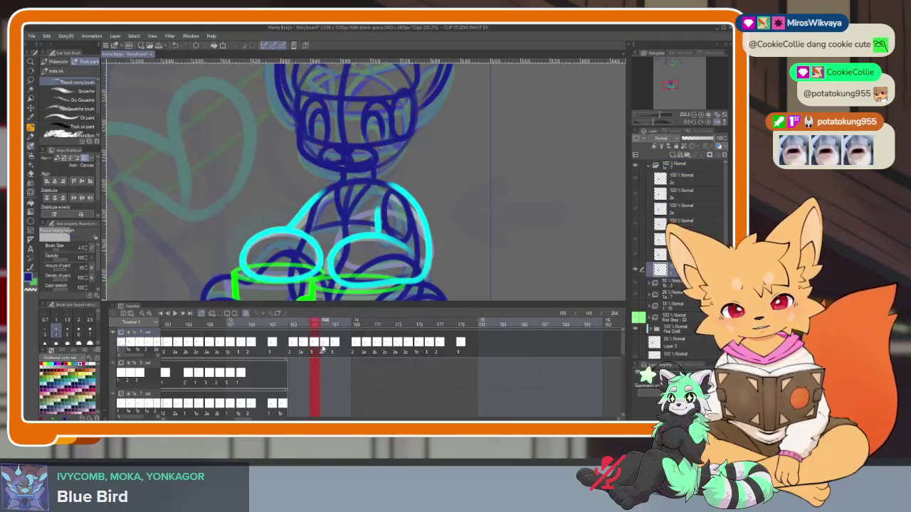
{"action": "right_click", "coordinate": [325, 348]}
{"action": "left_click", "coordinate": [336, 210]}
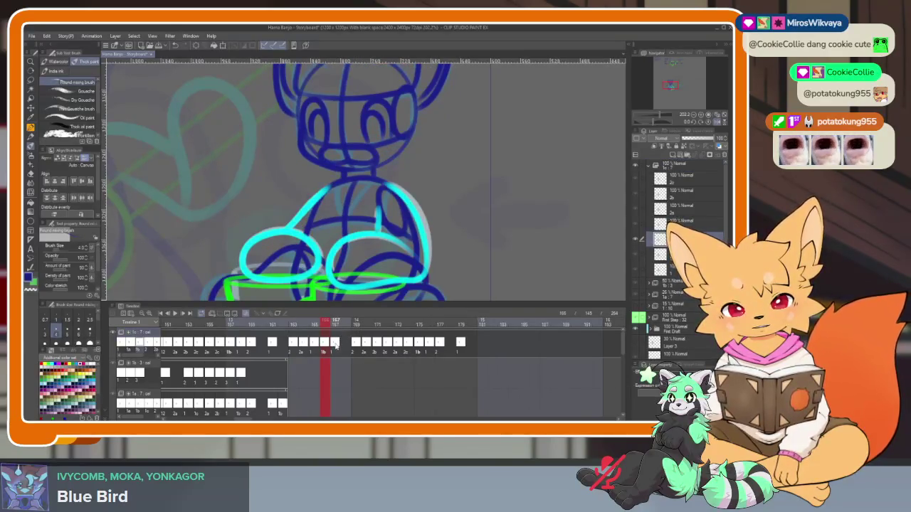
{"action": "right_click", "coordinate": [335, 344]}
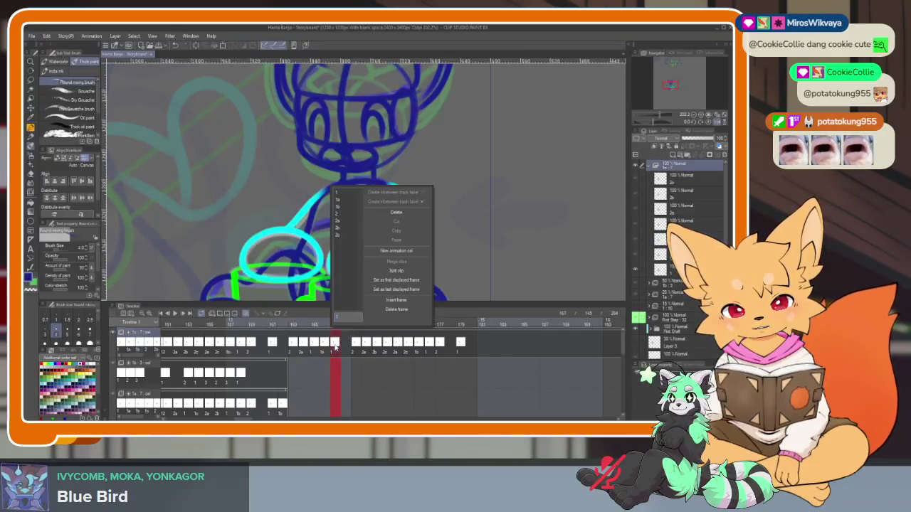
{"action": "left_click", "coordinate": [343, 215]}
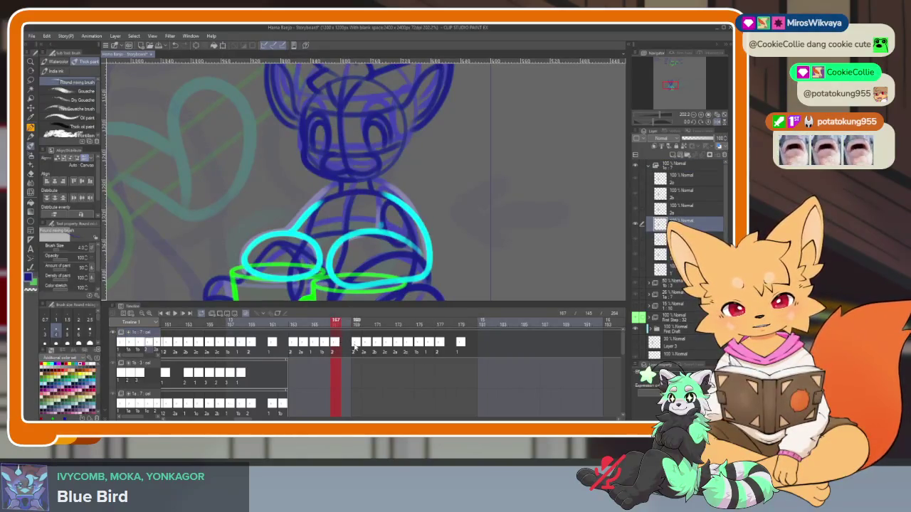
Assign cel 1 to frame 168 and cel 1a to frame 169, then check frame 171
{"action": "left_click", "coordinate": [354, 347]}
{"action": "right_click", "coordinate": [357, 347]}
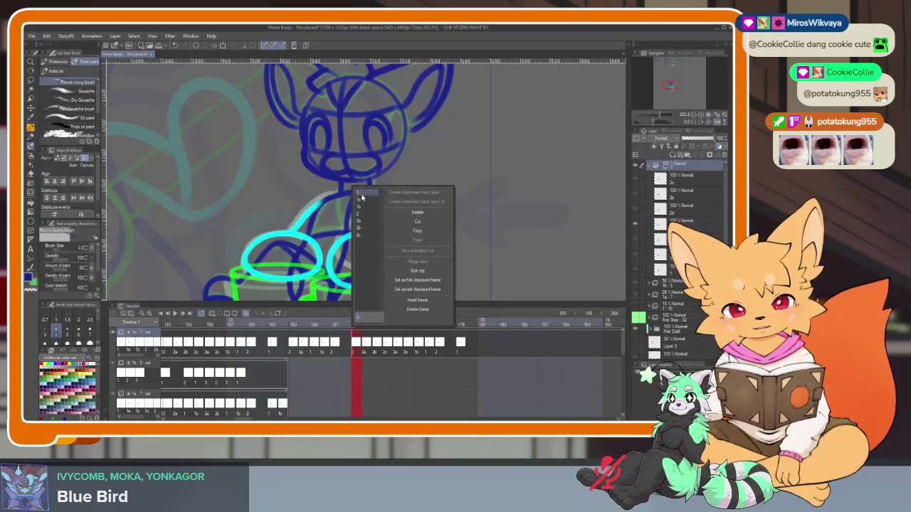
{"action": "left_click", "coordinate": [360, 193]}
{"action": "left_click", "coordinate": [367, 346]}
{"action": "right_click", "coordinate": [367, 346]}
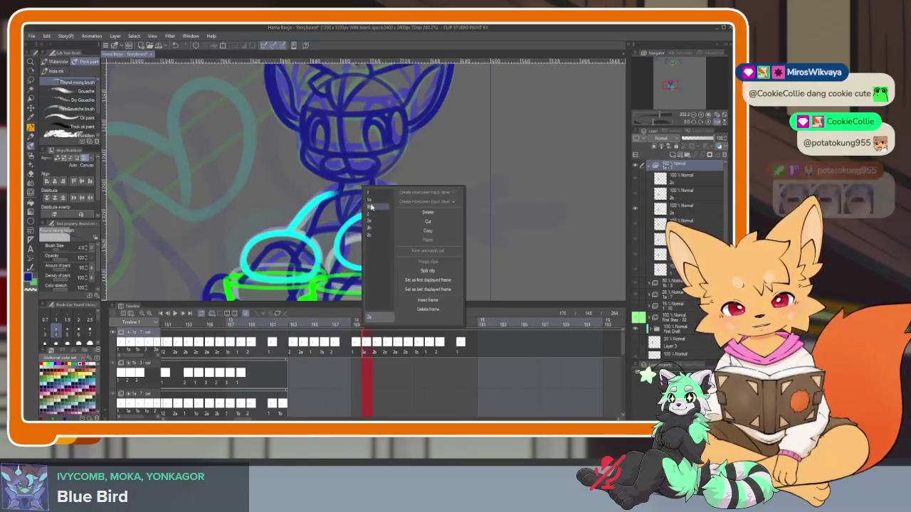
{"action": "left_click", "coordinate": [377, 203]}
{"action": "left_click", "coordinate": [379, 324]}
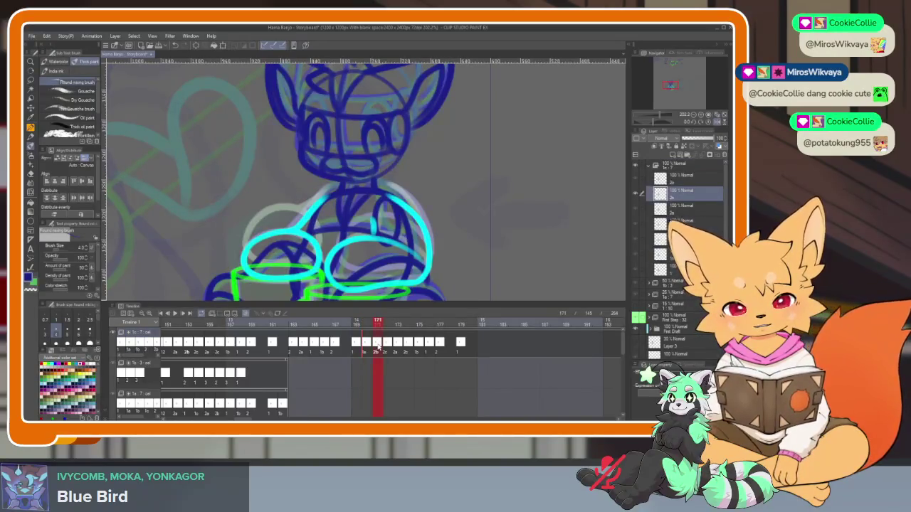
{"action": "right_click", "coordinate": [378, 347]}
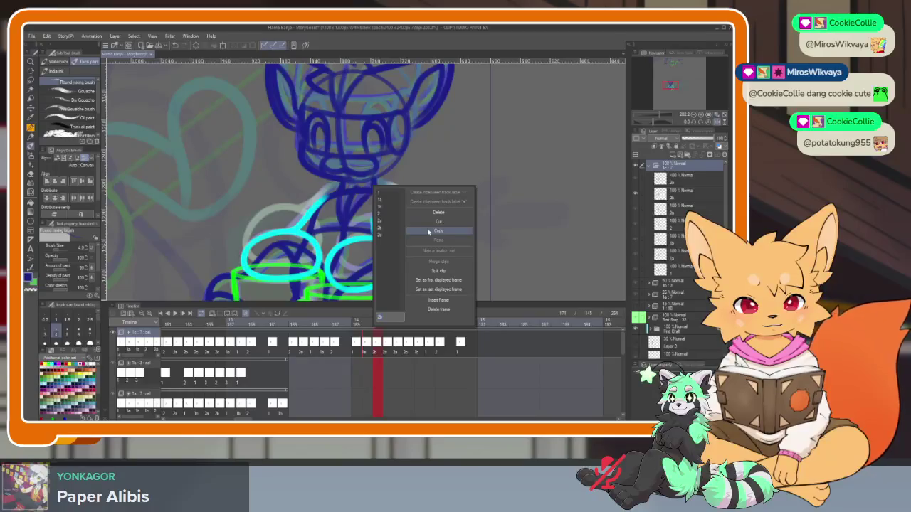
{"action": "left_click", "coordinate": [357, 323]}
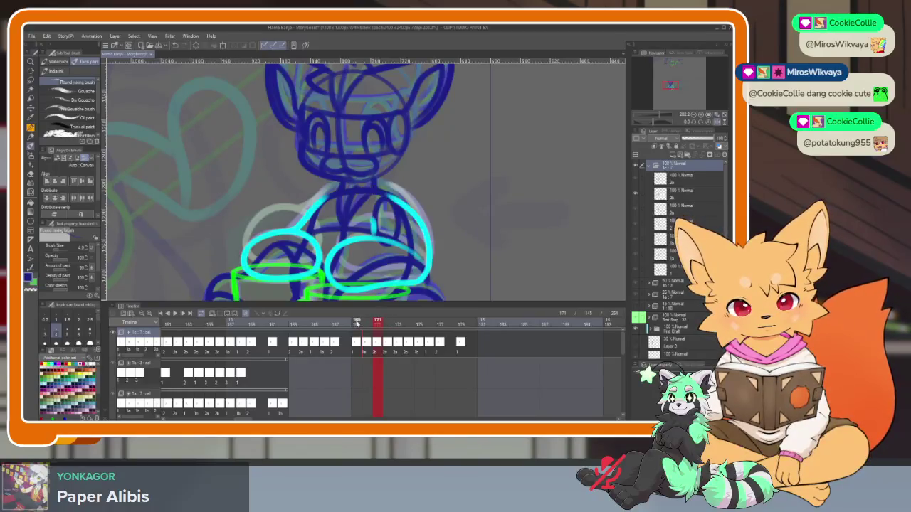
Scrub the playhead from frame 171 through frames 172–174 to check the in-betweens
{"action": "left_click_drag", "start_coordinate": [357, 324], "coordinate": [386, 329]}
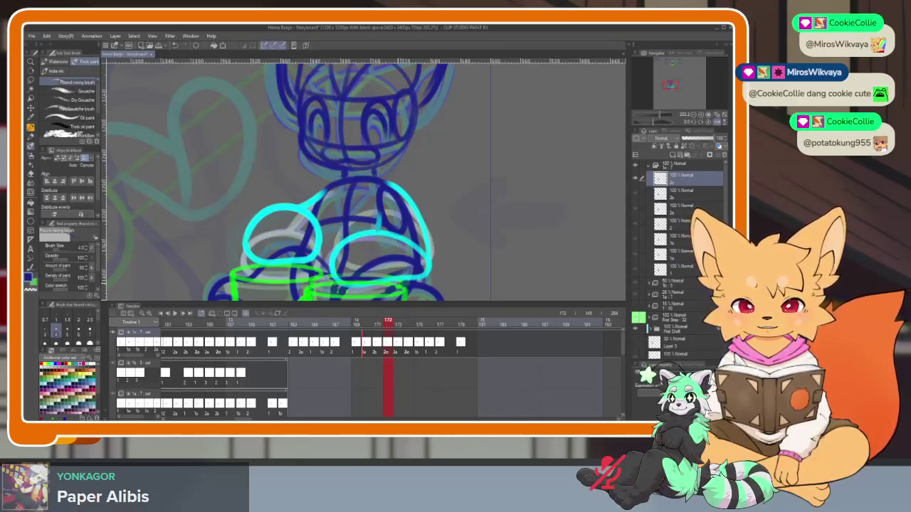
{"action": "mouse_move", "coordinate": [388, 322]}
{"action": "left_mouse_down"}
{"action": "mouse_move", "coordinate": [444, 322]}
{"action": "mouse_move", "coordinate": [366, 321]}
{"action": "mouse_move", "coordinate": [397, 322]}
{"action": "left_mouse_up"}
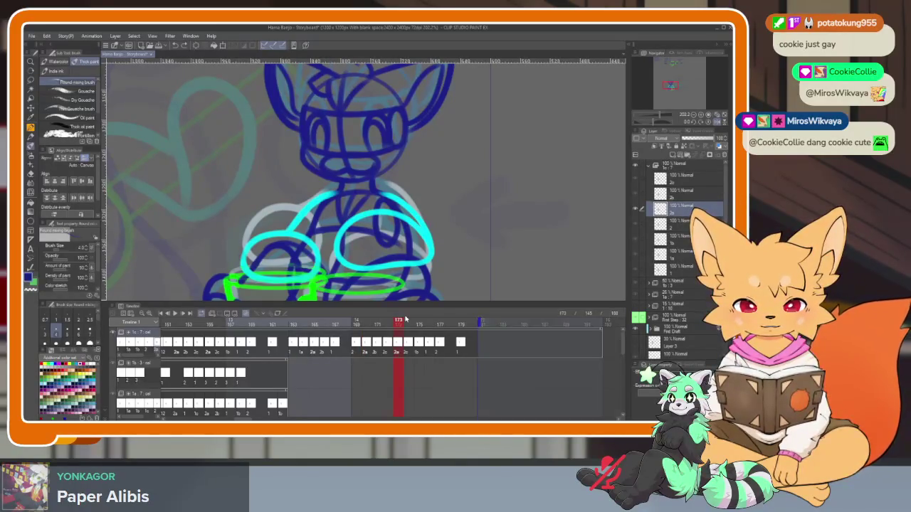
Undo and redo the last timeline edit, then move back to frame 153 and open its cel options
{"action": "key", "text": "ctrl+z"}
{"action": "key", "text": "ctrl+z"}
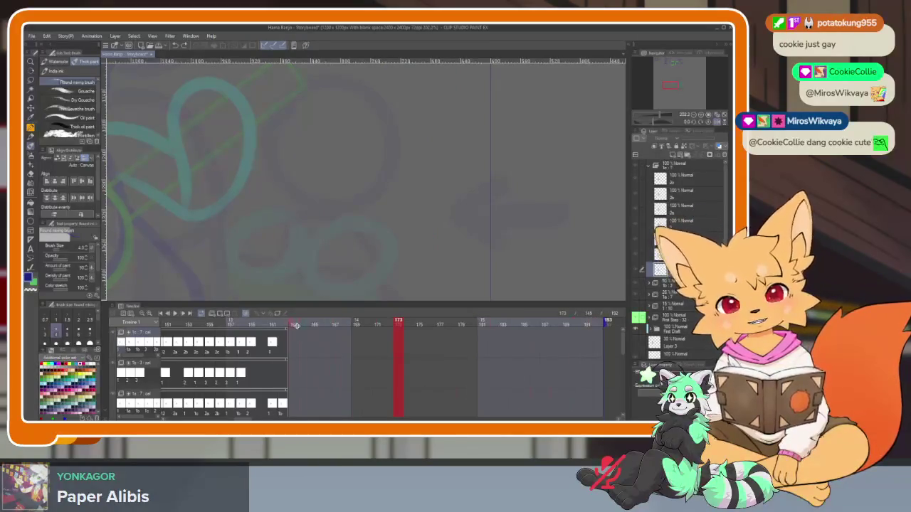
{"action": "key", "text": "ctrl+y"}
{"action": "scroll", "coordinate": [376, 347], "scroll_direction": "left", "scroll_amount": 2}
{"action": "scroll", "coordinate": [366, 345], "scroll_direction": "left", "scroll_amount": 3}
{"action": "mouse_move", "coordinate": [333, 325]}
{"action": "left_mouse_down"}
{"action": "mouse_move", "coordinate": [378, 322]}
{"action": "mouse_move", "coordinate": [244, 325]}
{"action": "mouse_move", "coordinate": [364, 326]}
{"action": "left_mouse_up"}
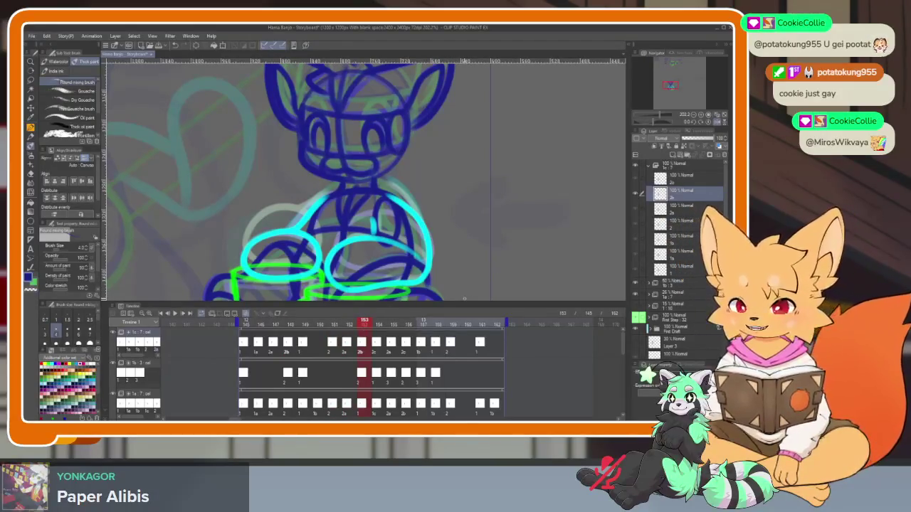
{"action": "right_click", "coordinate": [368, 348]}
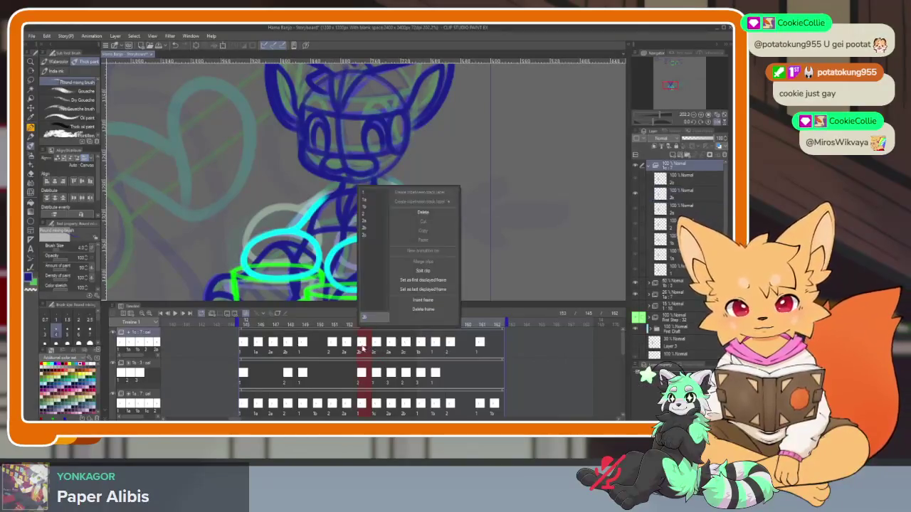
Swap frame 153's cel and rename its layer to 1c
{"action": "left_click", "coordinate": [370, 207]}
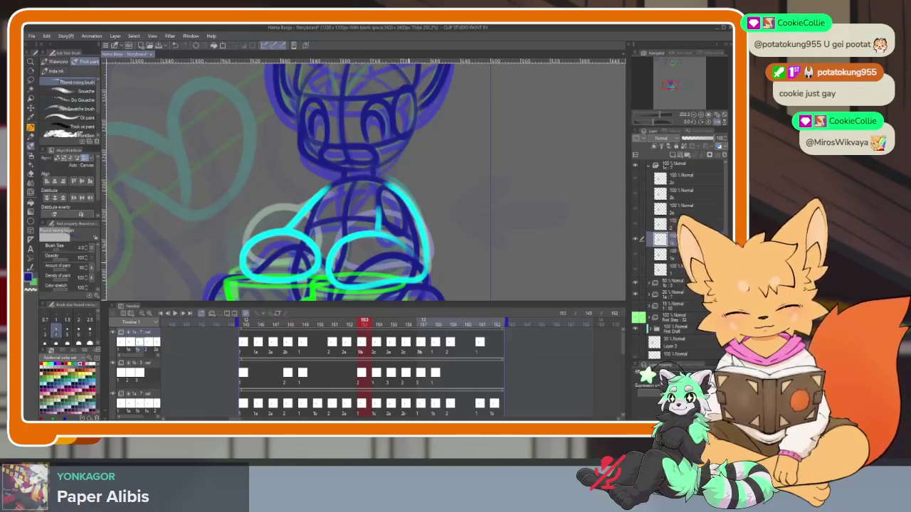
{"action": "key", "text": "Down"}
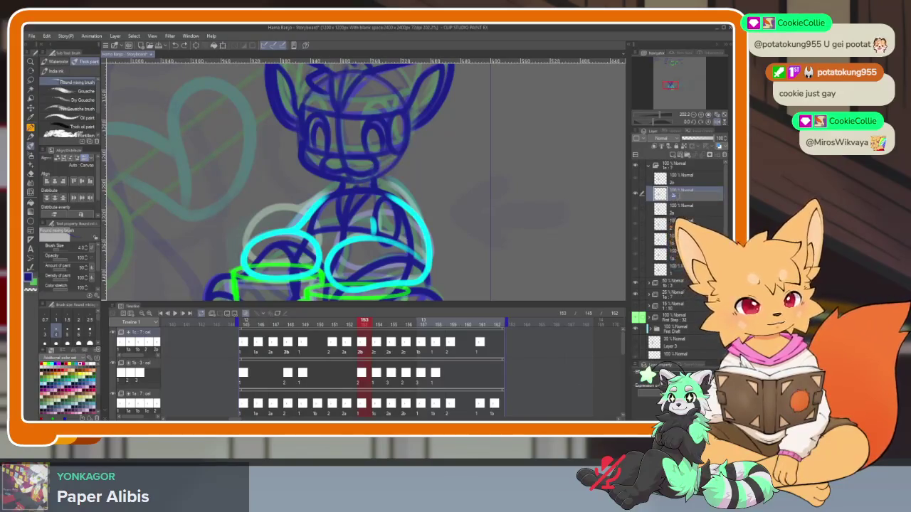
{"action": "type", "text": "c"}
{"action": "key", "text": "Return"}
{"action": "left_click", "coordinate": [651, 224]}
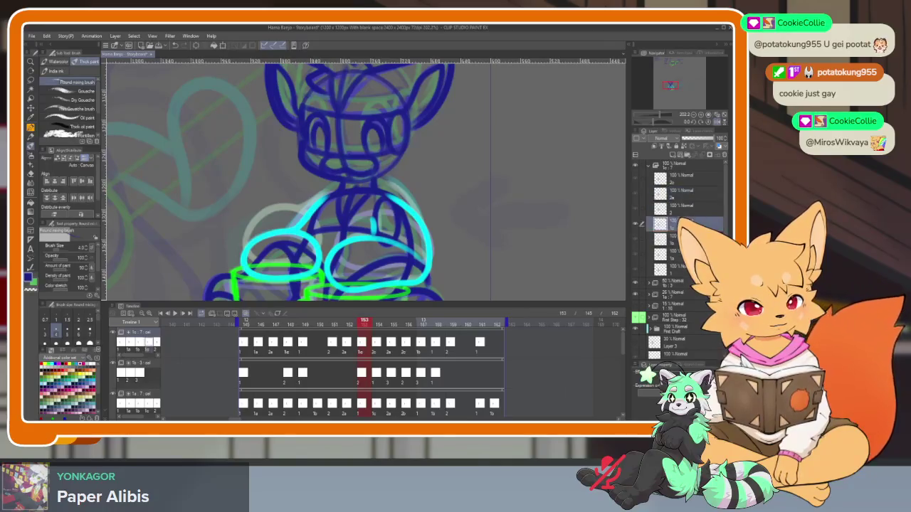
Compare frame 153 with frame 152, then hide the palettes for a full-window canvas
{"action": "left_click", "coordinate": [348, 325]}
{"action": "left_click", "coordinate": [364, 325]}
{"action": "key", "text": "Tab"}
{"action": "scroll", "coordinate": [459, 331], "scroll_direction": "down", "scroll_amount": 2}
{"action": "scroll", "coordinate": [455, 320], "scroll_direction": "down", "scroll_amount": 2}
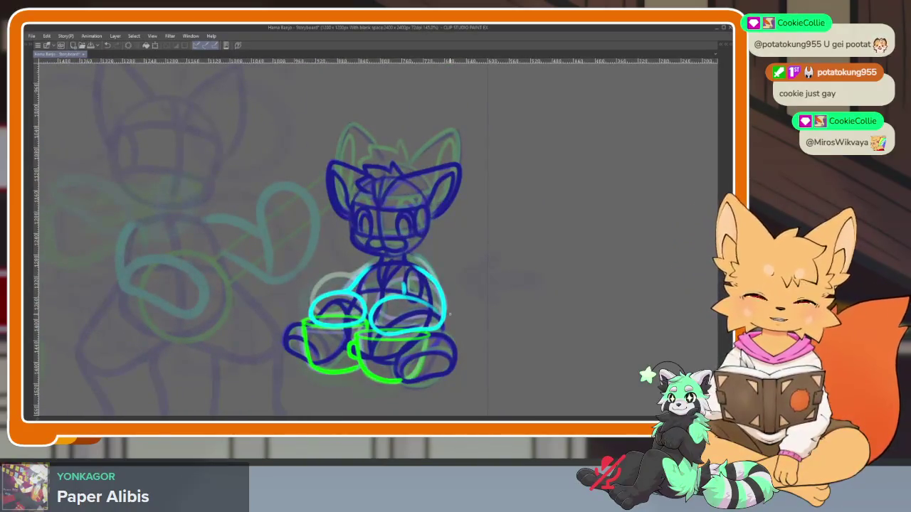
{"action": "key", "text": "Tab"}
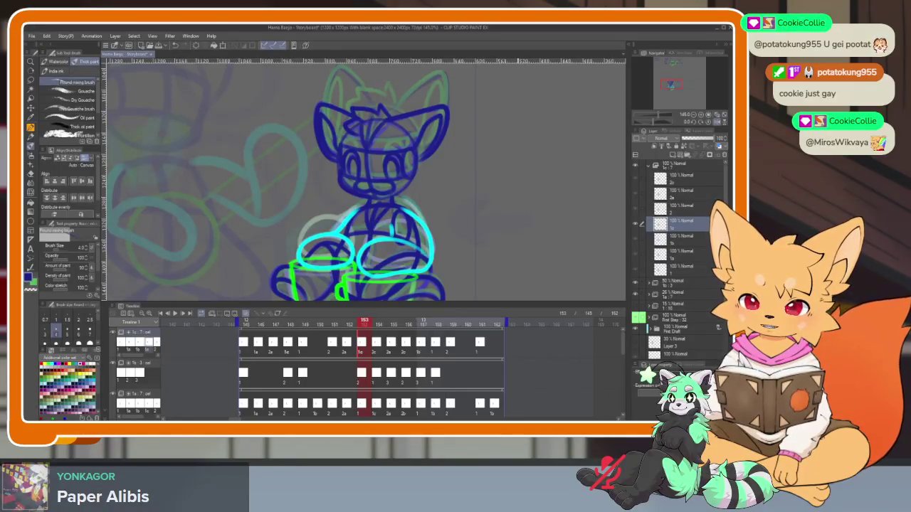
{"action": "key", "text": "comma"}
{"action": "key", "text": "comma"}
{"action": "key", "text": "period"}
{"action": "key", "text": "period"}
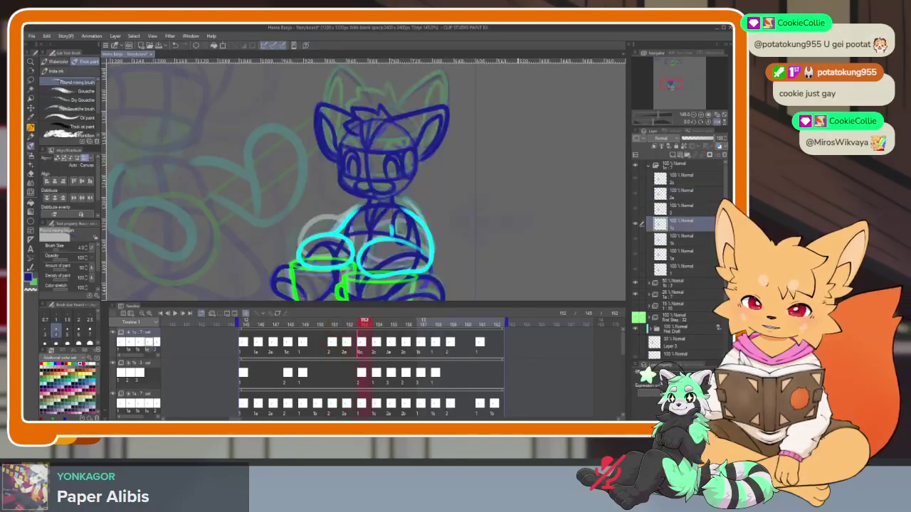
{"action": "key", "text": "period"}
{"action": "key", "text": "comma"}
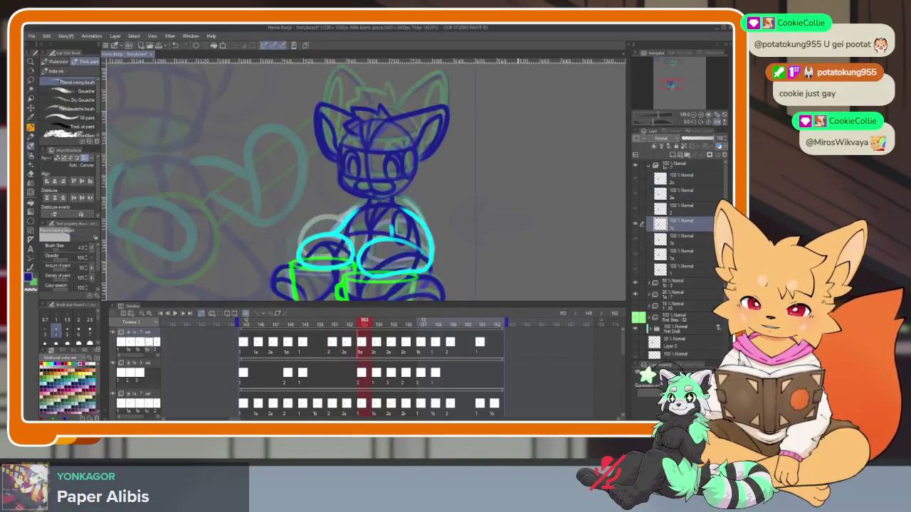
{"action": "key", "text": "comma"}
{"action": "key", "text": "comma"}
{"action": "key", "text": "period"}
{"action": "key", "text": "period"}
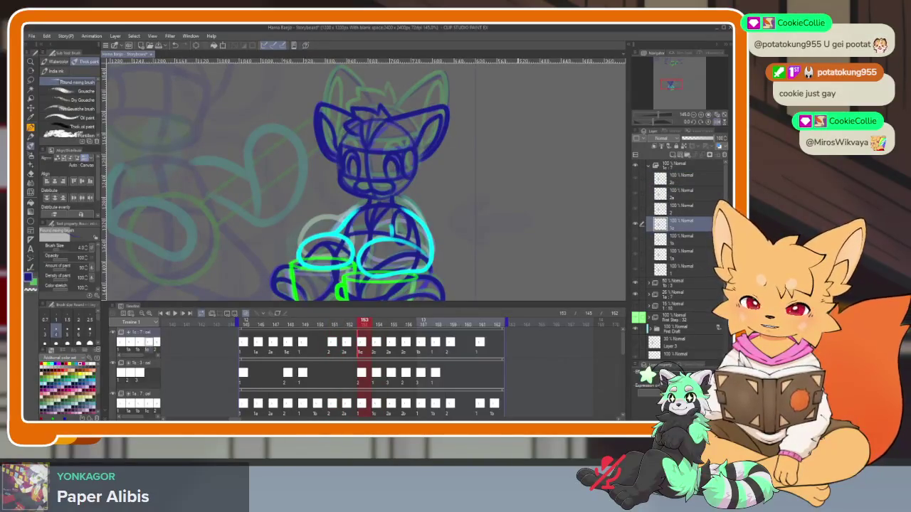
{"action": "key", "text": "period"}
{"action": "key", "text": "comma"}
{"action": "key", "text": "period"}
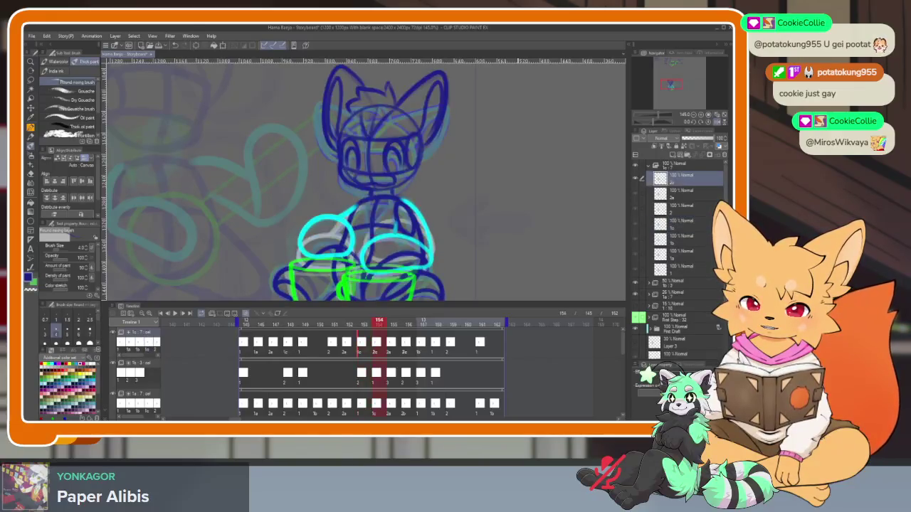
{"action": "key", "text": "period"}
{"action": "key", "text": "period"}
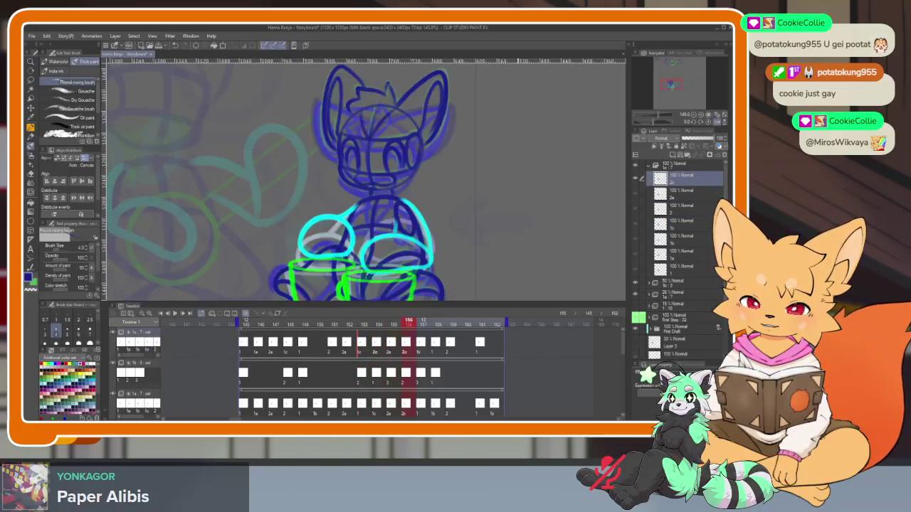
{"action": "key", "text": "comma"}
{"action": "key", "text": "period"}
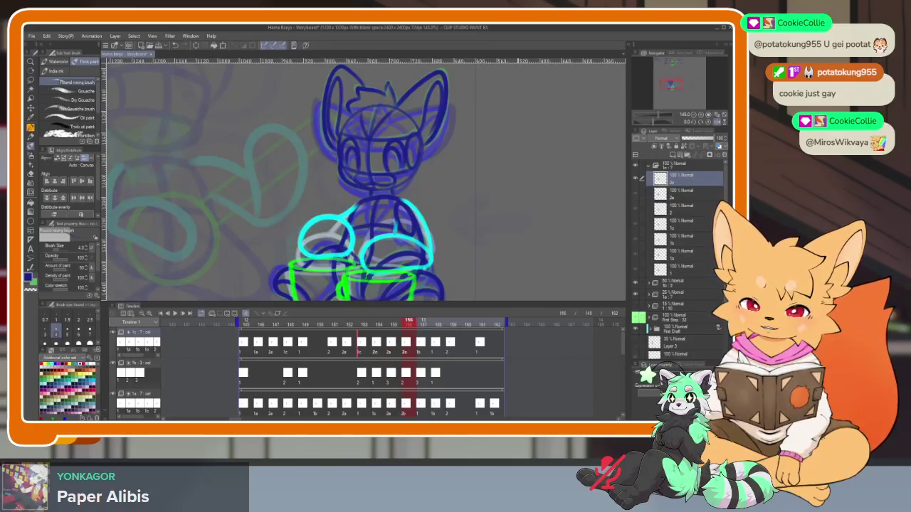
{"action": "key", "text": "comma"}
{"action": "key", "text": "period"}
{"action": "key", "text": "comma"}
{"action": "key", "text": "period"}
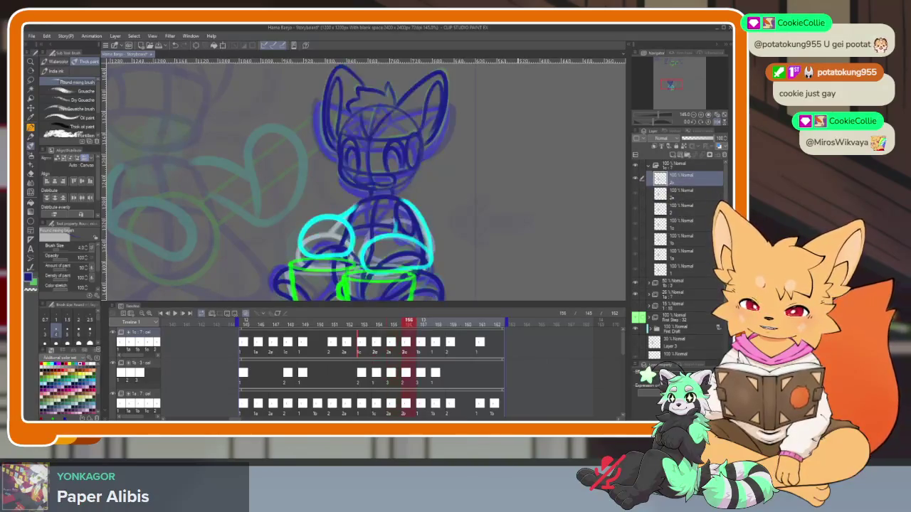
{"action": "key", "text": "comma"}
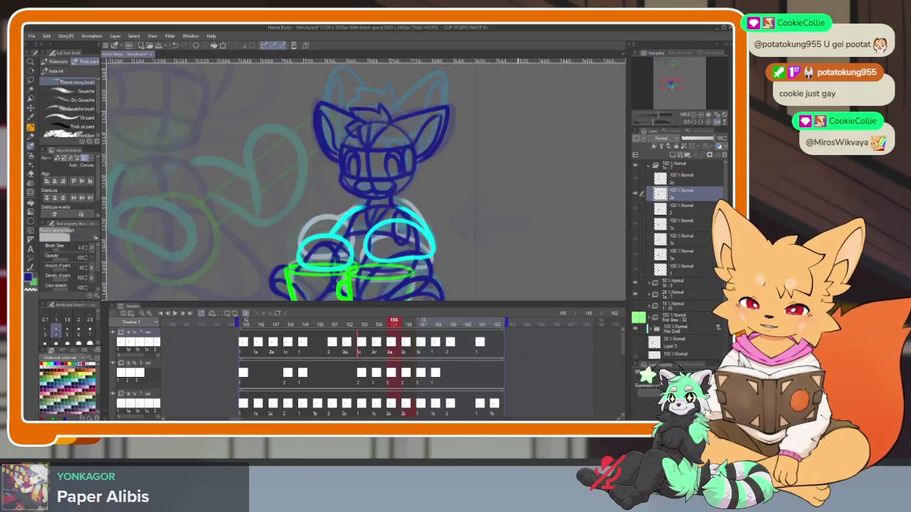
{"action": "key", "text": "comma"}
{"action": "key", "text": "comma"}
{"action": "key", "text": "period"}
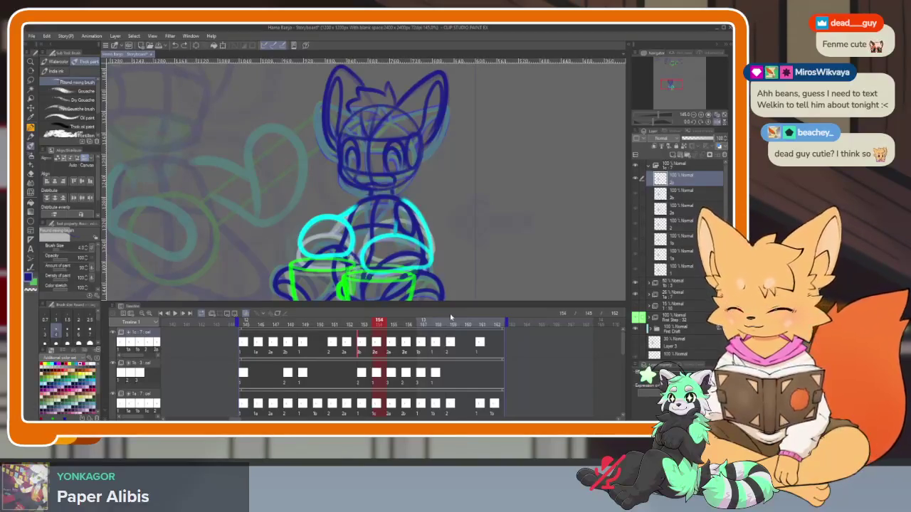
{"action": "key", "text": "Left"}
{"action": "key", "text": "Left"}
{"action": "key", "text": "Left"}
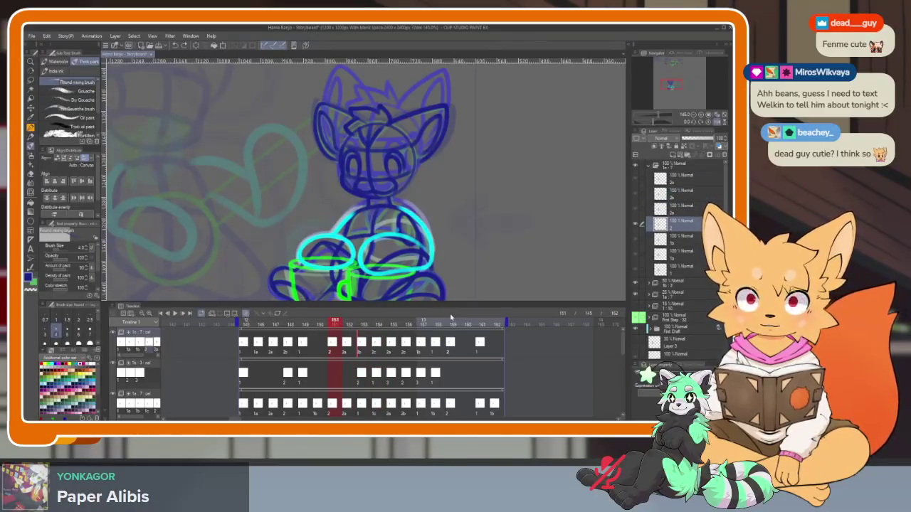
{"action": "key", "text": "Right"}
{"action": "key", "text": "Right"}
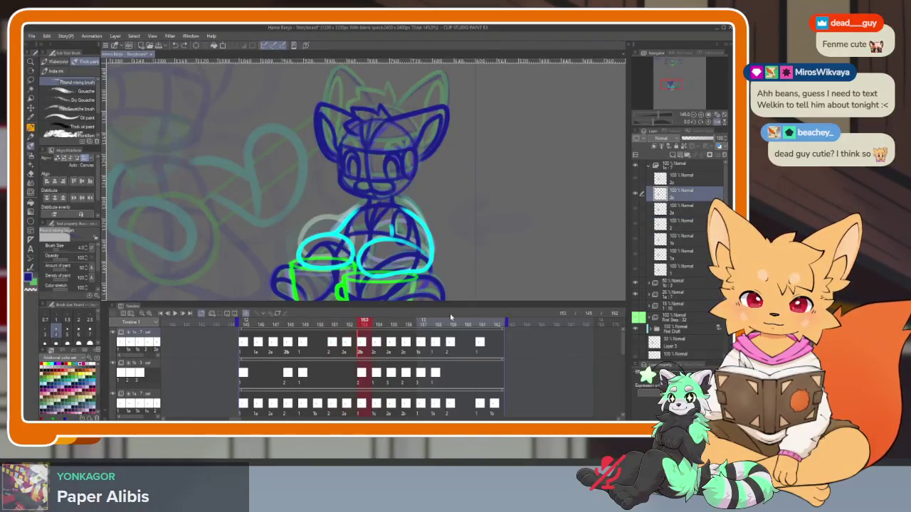
{"action": "key", "text": "Left"}
{"action": "key", "text": "Left"}
{"action": "key", "text": "Right"}
{"action": "key", "text": "Right"}
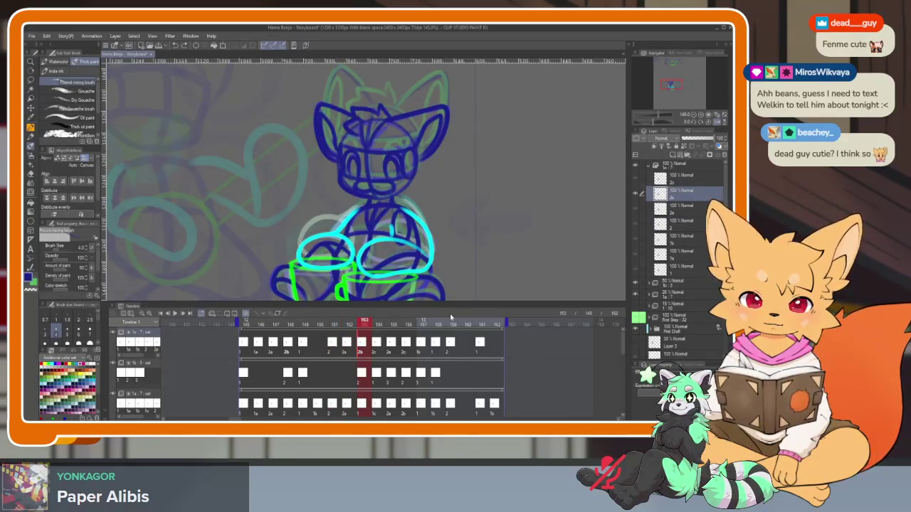
{"action": "key", "text": "Right"}
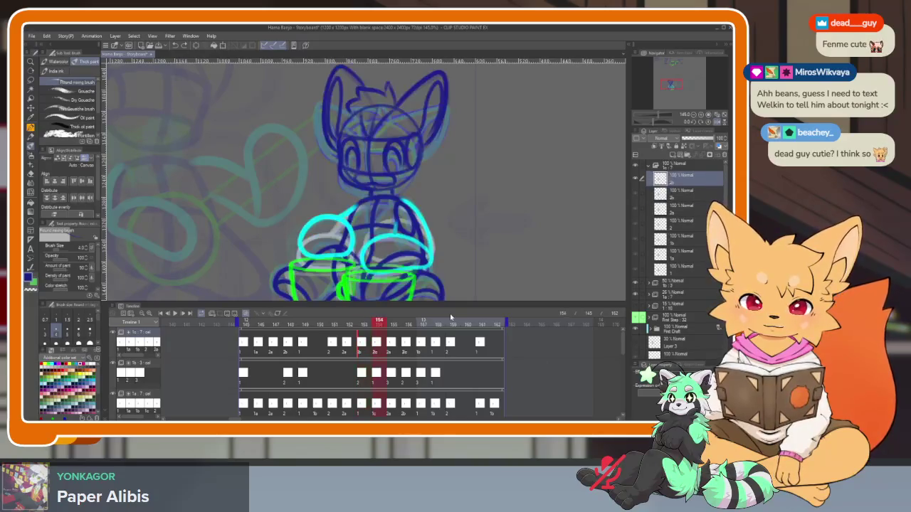
{"action": "key", "text": "Left"}
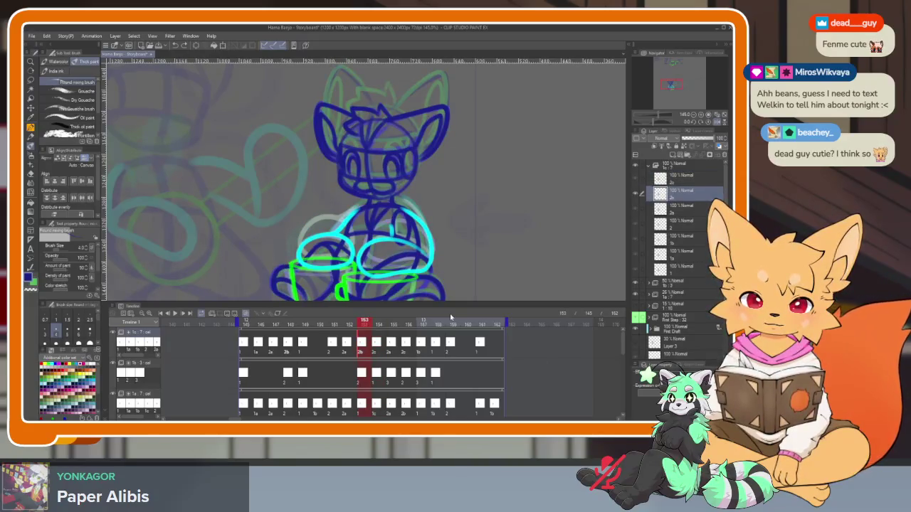
{"action": "key", "text": "Left"}
{"action": "key", "text": "Left"}
{"action": "key", "text": "Right"}
{"action": "key", "text": "Right"}
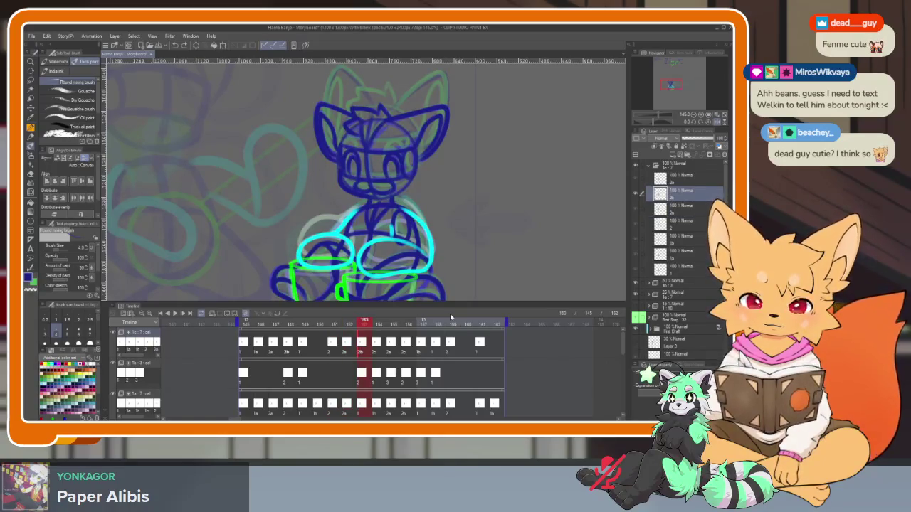
{"action": "key", "text": "Tab"}
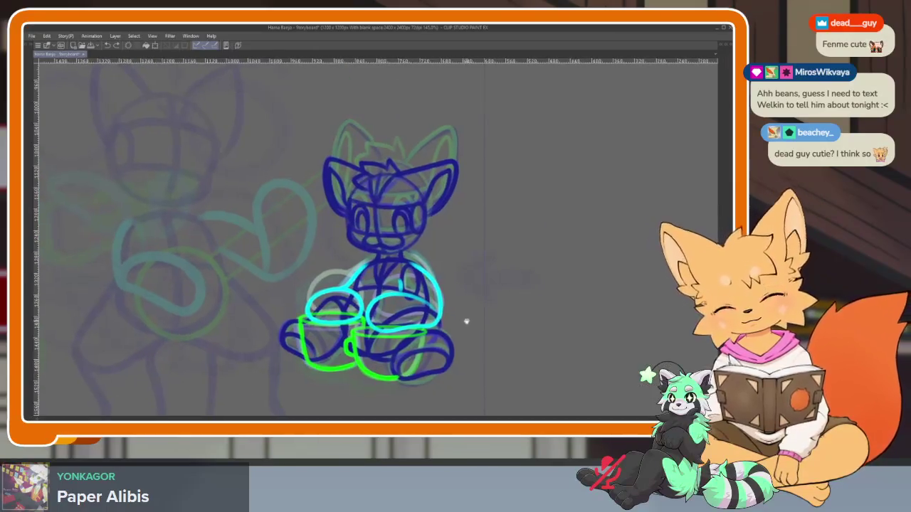
Flip back and forth between neighbouring frames to preview the motion
{"action": "key", "text": "Right"}
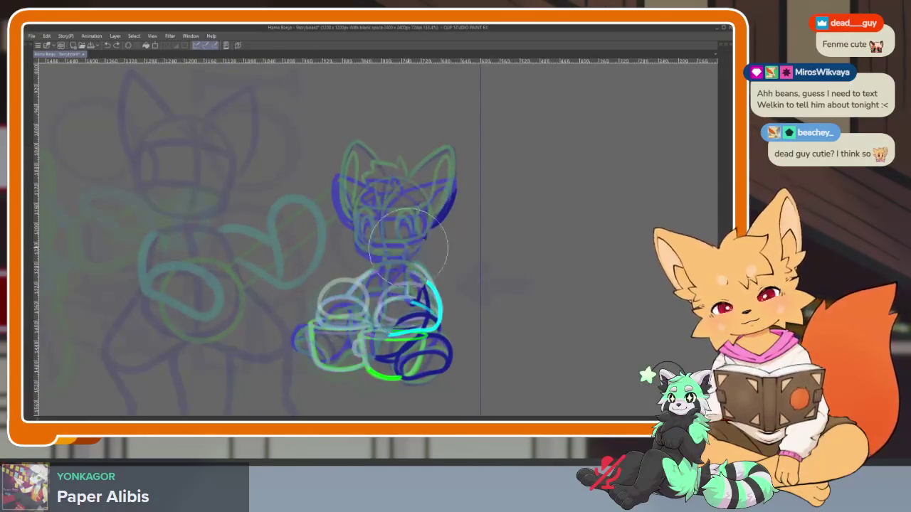
{"action": "key", "text": "Right"}
{"action": "key", "text": "Right"}
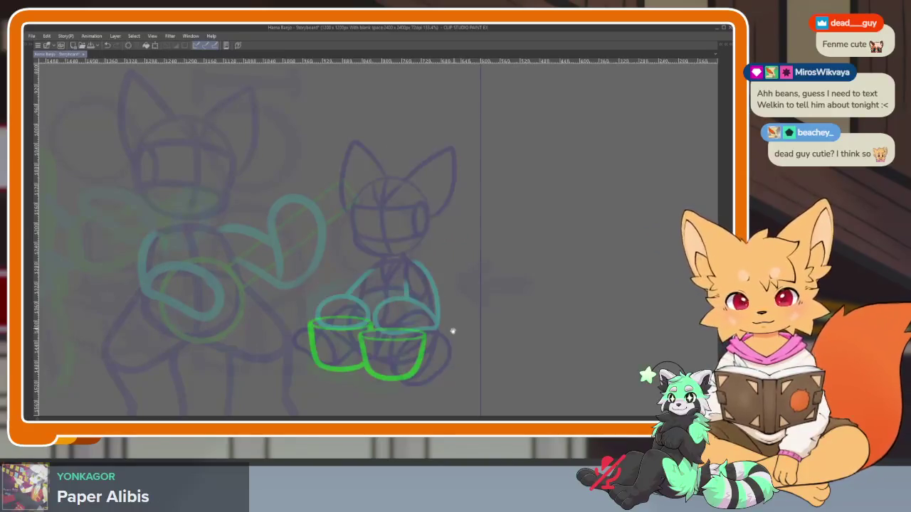
{"action": "scroll", "coordinate": [441, 323], "scroll_direction": "down", "scroll_amount": 1}
{"action": "scroll", "coordinate": [441, 323], "scroll_direction": "up", "scroll_amount": 1}
{"action": "key", "text": "Left"}
{"action": "key", "text": "Right"}
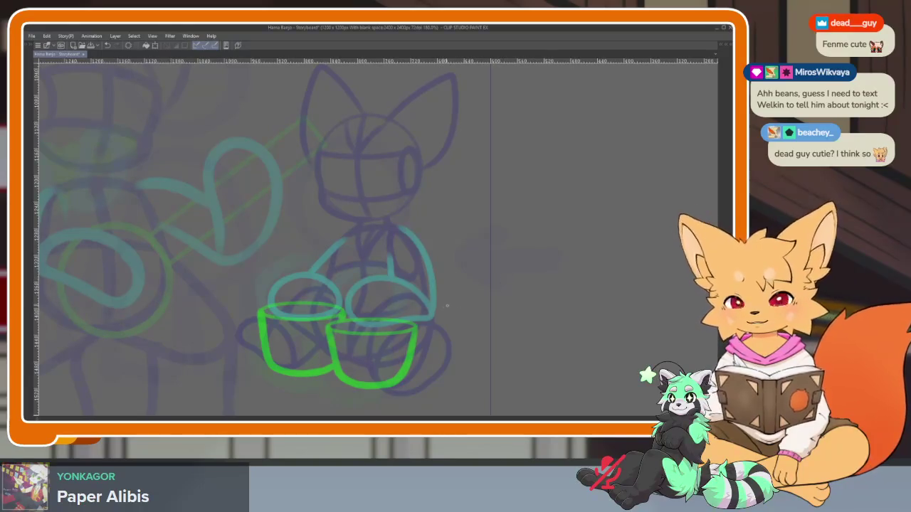
{"action": "scroll", "coordinate": [447, 305], "scroll_direction": "up", "scroll_amount": 2}
Draw a test stroke near the cups, undo it, and hide the palettes
{"action": "key", "text": "Tab"}
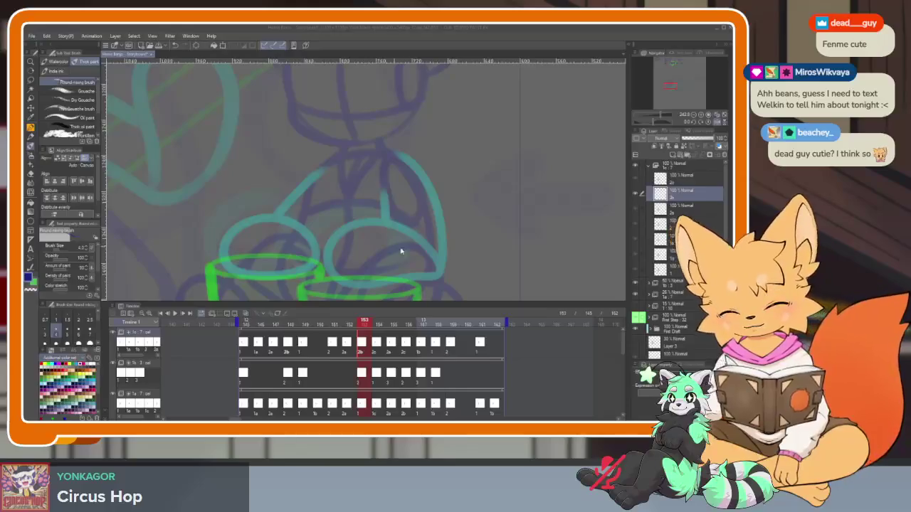
{"action": "left_click_drag", "start_coordinate": [450, 260], "coordinate": [431, 292]}
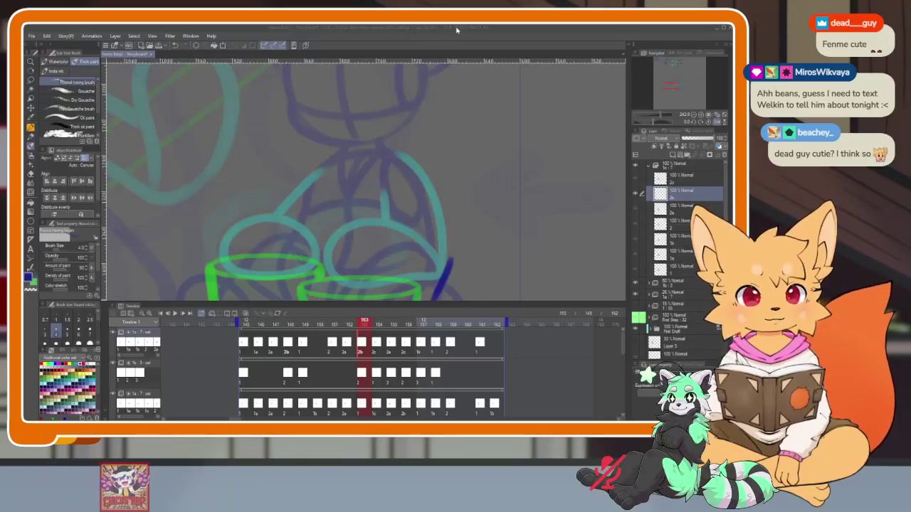
{"action": "key", "text": "Tab"}
{"action": "key", "text": "ctrl+z"}
{"action": "scroll", "coordinate": [434, 347], "scroll_direction": "down", "scroll_amount": 2}
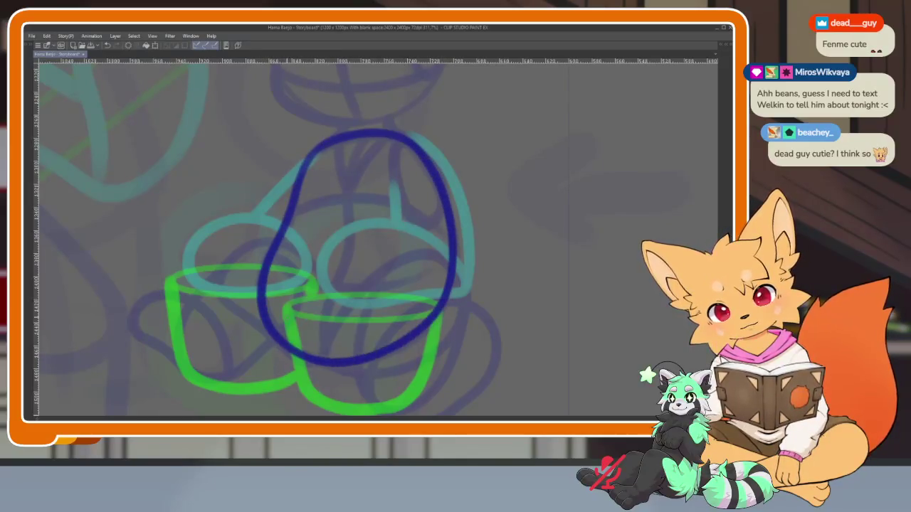
Draw a long curved centre line down the dark blue oval, then pan up to the fox's head
{"action": "scroll", "coordinate": [344, 282], "scroll_direction": "up", "scroll_amount": 2}
{"action": "scroll", "coordinate": [377, 116], "scroll_direction": "down", "scroll_amount": 1}
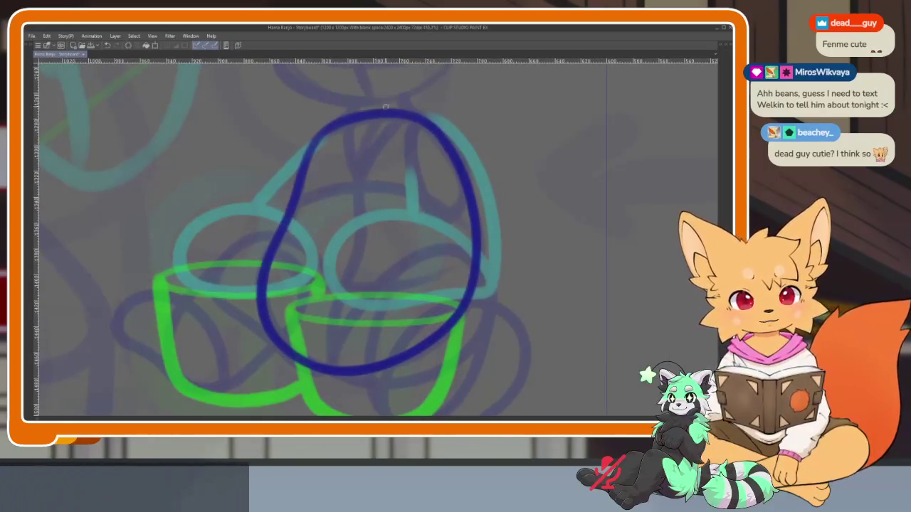
{"action": "left_click_drag", "start_coordinate": [358, 179], "coordinate": [338, 337]}
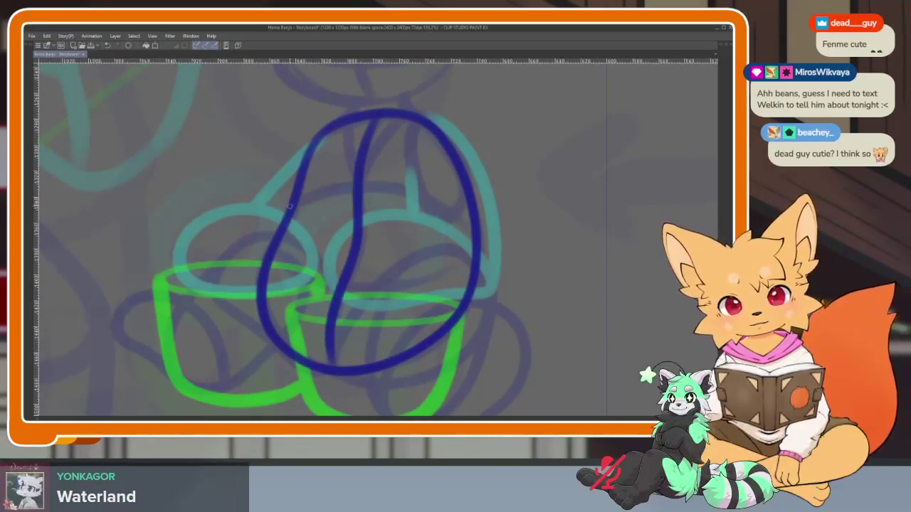
{"action": "key", "text": "ctrl+z"}
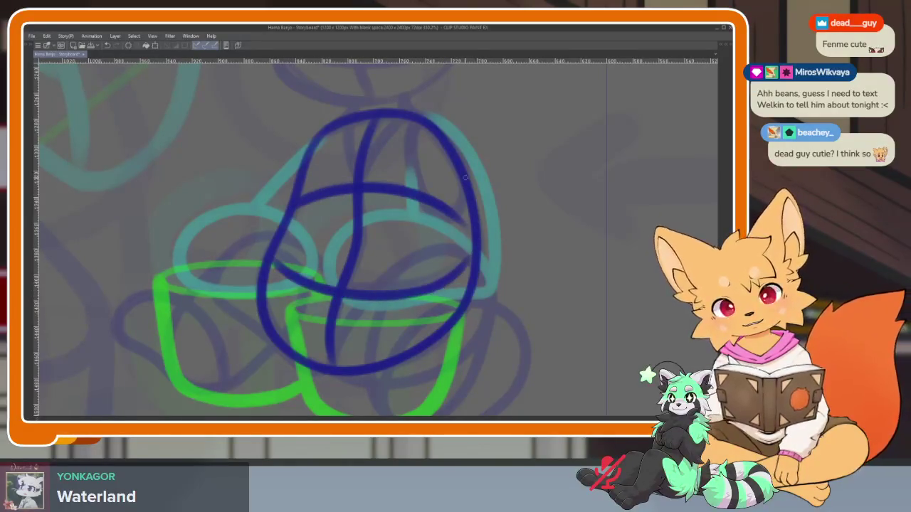
{"action": "scroll", "coordinate": [469, 158], "scroll_direction": "down", "scroll_amount": 5}
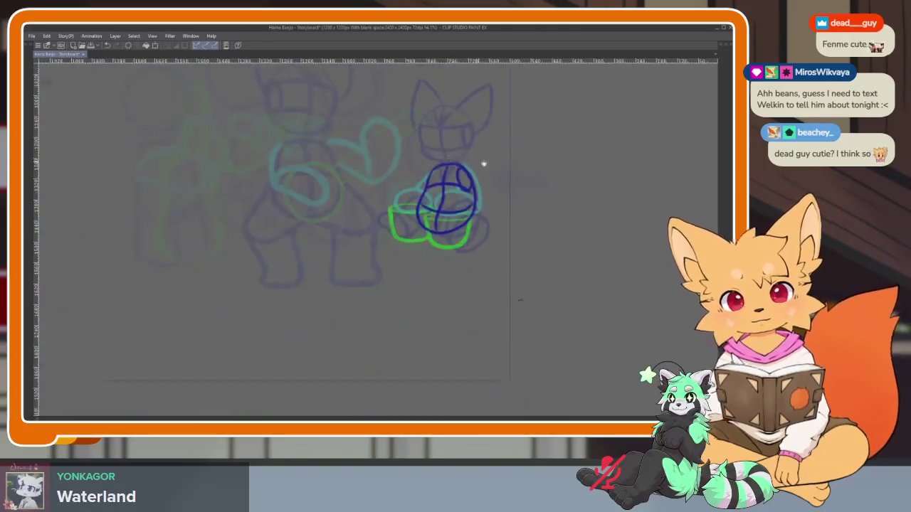
{"action": "scroll", "coordinate": [466, 228], "scroll_direction": "up", "scroll_amount": 2}
{"action": "scroll", "coordinate": [442, 235], "scroll_direction": "up", "scroll_amount": 3}
{"action": "mouse_move", "coordinate": [431, 240]}
{"action": "left_mouse_down"}
{"action": "mouse_move", "coordinate": [405, 289]}
{"action": "mouse_move", "coordinate": [384, 301]}
{"action": "left_mouse_up"}
{"action": "key", "text": "Tab"}
{"action": "key", "text": "Tab"}
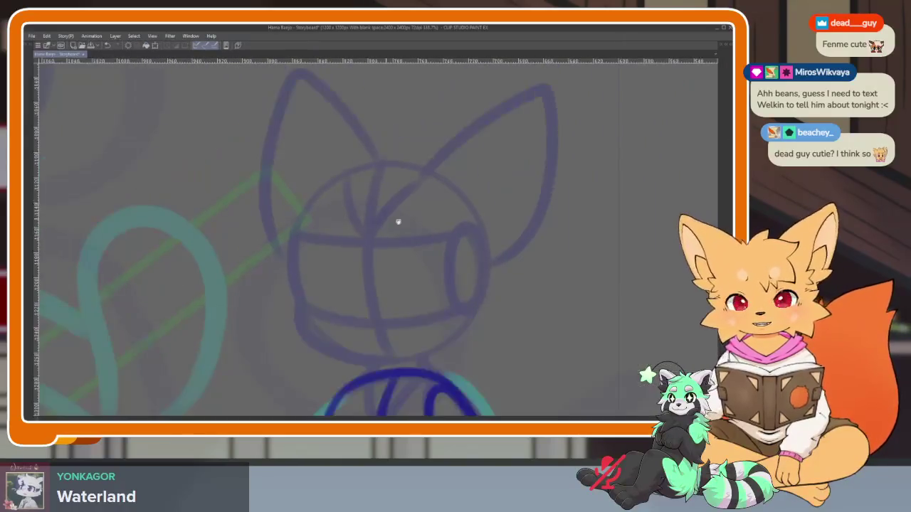
Draw the large head circle with the ellipse tool, rename the cel with '1', and switch layers
{"action": "left_click_drag", "start_coordinate": [281, 174], "coordinate": [499, 375]}
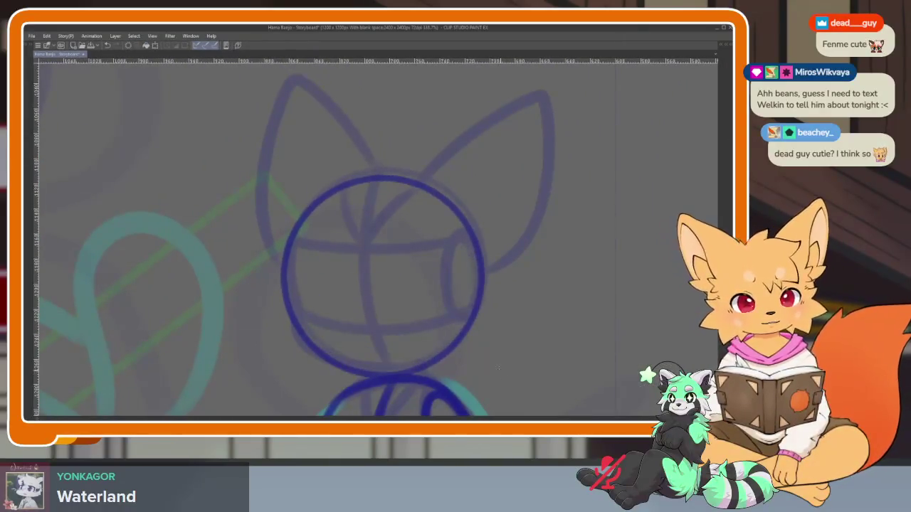
{"action": "key", "text": "ctrl+z"}
{"action": "left_click_drag", "start_coordinate": [286, 165], "coordinate": [489, 367]}
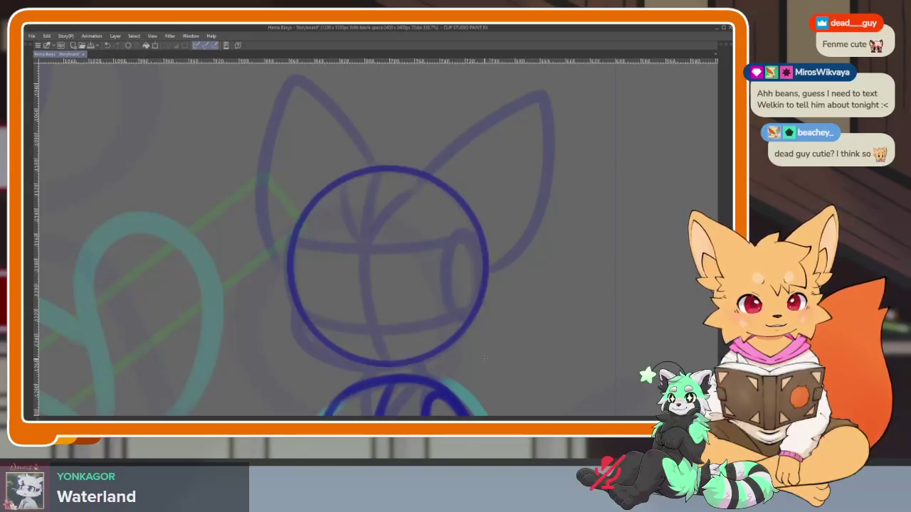
{"action": "key", "text": "Tab"}
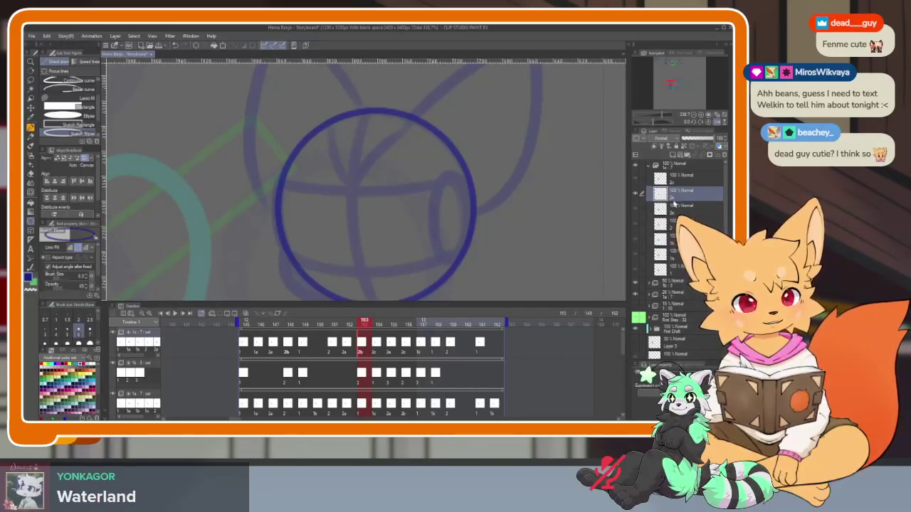
{"action": "type", "text": "1"}
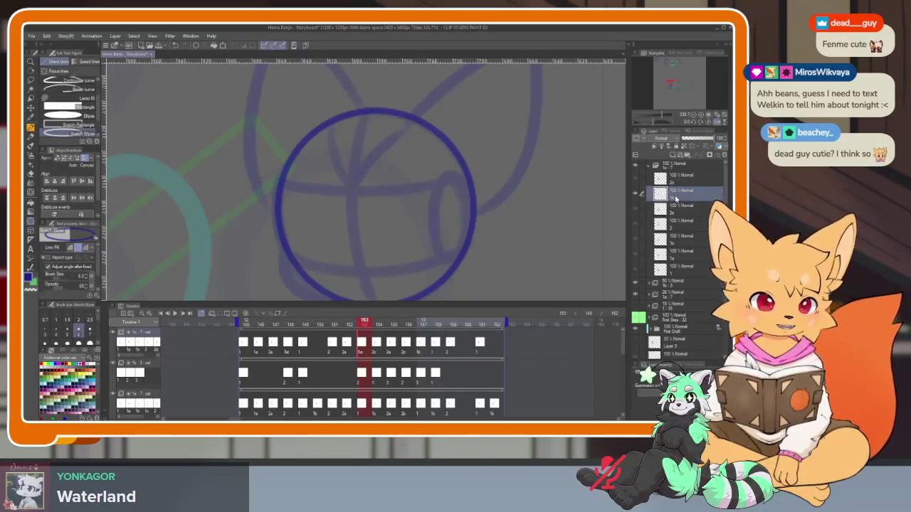
{"action": "left_click", "coordinate": [658, 222]}
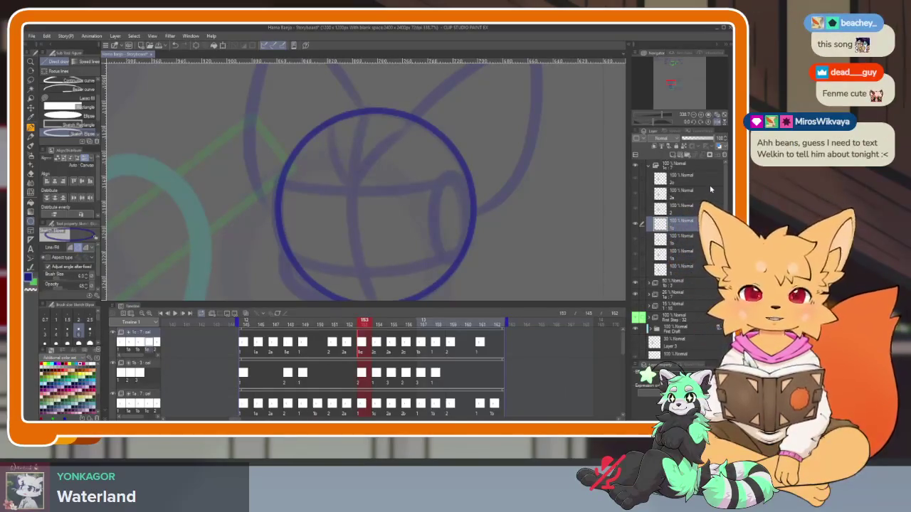
{"action": "key", "text": "Tab"}
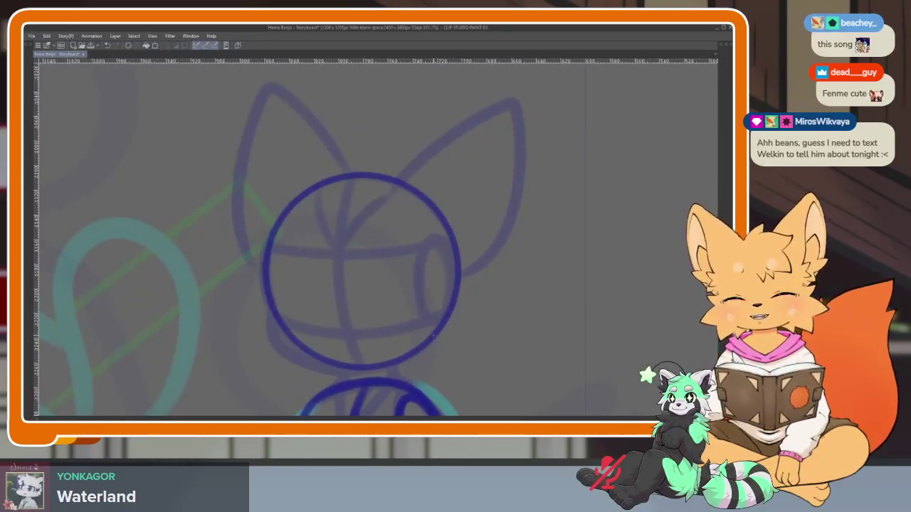
Trace the head's two horizontal guidelines, the right muzzle ellipse and a lower-left edge stroke
{"action": "scroll", "coordinate": [427, 340], "scroll_direction": "up", "scroll_amount": 2}
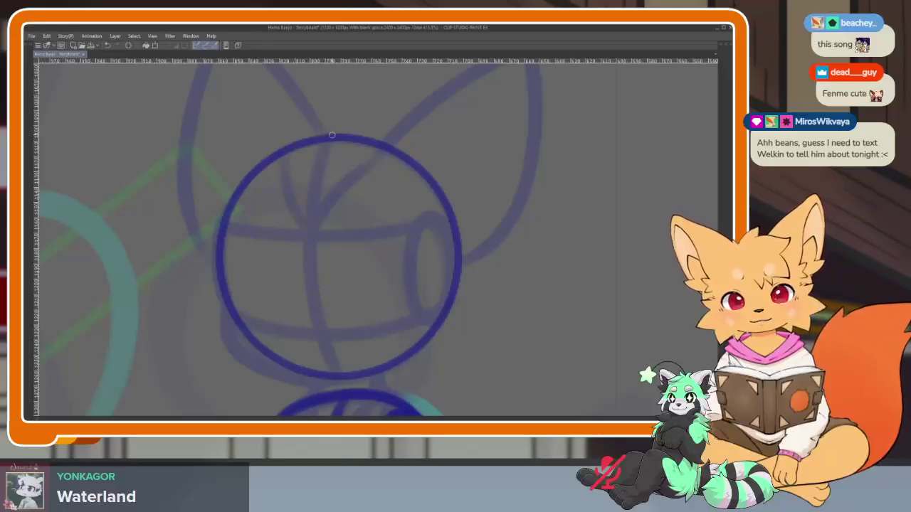
{"action": "scroll", "coordinate": [355, 389], "scroll_direction": "up", "scroll_amount": 2}
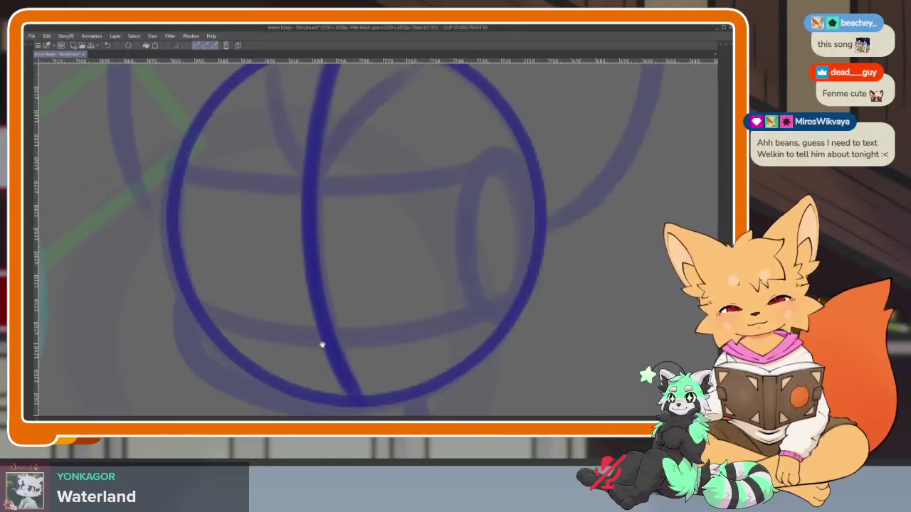
{"action": "left_click_drag", "start_coordinate": [265, 336], "coordinate": [527, 299]}
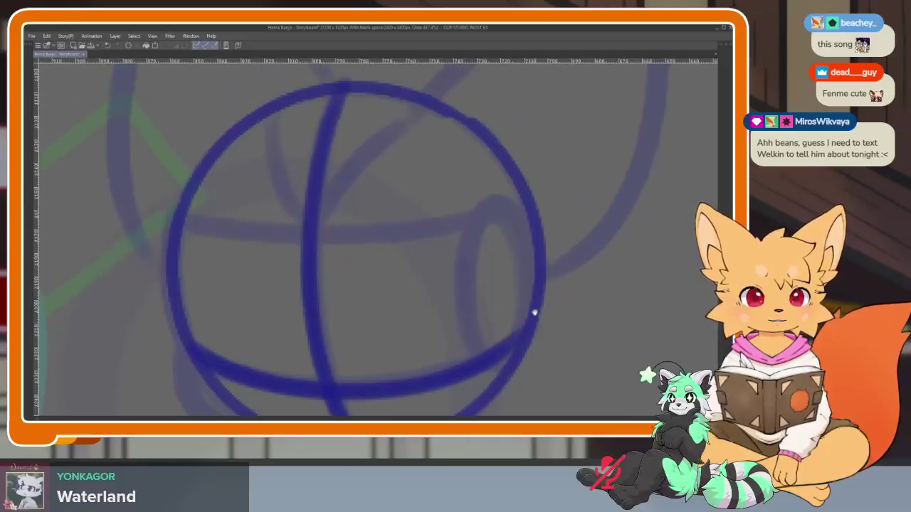
{"action": "scroll", "coordinate": [216, 220], "scroll_direction": "up", "scroll_amount": 2}
{"action": "left_click_drag", "start_coordinate": [264, 242], "coordinate": [514, 204]}
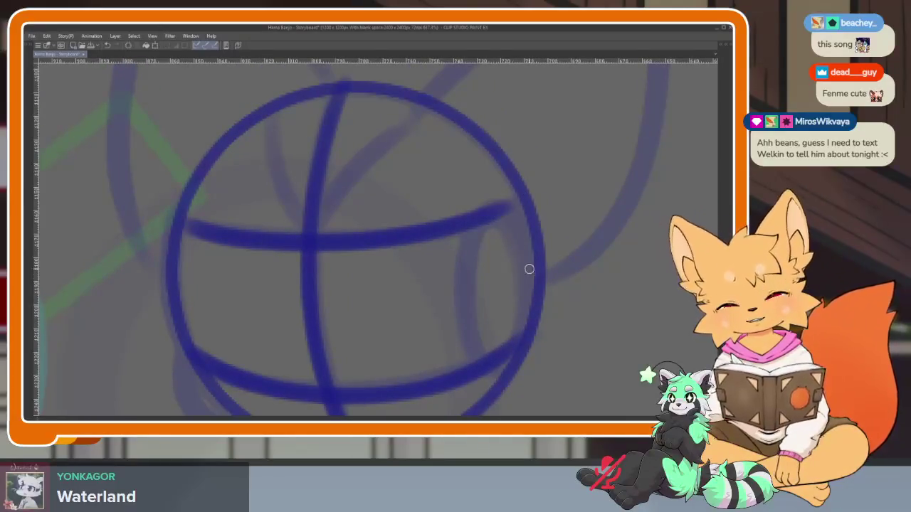
{"action": "left_click_drag", "start_coordinate": [469, 264], "coordinate": [527, 352]}
{"action": "key", "text": "ctrl+z"}
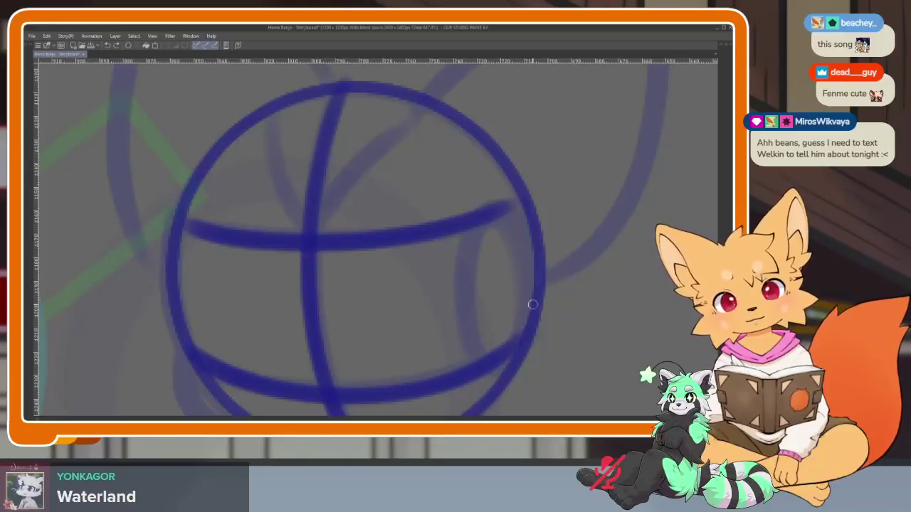
{"action": "mouse_move", "coordinate": [511, 206]}
{"action": "left_mouse_down"}
{"action": "mouse_move", "coordinate": [470, 348]}
{"action": "mouse_move", "coordinate": [517, 270]}
{"action": "left_mouse_up"}
{"action": "scroll", "coordinate": [418, 279], "scroll_direction": "down", "scroll_amount": 3}
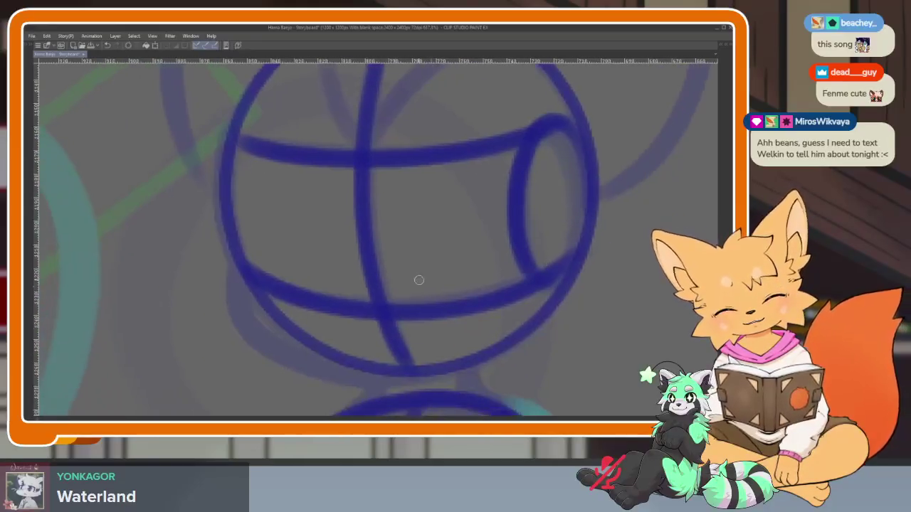
{"action": "left_click_drag", "start_coordinate": [240, 292], "coordinate": [311, 361]}
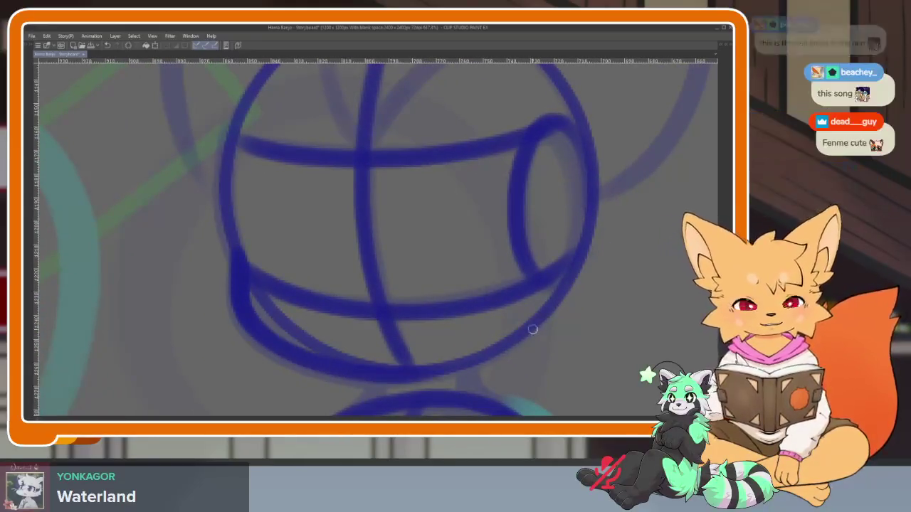
{"action": "scroll", "coordinate": [533, 337], "scroll_direction": "down", "scroll_amount": 5}
{"action": "scroll", "coordinate": [460, 341], "scroll_direction": "up", "scroll_amount": 2}
{"action": "scroll", "coordinate": [459, 341], "scroll_direction": "up", "scroll_amount": 2}
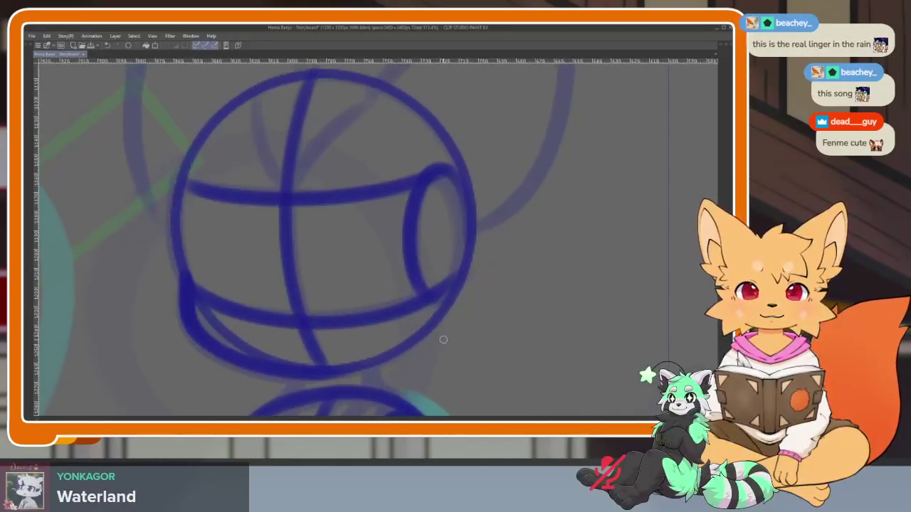
{"action": "scroll", "coordinate": [444, 346], "scroll_direction": "up", "scroll_amount": 2}
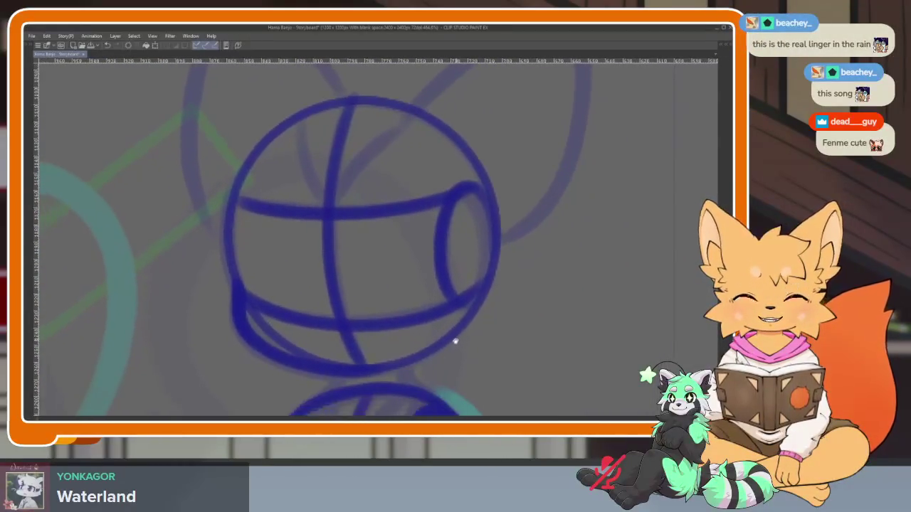
Trace the right ear's inner edge and outline, then the left ear, over the faded sketch
{"action": "scroll", "coordinate": [449, 345], "scroll_direction": "down", "scroll_amount": 2}
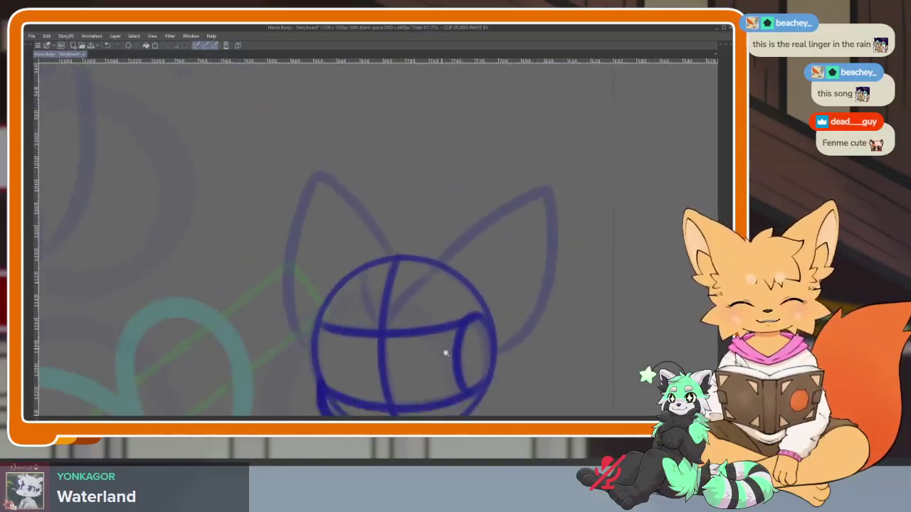
{"action": "scroll", "coordinate": [445, 354], "scroll_direction": "up", "scroll_amount": 2}
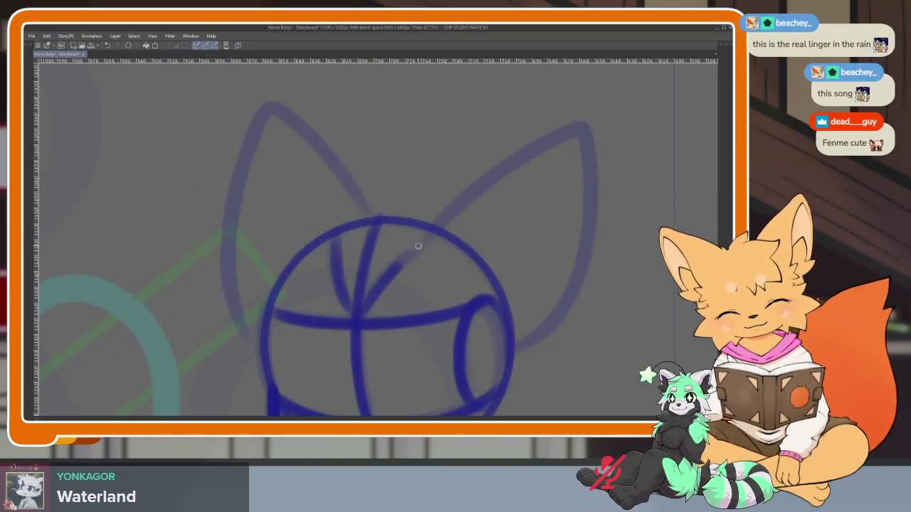
{"action": "scroll", "coordinate": [524, 254], "scroll_direction": "right", "scroll_amount": 2}
{"action": "left_click_drag", "start_coordinate": [360, 229], "coordinate": [479, 135]}
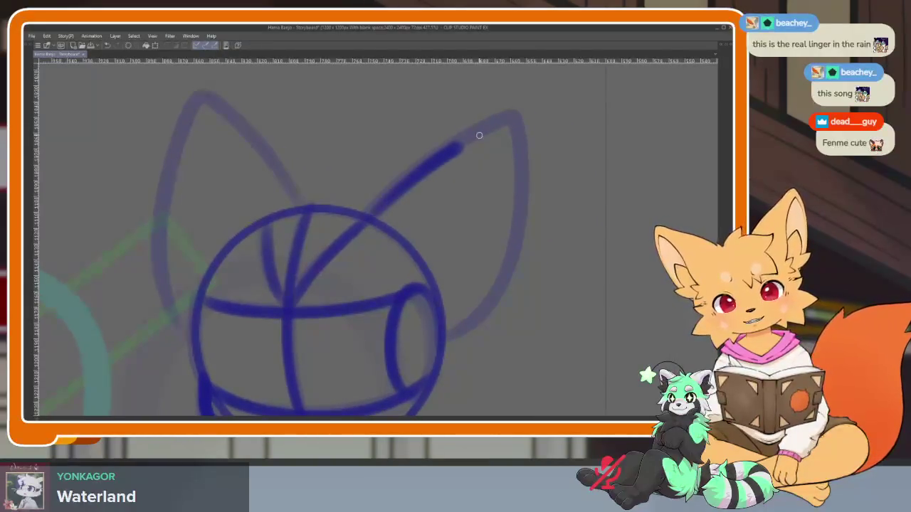
{"action": "left_click_drag", "start_coordinate": [510, 258], "coordinate": [452, 333]}
{"action": "scroll", "coordinate": [393, 267], "scroll_direction": "left", "scroll_amount": 2}
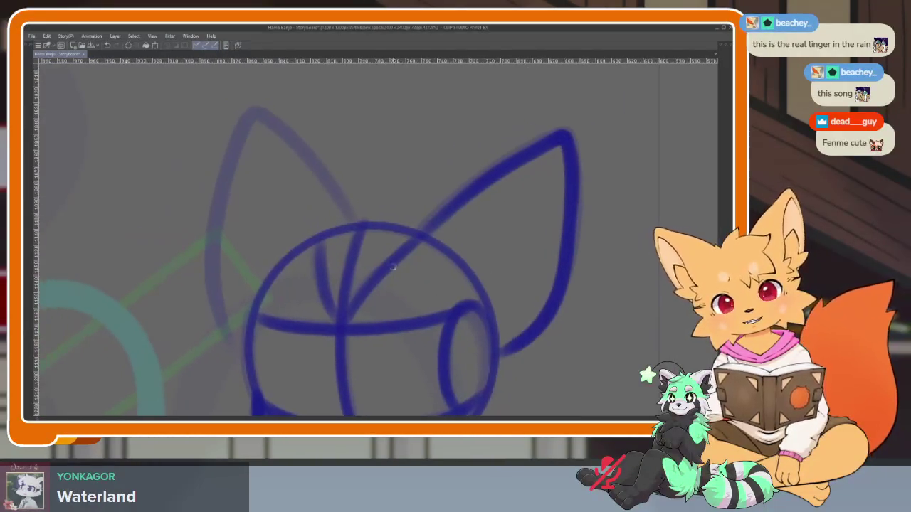
{"action": "mouse_move", "coordinate": [263, 117]}
{"action": "left_mouse_down"}
{"action": "mouse_move", "coordinate": [213, 247]}
{"action": "mouse_move", "coordinate": [234, 356]}
{"action": "left_mouse_up"}
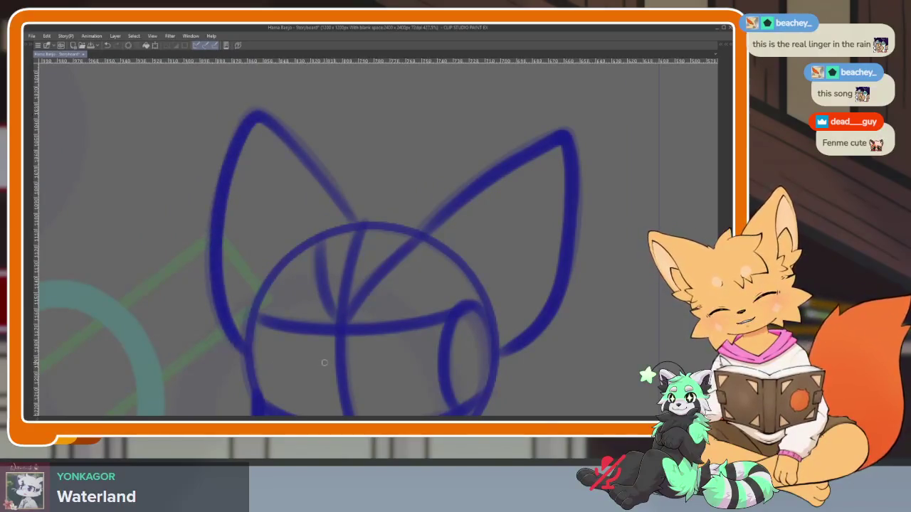
{"action": "scroll", "coordinate": [483, 294], "scroll_direction": "down", "scroll_amount": 3}
{"action": "scroll", "coordinate": [505, 299], "scroll_direction": "down", "scroll_amount": 3}
{"action": "scroll", "coordinate": [504, 300], "scroll_direction": "up", "scroll_amount": 3}
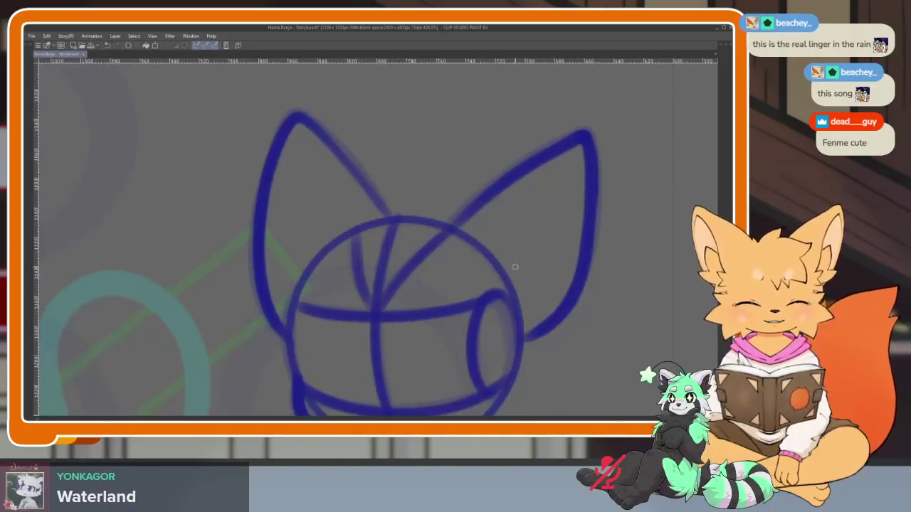
{"action": "scroll", "coordinate": [502, 289], "scroll_direction": "up", "scroll_amount": 1}
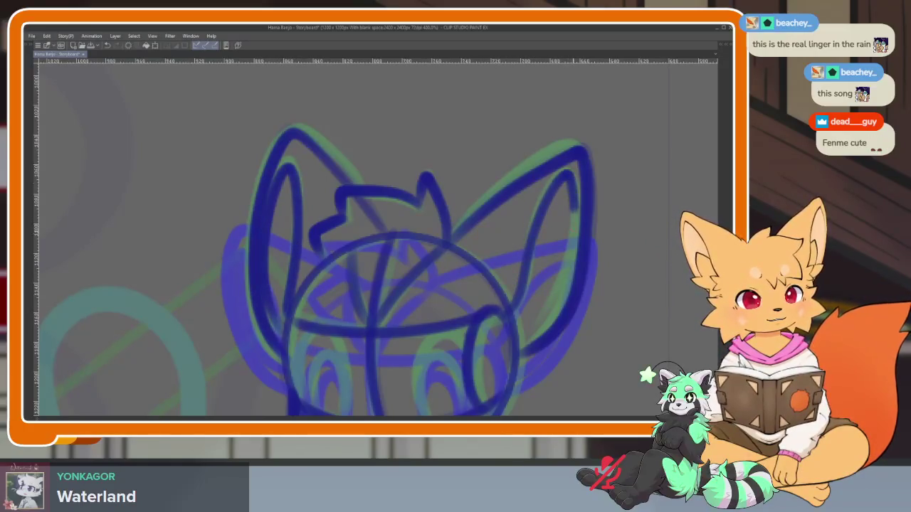
Draw the right and left arched eyes, each with an inner arch
{"action": "scroll", "coordinate": [492, 278], "scroll_direction": "up", "scroll_amount": 1}
{"action": "scroll", "coordinate": [415, 319], "scroll_direction": "up", "scroll_amount": 1}
{"action": "scroll", "coordinate": [436, 343], "scroll_direction": "up", "scroll_amount": 2}
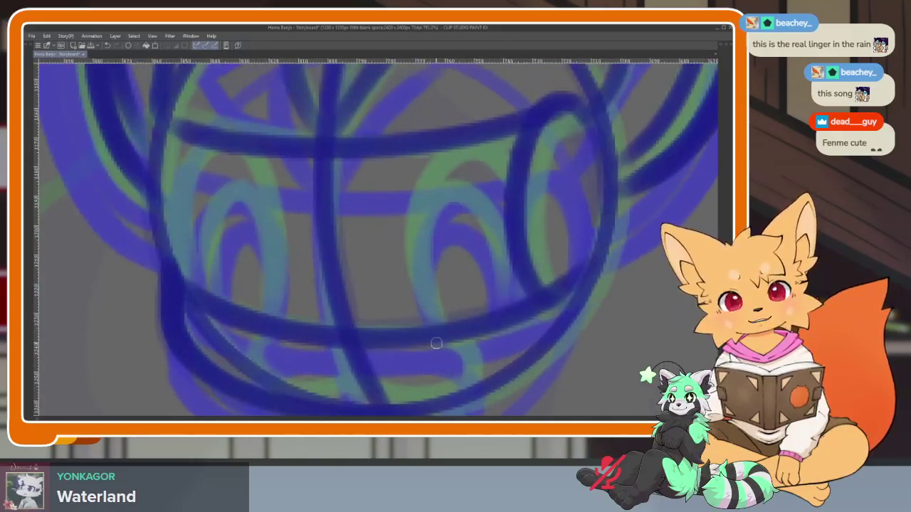
{"action": "mouse_move", "coordinate": [436, 307]}
{"action": "left_mouse_down"}
{"action": "mouse_move", "coordinate": [441, 151]}
{"action": "mouse_move", "coordinate": [514, 322]}
{"action": "left_mouse_up"}
{"action": "mouse_move", "coordinate": [428, 294]}
{"action": "left_mouse_down"}
{"action": "mouse_move", "coordinate": [470, 181]}
{"action": "mouse_move", "coordinate": [507, 302]}
{"action": "left_mouse_up"}
{"action": "mouse_move", "coordinate": [271, 300]}
{"action": "left_mouse_down"}
{"action": "mouse_move", "coordinate": [227, 151]}
{"action": "mouse_move", "coordinate": [249, 309]}
{"action": "left_mouse_up"}
{"action": "left_click_drag", "start_coordinate": [270, 234], "coordinate": [206, 294]}
Add the muzzle side strokes and the lower curve of the mouth
{"action": "left_click_drag", "start_coordinate": [273, 333], "coordinate": [249, 402]}
{"action": "left_click_drag", "start_coordinate": [436, 320], "coordinate": [452, 363]}
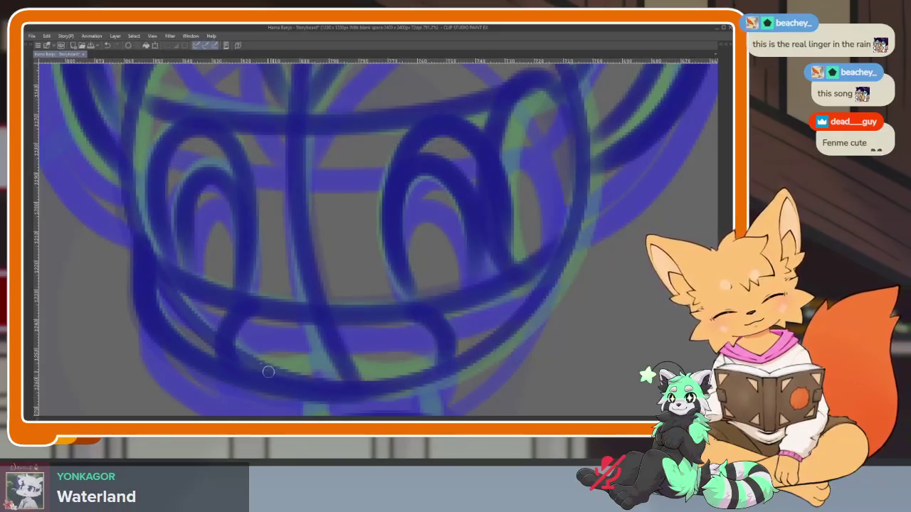
{"action": "mouse_move", "coordinate": [256, 367]}
{"action": "left_mouse_down"}
{"action": "mouse_move", "coordinate": [341, 372]}
{"action": "mouse_move", "coordinate": [427, 342]}
{"action": "left_mouse_up"}
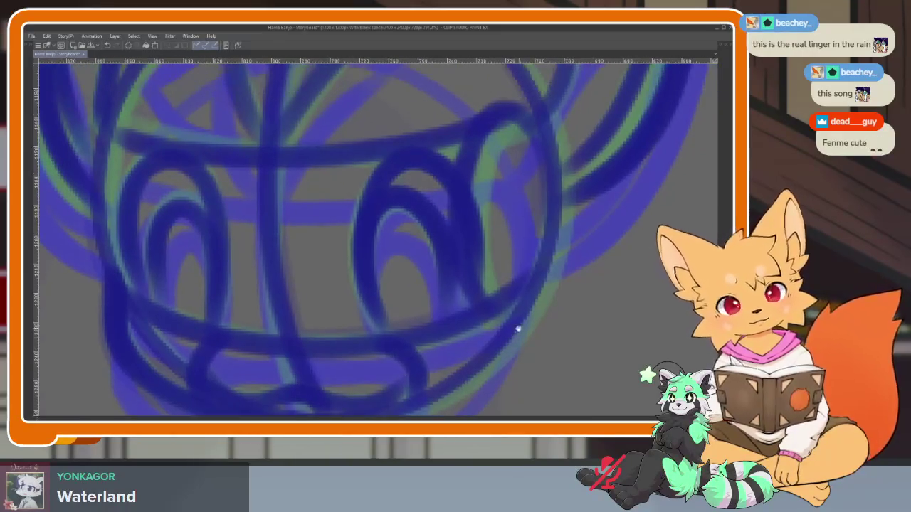
{"action": "scroll", "coordinate": [534, 303], "scroll_direction": "down", "scroll_amount": 5}
{"action": "scroll", "coordinate": [491, 313], "scroll_direction": "up", "scroll_amount": 5}
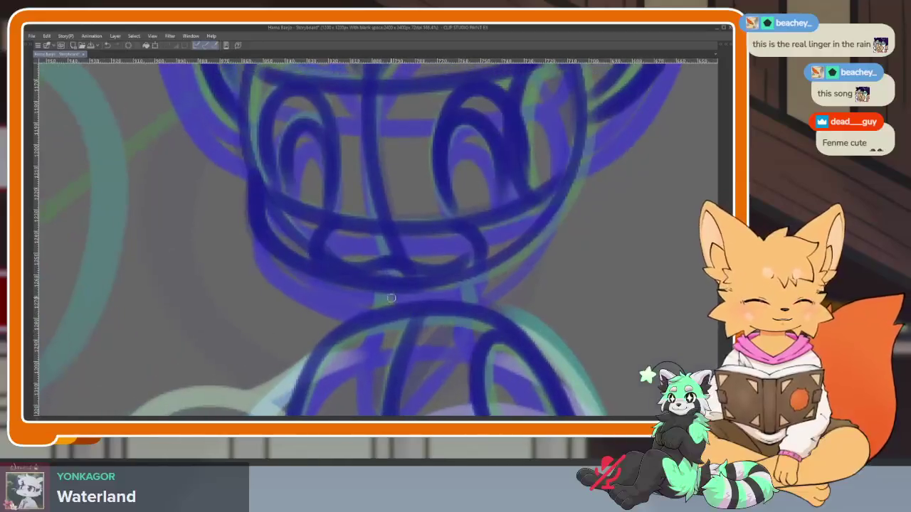
{"action": "scroll", "coordinate": [498, 306], "scroll_direction": "down", "scroll_amount": 5}
{"action": "scroll", "coordinate": [519, 325], "scroll_direction": "up", "scroll_amount": 2}
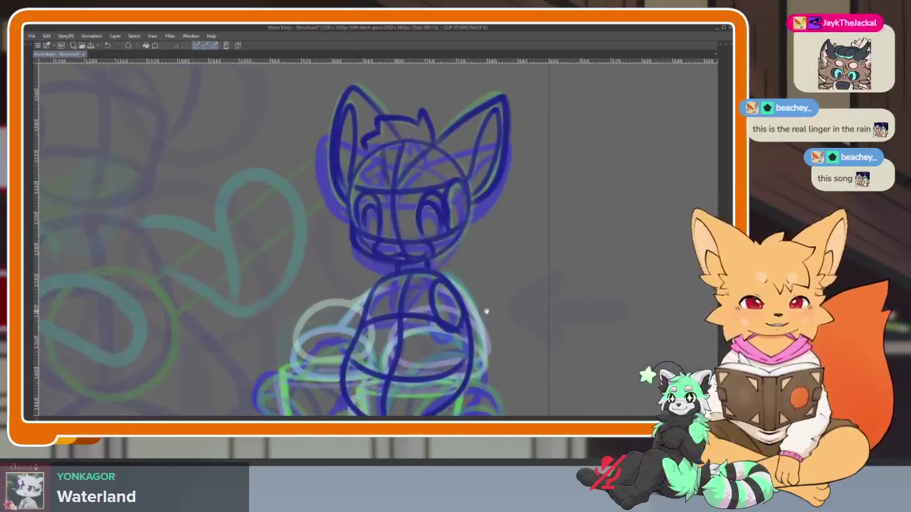
Draw two dark-blue body lines, one down the centre and one running down-left
{"action": "scroll", "coordinate": [484, 308], "scroll_direction": "up", "scroll_amount": 2}
{"action": "scroll", "coordinate": [377, 346], "scroll_direction": "up", "scroll_amount": 2}
{"action": "scroll", "coordinate": [362, 356], "scroll_direction": "up", "scroll_amount": 2}
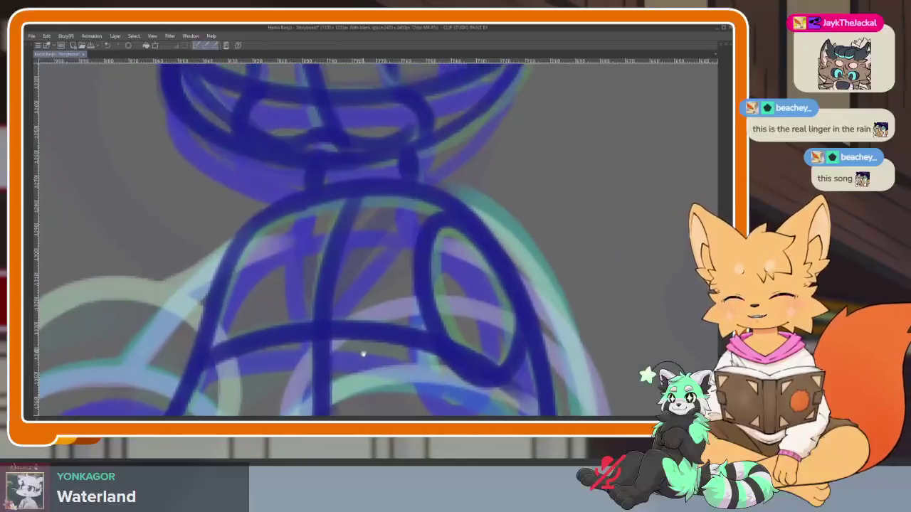
{"action": "scroll", "coordinate": [298, 215], "scroll_direction": "up", "scroll_amount": 2}
{"action": "left_click_drag", "start_coordinate": [298, 215], "coordinate": [305, 289]}
{"action": "left_click_drag", "start_coordinate": [416, 204], "coordinate": [336, 324]}
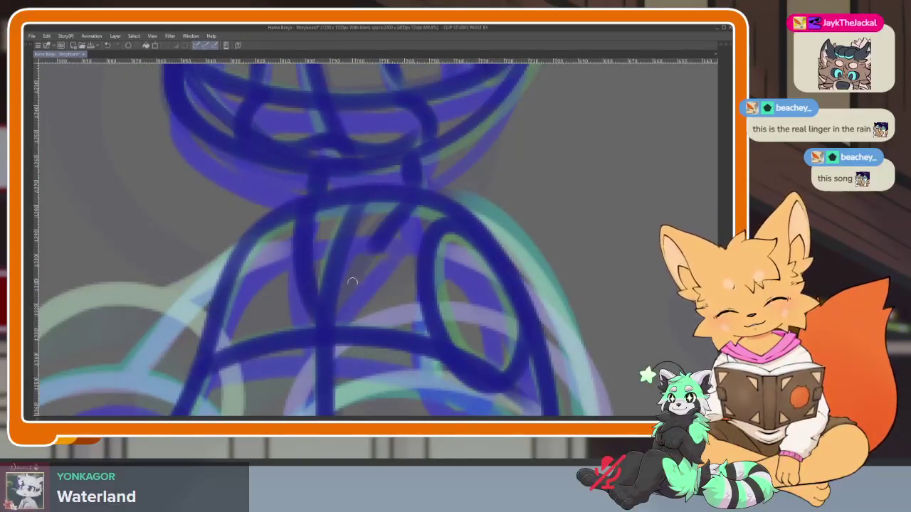
Draw a looping dark-blue foot over the right cup
{"action": "scroll", "coordinate": [341, 320], "scroll_direction": "down", "scroll_amount": 2}
{"action": "scroll", "coordinate": [398, 334], "scroll_direction": "down", "scroll_amount": 1}
{"action": "scroll", "coordinate": [435, 341], "scroll_direction": "down", "scroll_amount": 1}
{"action": "scroll", "coordinate": [436, 341], "scroll_direction": "up", "scroll_amount": 1}
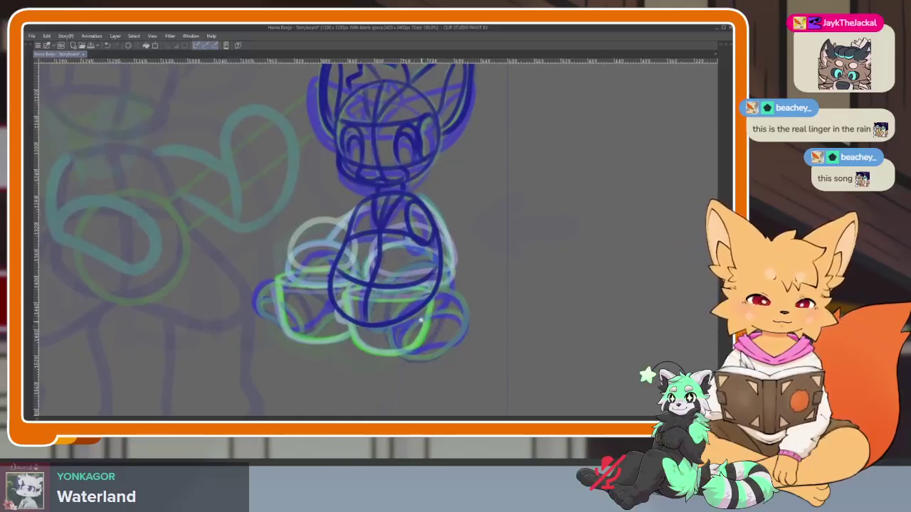
{"action": "scroll", "coordinate": [437, 334], "scroll_direction": "up", "scroll_amount": 1}
{"action": "scroll", "coordinate": [443, 316], "scroll_direction": "up", "scroll_amount": 1}
{"action": "scroll", "coordinate": [448, 320], "scroll_direction": "up", "scroll_amount": 1}
{"action": "scroll", "coordinate": [449, 320], "scroll_direction": "down", "scroll_amount": 1}
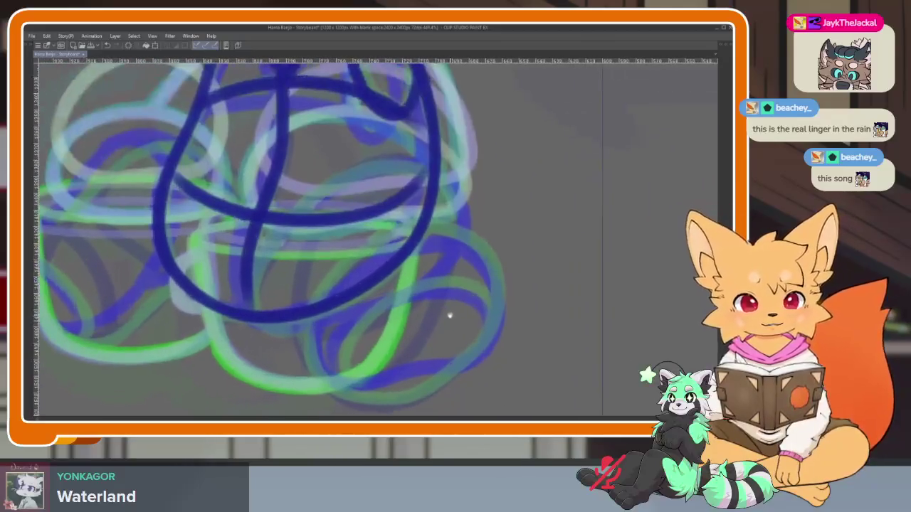
{"action": "scroll", "coordinate": [449, 313], "scroll_direction": "down", "scroll_amount": 1}
{"action": "scroll", "coordinate": [441, 321], "scroll_direction": "down", "scroll_amount": 1}
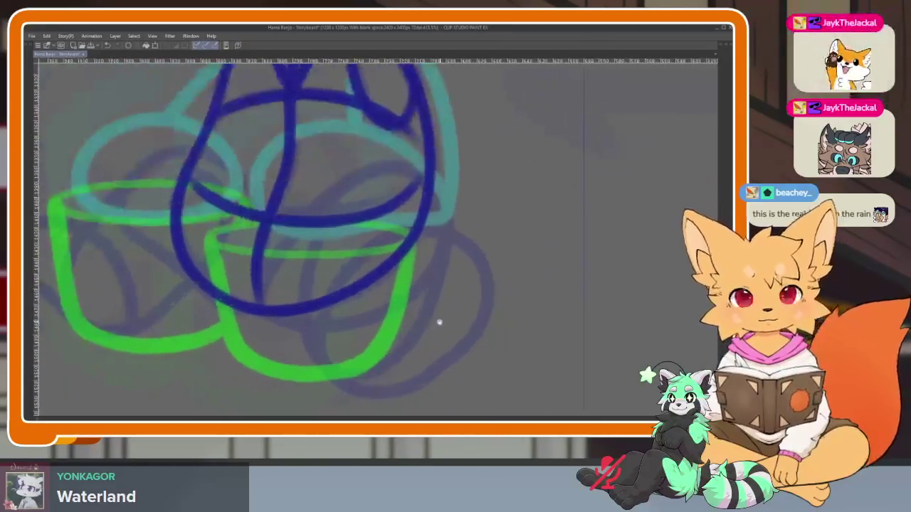
{"action": "mouse_move", "coordinate": [316, 333]}
{"action": "left_mouse_down"}
{"action": "mouse_move", "coordinate": [324, 313]}
{"action": "mouse_move", "coordinate": [409, 240]}
{"action": "mouse_move", "coordinate": [485, 303]}
{"action": "mouse_move", "coordinate": [396, 389]}
{"action": "mouse_move", "coordinate": [315, 334]}
{"action": "left_mouse_up"}
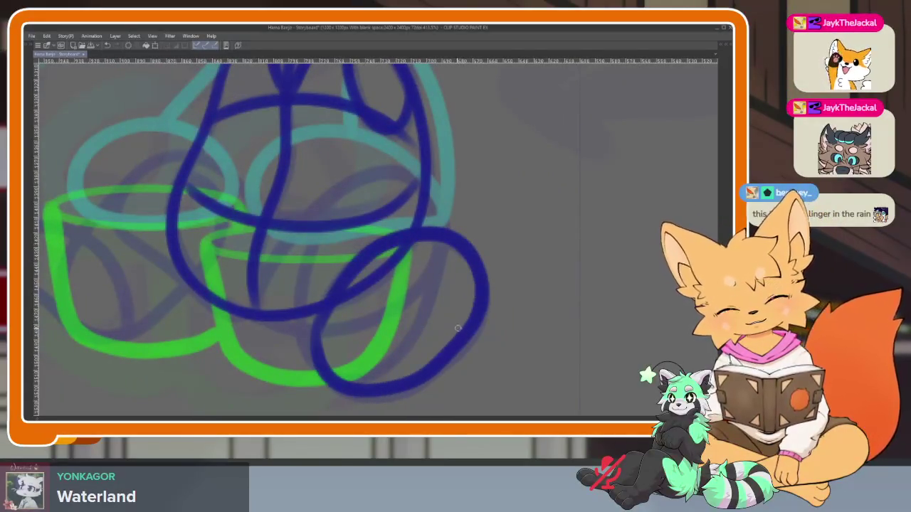
Toggle onion skin, redraw the body stroke curving up-right, and add the looping left foot
{"action": "key", "text": "ctrl+shift+o"}
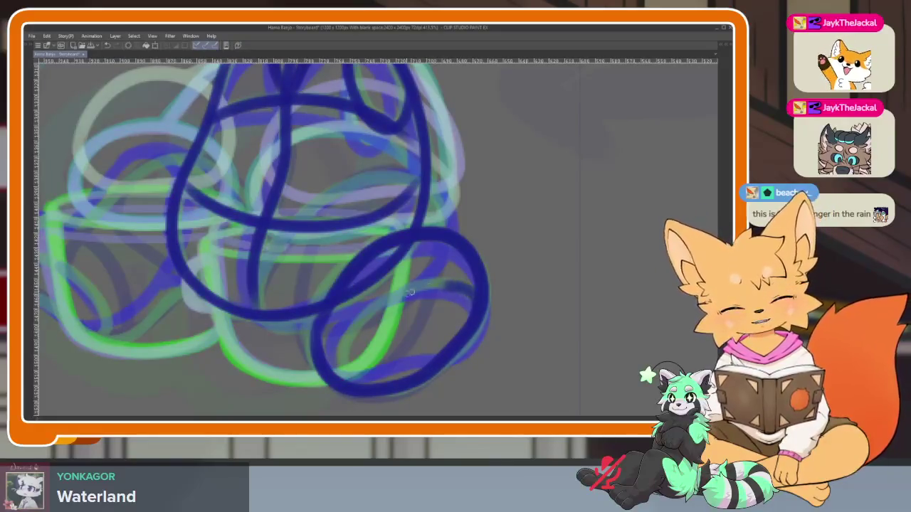
{"action": "mouse_move", "coordinate": [313, 379]}
{"action": "left_mouse_down"}
{"action": "mouse_move", "coordinate": [281, 374]}
{"action": "mouse_move", "coordinate": [261, 298]}
{"action": "mouse_move", "coordinate": [429, 227]}
{"action": "left_mouse_up"}
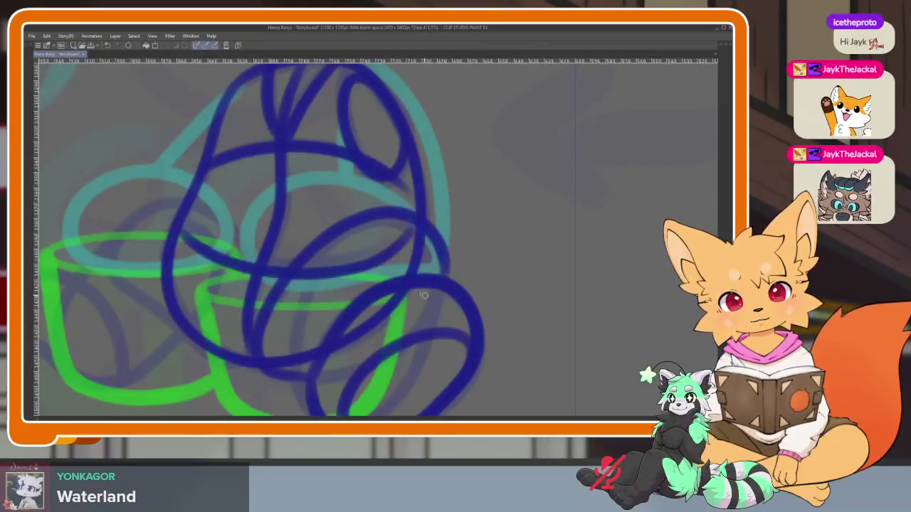
{"action": "key", "text": "ctrl+z"}
{"action": "mouse_move", "coordinate": [307, 379]}
{"action": "left_mouse_down"}
{"action": "mouse_move", "coordinate": [264, 334]}
{"action": "mouse_move", "coordinate": [321, 238]}
{"action": "mouse_move", "coordinate": [438, 293]}
{"action": "mouse_move", "coordinate": [406, 359]}
{"action": "mouse_move", "coordinate": [500, 358]}
{"action": "mouse_move", "coordinate": [465, 360]}
{"action": "mouse_move", "coordinate": [412, 308]}
{"action": "mouse_move", "coordinate": [355, 214]}
{"action": "mouse_move", "coordinate": [249, 249]}
{"action": "mouse_move", "coordinate": [302, 319]}
{"action": "mouse_move", "coordinate": [420, 350]}
{"action": "left_mouse_up"}
{"action": "mouse_move", "coordinate": [253, 226]}
{"action": "left_mouse_down"}
{"action": "mouse_move", "coordinate": [184, 262]}
{"action": "mouse_move", "coordinate": [135, 333]}
{"action": "mouse_move", "coordinate": [217, 390]}
{"action": "mouse_move", "coordinate": [362, 295]}
{"action": "left_mouse_up"}
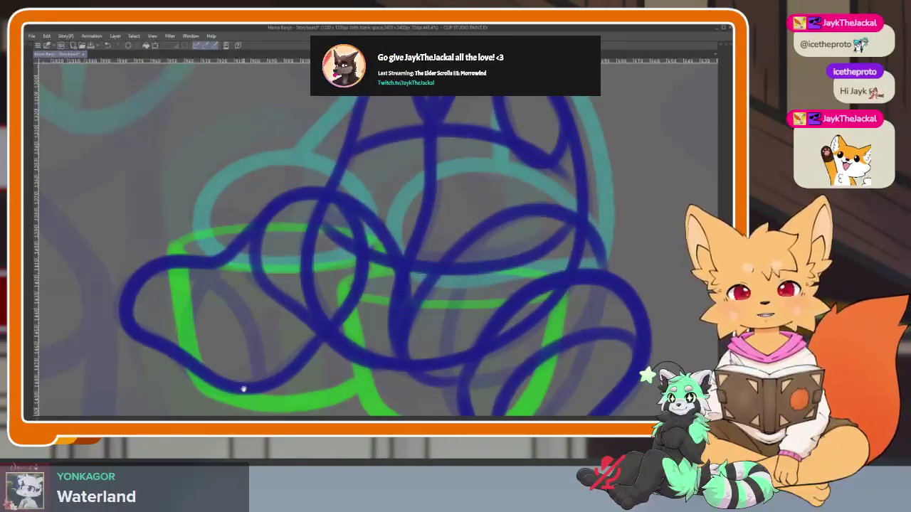
Show the tool, layer and timeline panels again
{"action": "scroll", "coordinate": [243, 390], "scroll_direction": "up", "scroll_amount": 2}
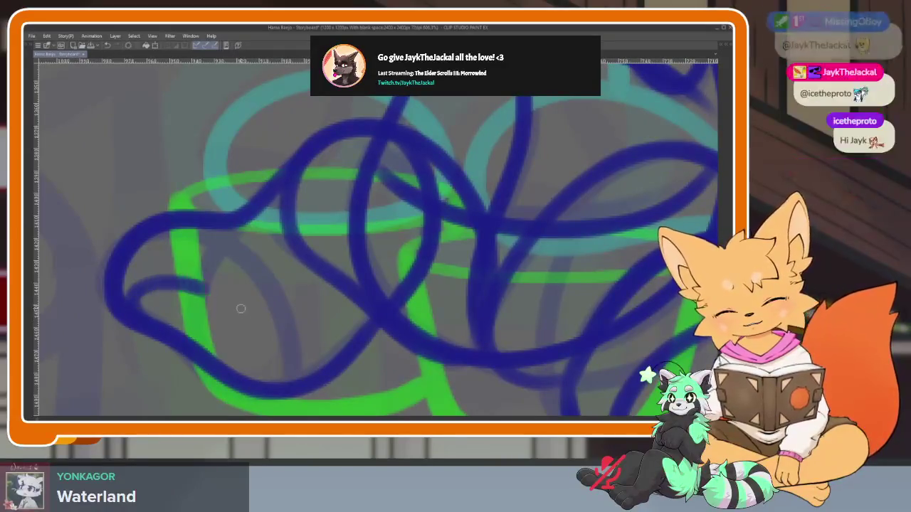
{"action": "scroll", "coordinate": [404, 333], "scroll_direction": "up", "scroll_amount": 1}
{"action": "scroll", "coordinate": [451, 298], "scroll_direction": "down", "scroll_amount": 1}
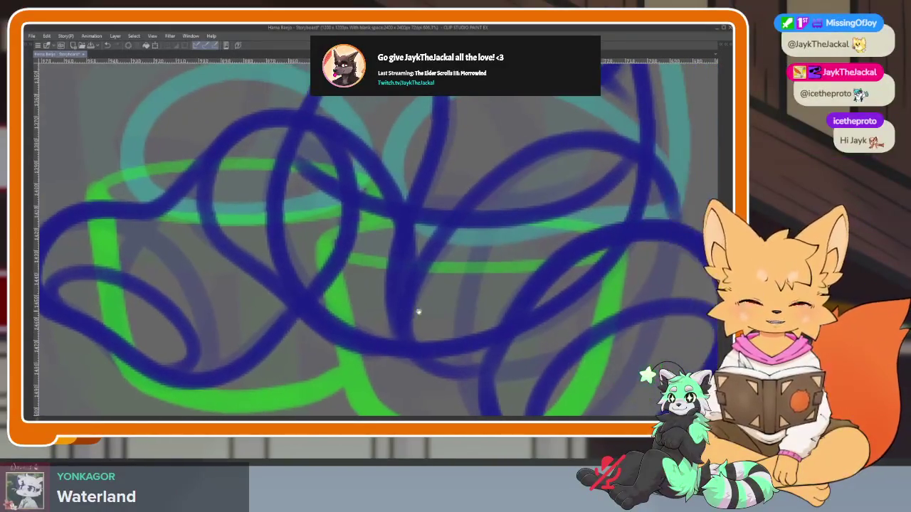
{"action": "scroll", "coordinate": [442, 331], "scroll_direction": "down", "scroll_amount": 1}
{"action": "scroll", "coordinate": [469, 312], "scroll_direction": "up", "scroll_amount": 1}
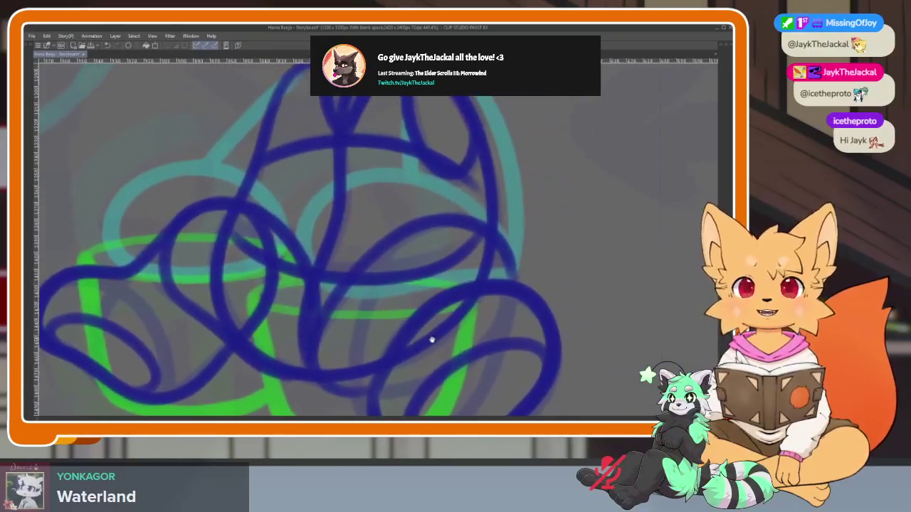
{"action": "scroll", "coordinate": [469, 361], "scroll_direction": "down", "scroll_amount": 2}
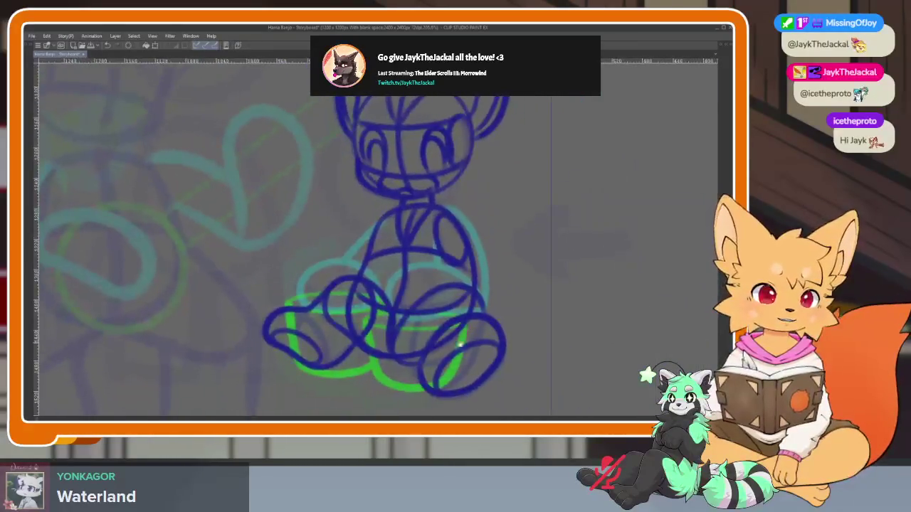
{"action": "scroll", "coordinate": [377, 358], "scroll_direction": "up", "scroll_amount": 2}
{"action": "scroll", "coordinate": [417, 363], "scroll_direction": "down", "scroll_amount": 1}
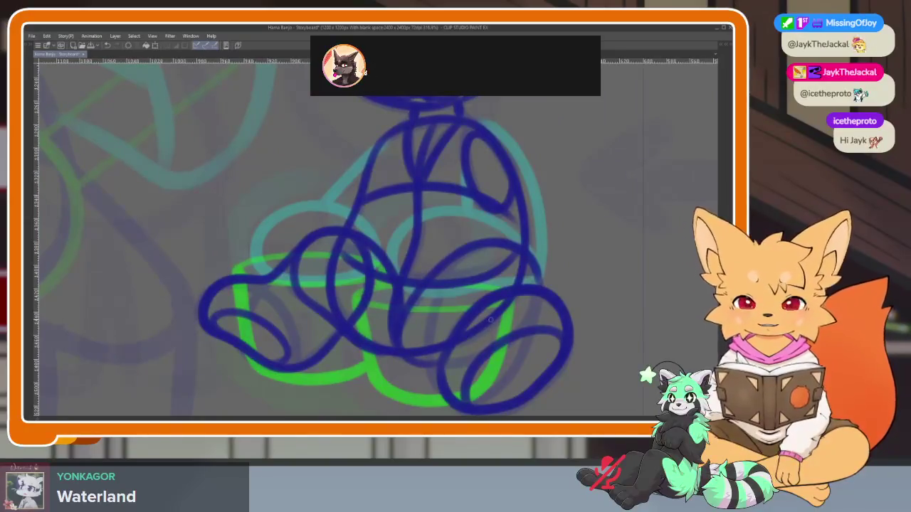
{"action": "scroll", "coordinate": [482, 341], "scroll_direction": "down", "scroll_amount": 1}
{"action": "scroll", "coordinate": [460, 341], "scroll_direction": "up", "scroll_amount": 1}
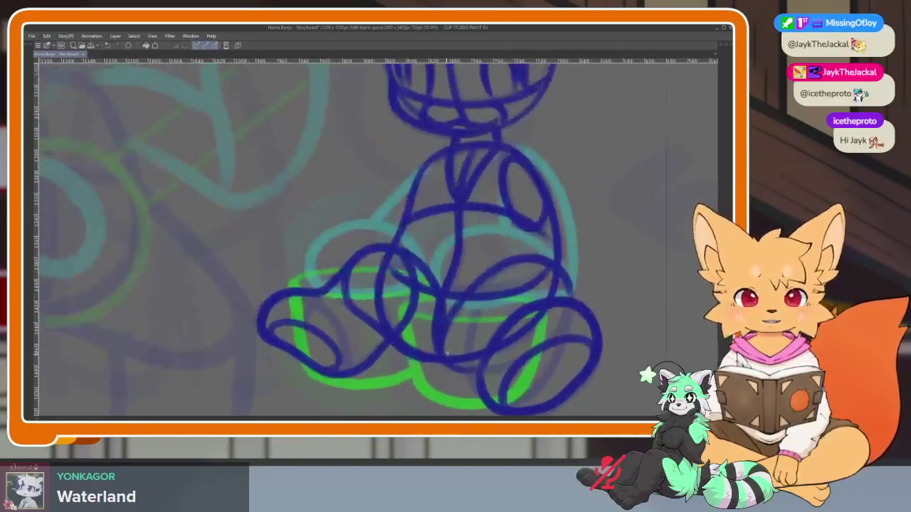
{"action": "key", "text": "Tab"}
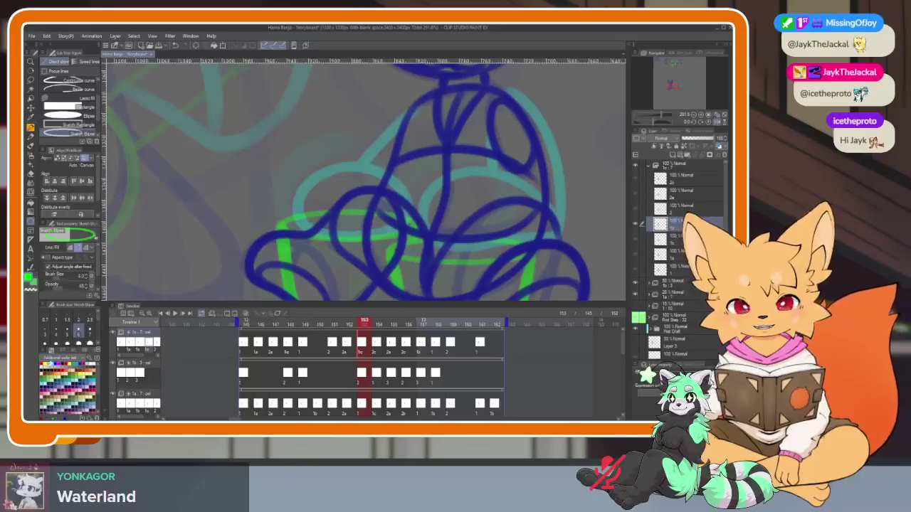
Hide the panels and trace bright green elliptical rims on the left and right cups
{"action": "key", "text": "Tab"}
{"action": "scroll", "coordinate": [333, 312], "scroll_direction": "up", "scroll_amount": 1}
{"action": "left_click_drag", "start_coordinate": [299, 242], "coordinate": [481, 265]}
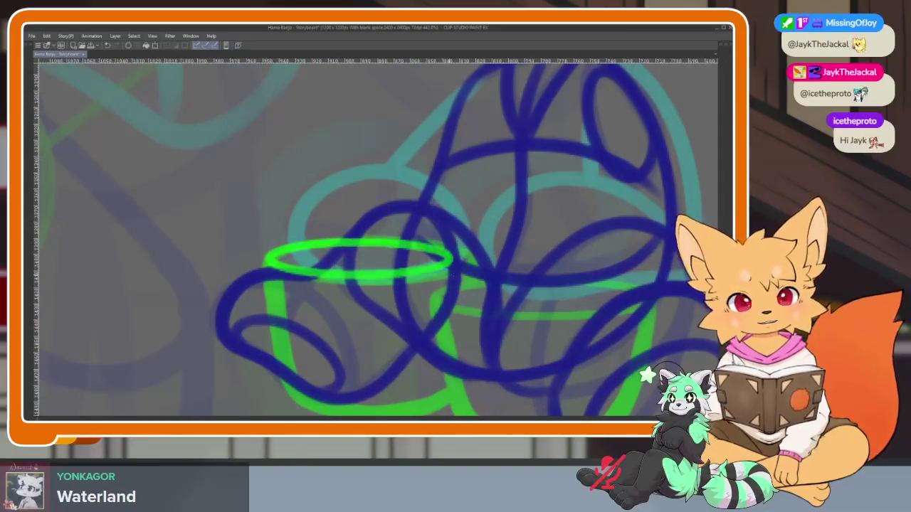
{"action": "left_click_drag", "start_coordinate": [567, 309], "coordinate": [461, 291]}
{"action": "mouse_move", "coordinate": [362, 267]}
{"action": "left_mouse_down"}
{"action": "mouse_move", "coordinate": [560, 291]}
{"action": "mouse_move", "coordinate": [508, 296]}
{"action": "left_mouse_up"}
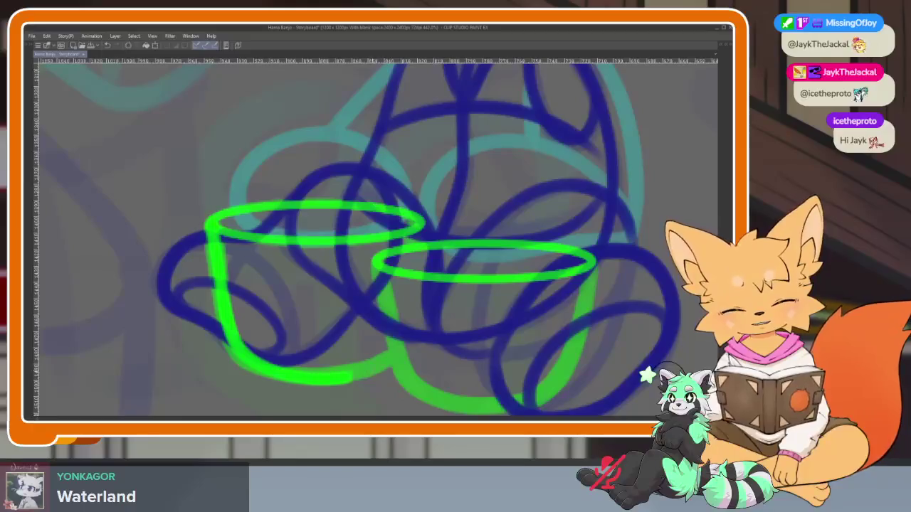
Draw the cups' green curved sides and bases over their sketches
{"action": "left_click_drag", "start_coordinate": [350, 374], "coordinate": [394, 362]}
{"action": "left_click_drag", "start_coordinate": [374, 267], "coordinate": [385, 292]}
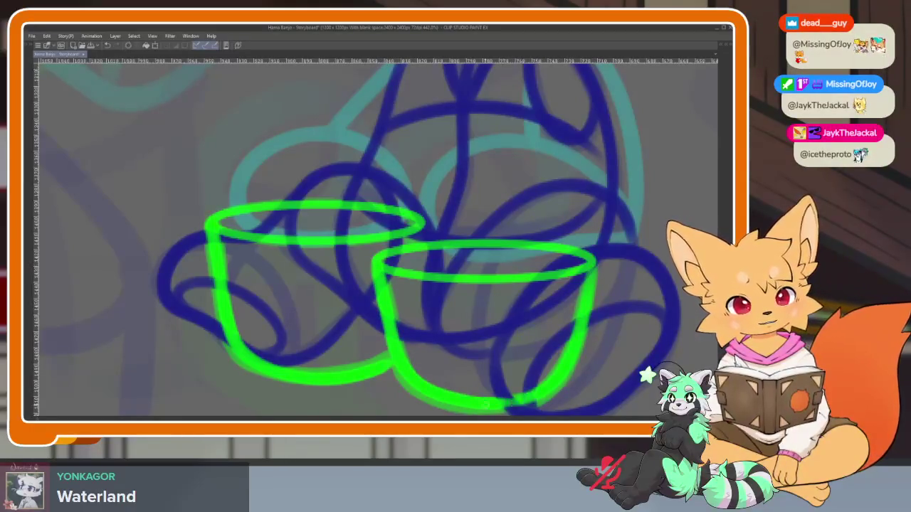
{"action": "scroll", "coordinate": [371, 306], "scroll_direction": "up", "scroll_amount": 1}
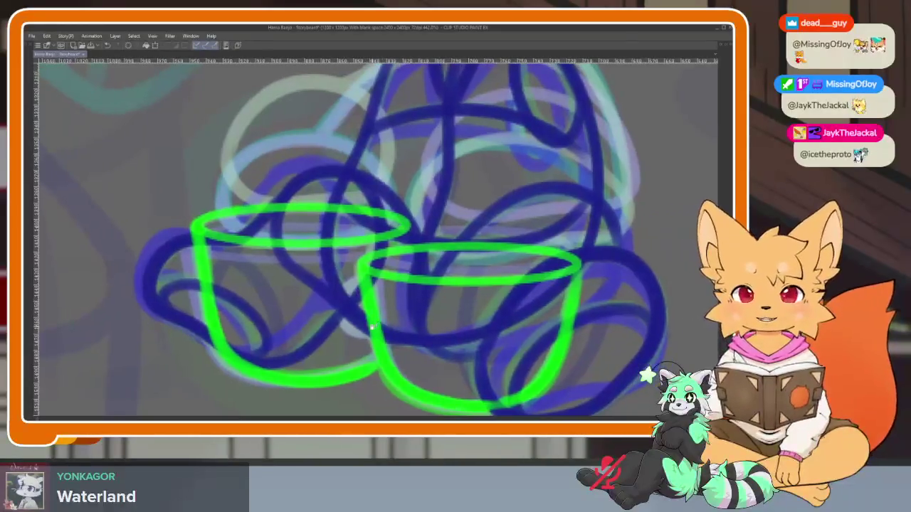
{"action": "scroll", "coordinate": [366, 334], "scroll_direction": "up", "scroll_amount": 4}
{"action": "left_click_drag", "start_coordinate": [382, 238], "coordinate": [387, 345]}
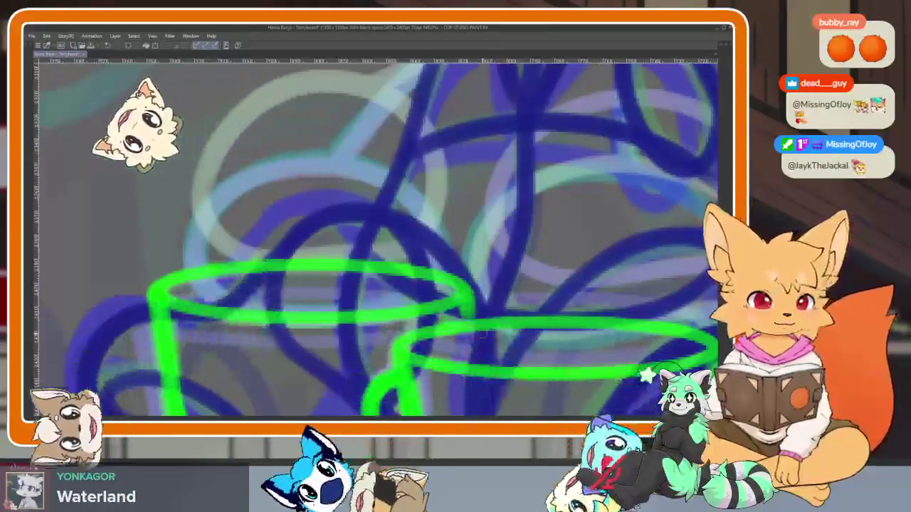
{"action": "scroll", "coordinate": [427, 341], "scroll_direction": "down", "scroll_amount": 4}
Hide the panels and pan the view to the fox's body
{"action": "key", "text": "Tab"}
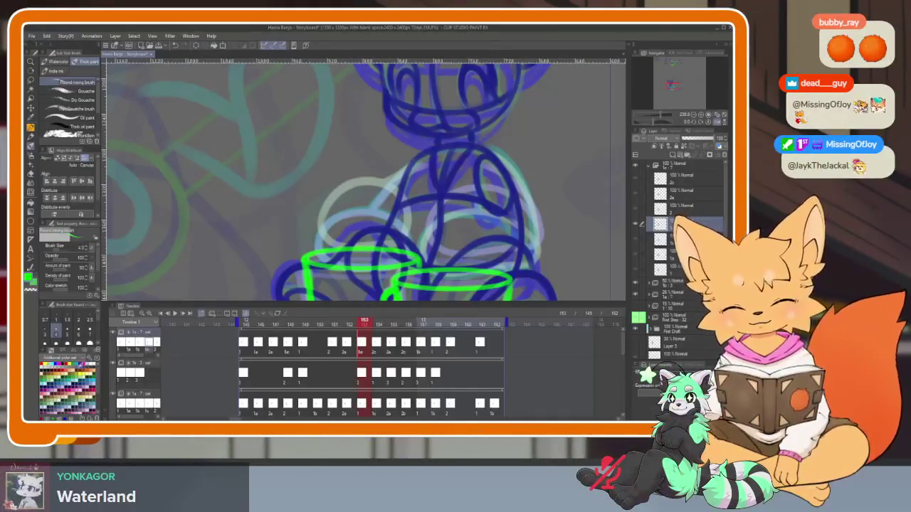
{"action": "key", "text": "Tab"}
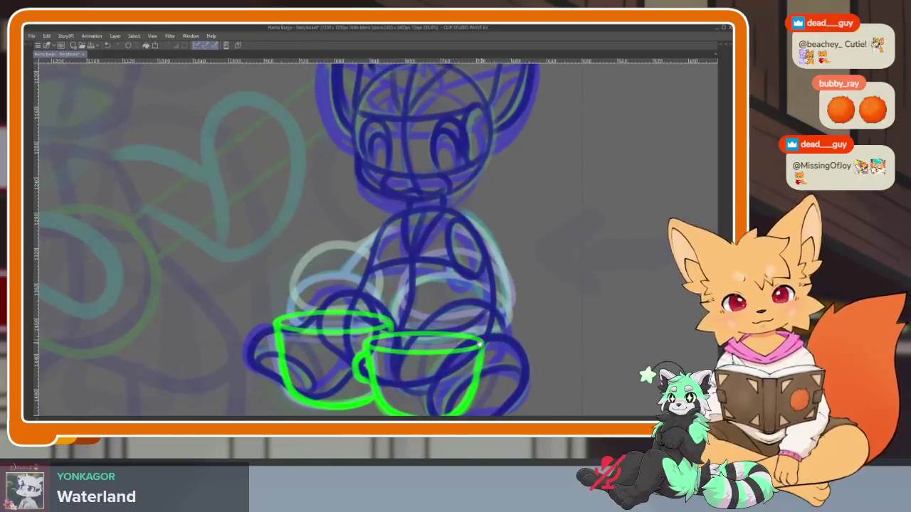
{"action": "scroll", "coordinate": [320, 235], "scroll_direction": "up", "scroll_amount": 3}
{"action": "scroll", "coordinate": [320, 234], "scroll_direction": "up", "scroll_amount": 2}
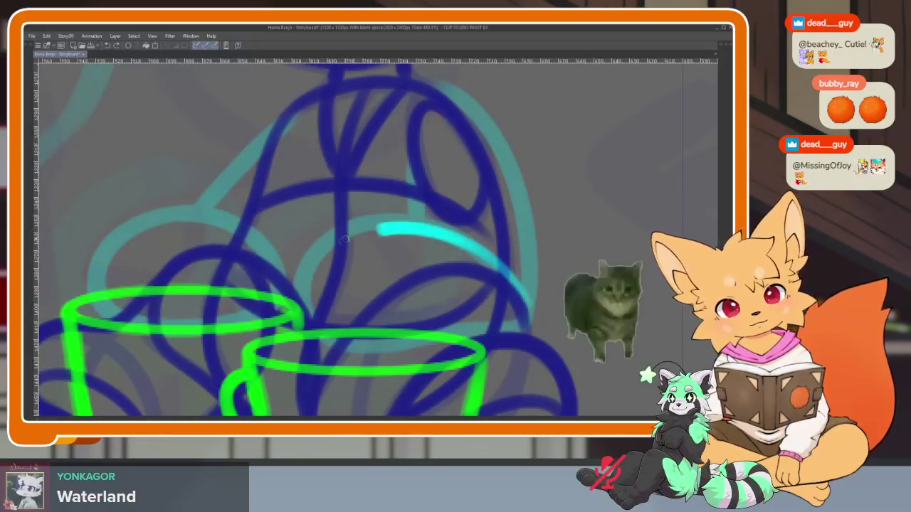
{"action": "left_click_drag", "start_coordinate": [377, 234], "coordinate": [349, 306]}
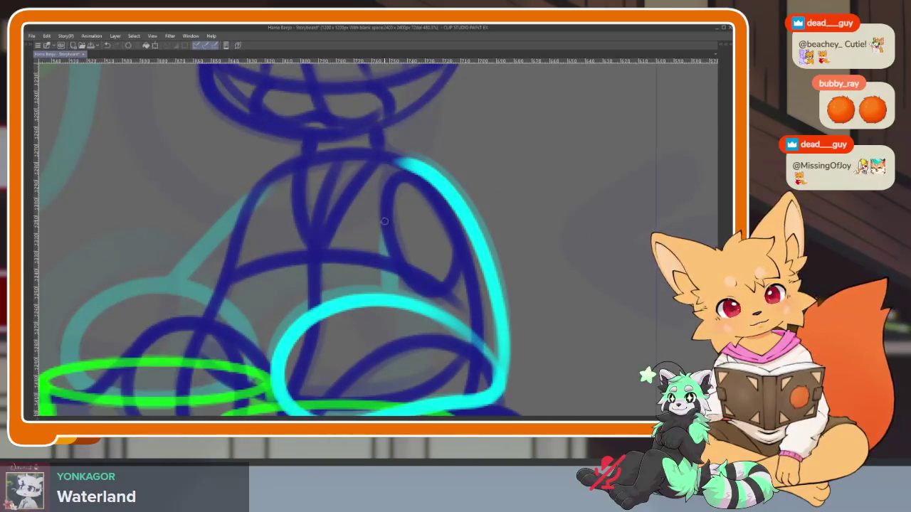
{"action": "scroll", "coordinate": [384, 222], "scroll_direction": "left", "scroll_amount": 3}
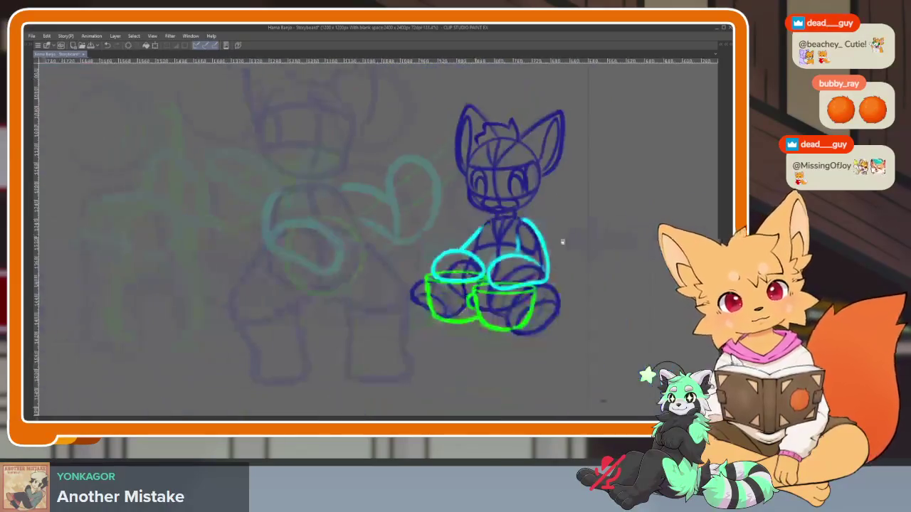
{"action": "scroll", "coordinate": [575, 266], "scroll_direction": "down", "scroll_amount": 5}
Undo the last three strokes, then bring the tool, layer and timeline panels back
{"action": "key", "text": "ctrl+z"}
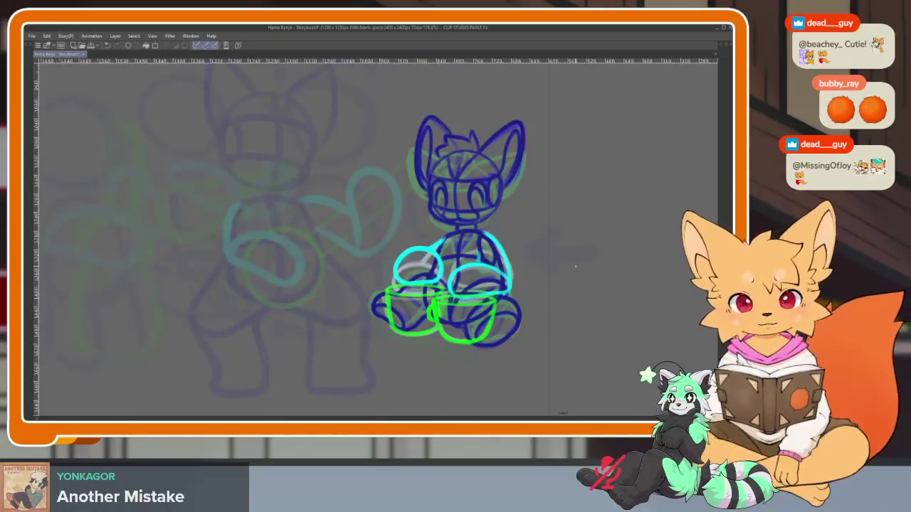
{"action": "key", "text": "ctrl+z"}
{"action": "key", "text": "ctrl+z"}
{"action": "key", "text": "ctrl+z"}
{"action": "key", "text": "ctrl+z"}
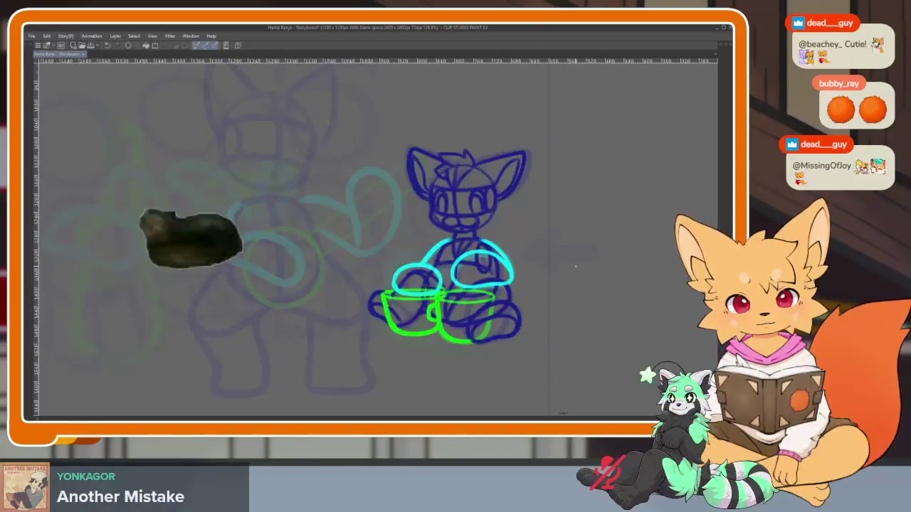
{"action": "key", "text": "ctrl+z"}
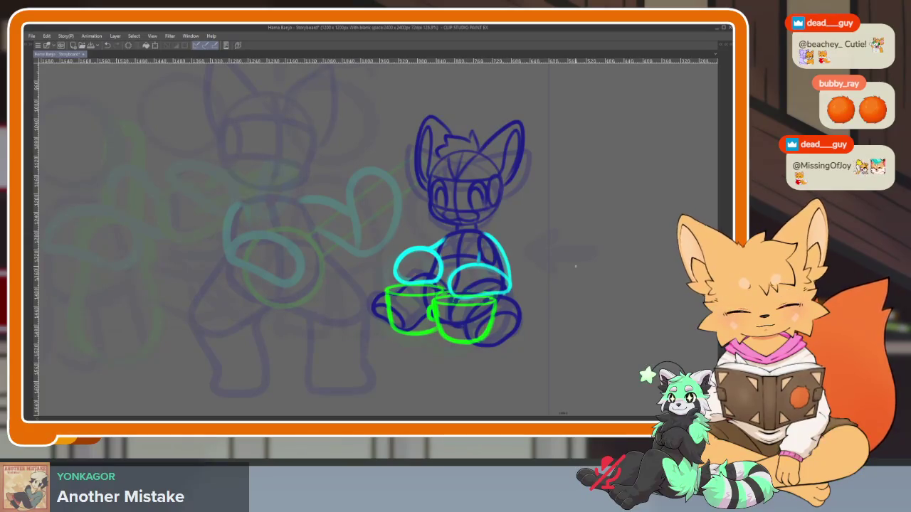
{"action": "key", "text": "Tab"}
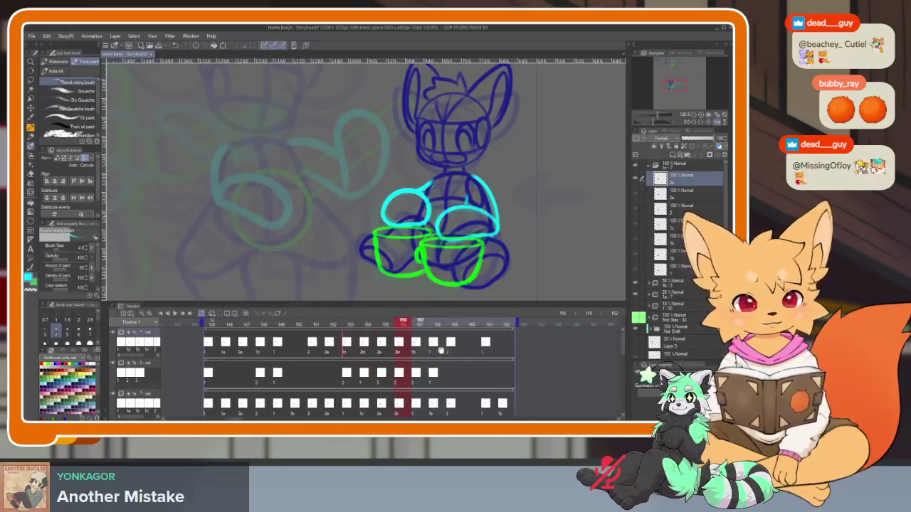
Scrub the timeline between frames 153 and 156, settling on frame 154
{"action": "left_click", "coordinate": [351, 326]}
{"action": "left_click_drag", "start_coordinate": [347, 329], "coordinate": [389, 325]}
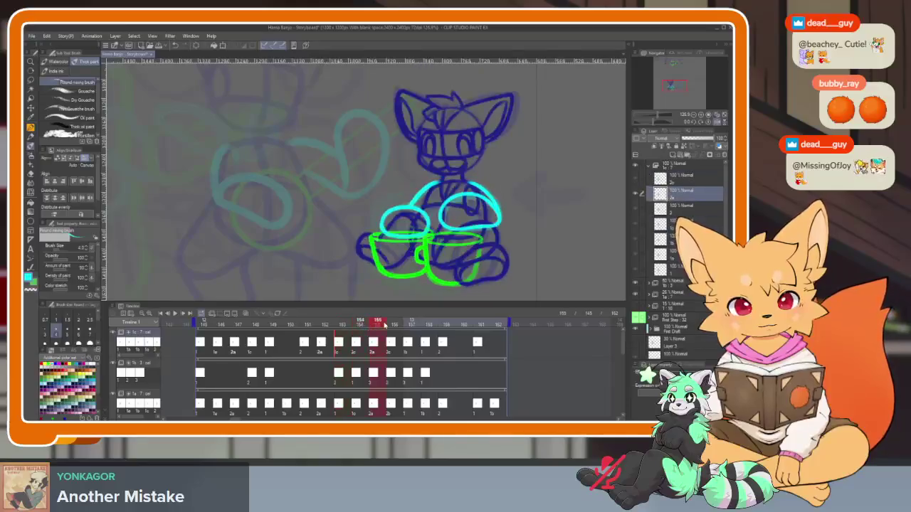
{"action": "scroll", "coordinate": [420, 361], "scroll_direction": "down", "scroll_amount": 3}
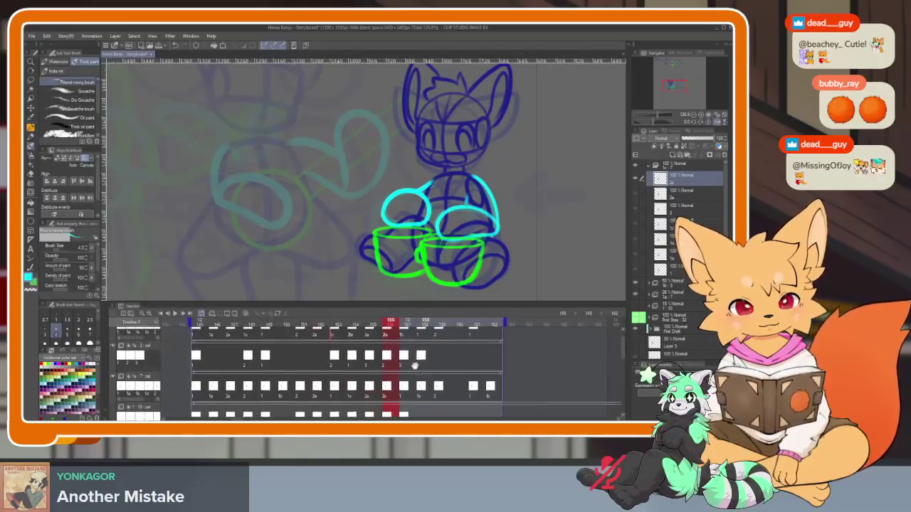
{"action": "scroll", "coordinate": [420, 358], "scroll_direction": "up", "scroll_amount": 3}
{"action": "scroll", "coordinate": [420, 358], "scroll_direction": "left", "scroll_amount": 1}
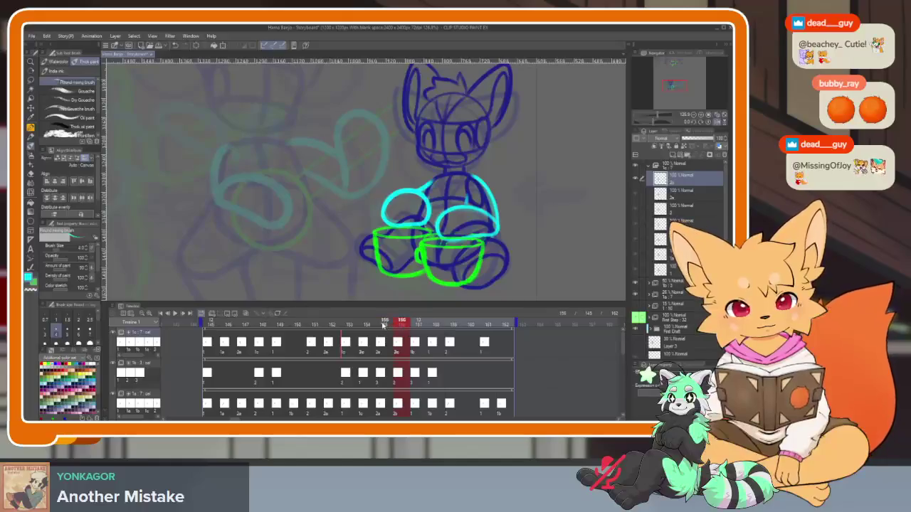
{"action": "left_click_drag", "start_coordinate": [383, 325], "coordinate": [350, 323]}
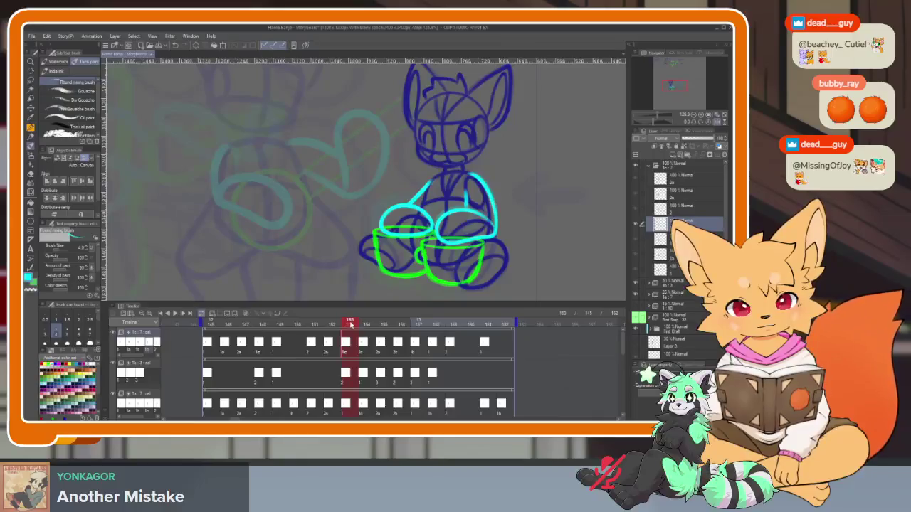
{"action": "left_click_drag", "start_coordinate": [350, 323], "coordinate": [363, 324]}
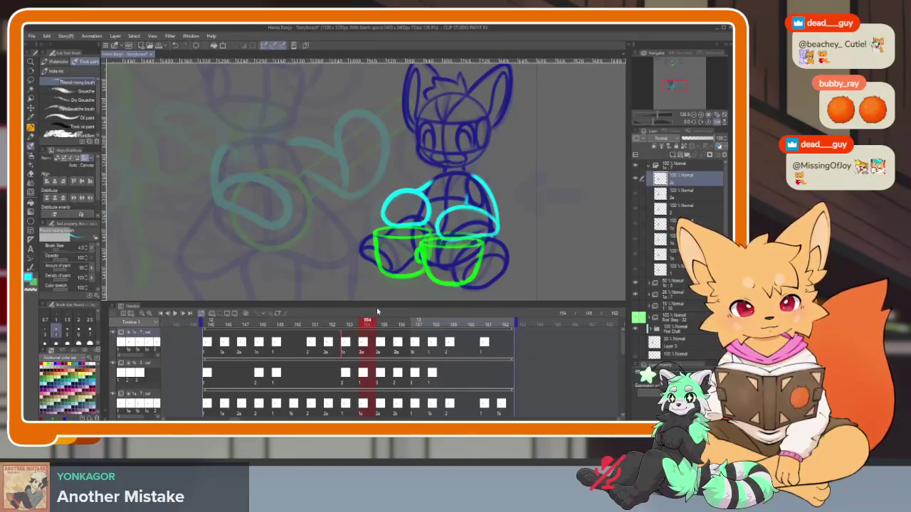
Rename the top layer to 1d and move it down to third in the stack
{"action": "double_click", "coordinate": [679, 180]}
{"action": "type", "text": "1"}
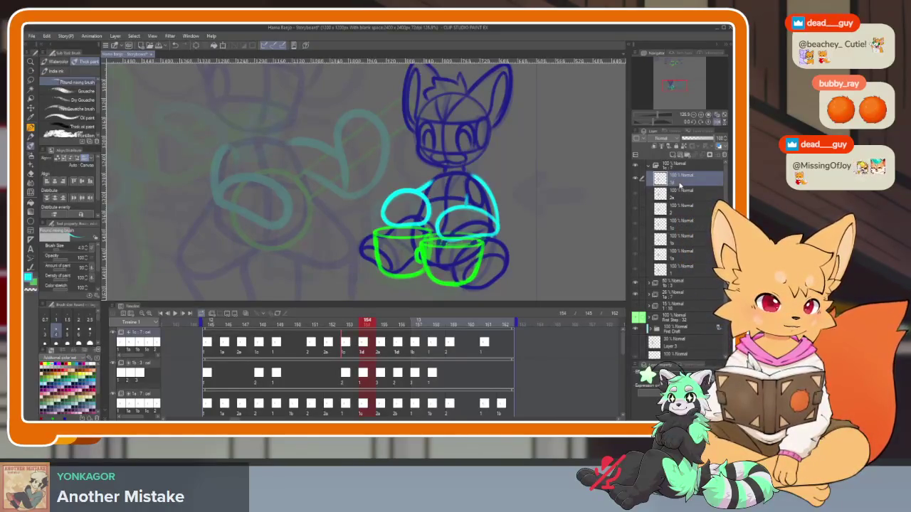
{"action": "type", "text": "d"}
{"action": "key", "text": "Return"}
{"action": "left_click_drag", "start_coordinate": [676, 218], "coordinate": [681, 221]}
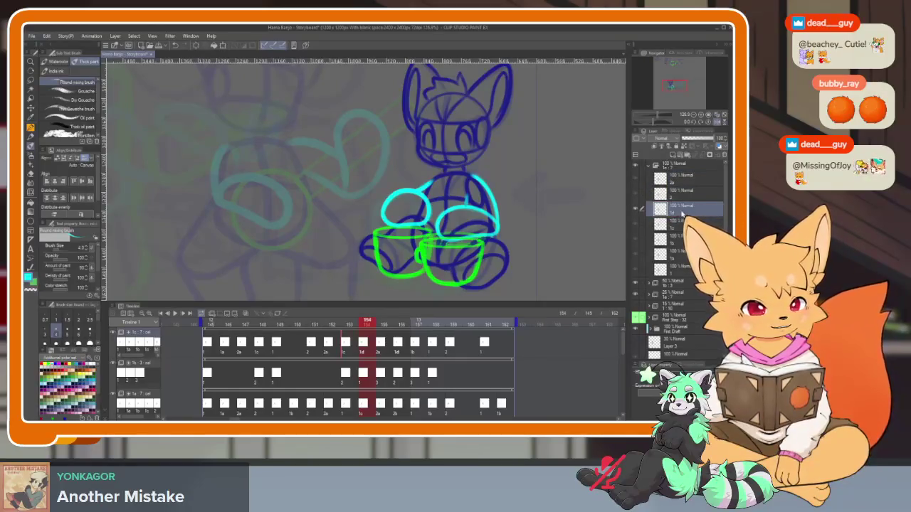
At frame 156, clear the existing cel and add a new animation cel 3
{"action": "left_click", "coordinate": [383, 324]}
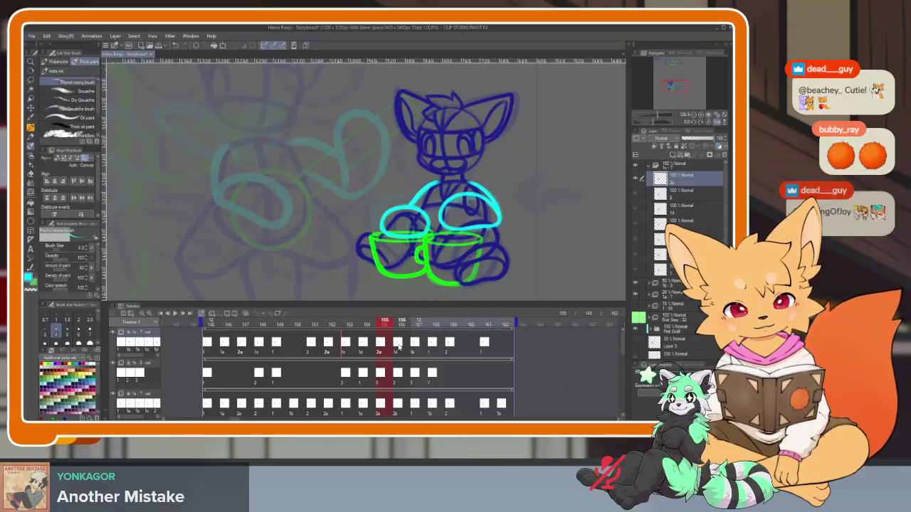
{"action": "left_click", "coordinate": [399, 345]}
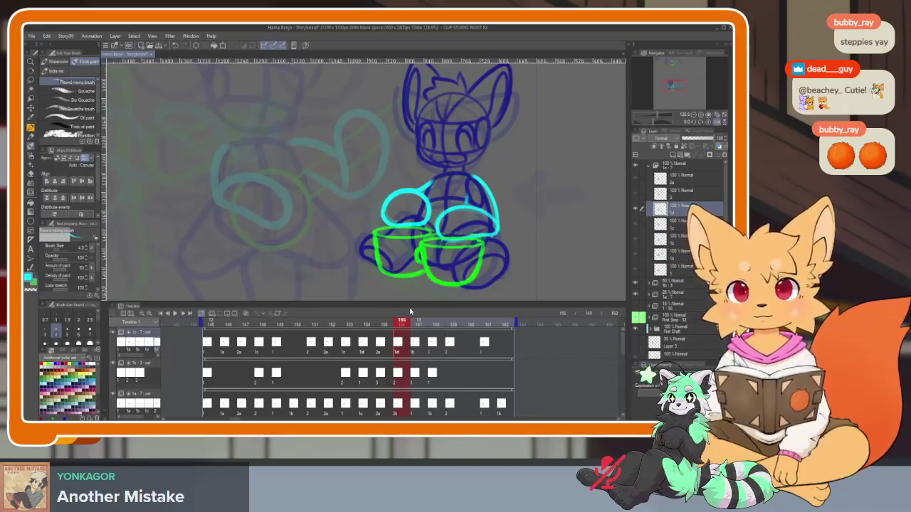
{"action": "left_click", "coordinate": [237, 316]}
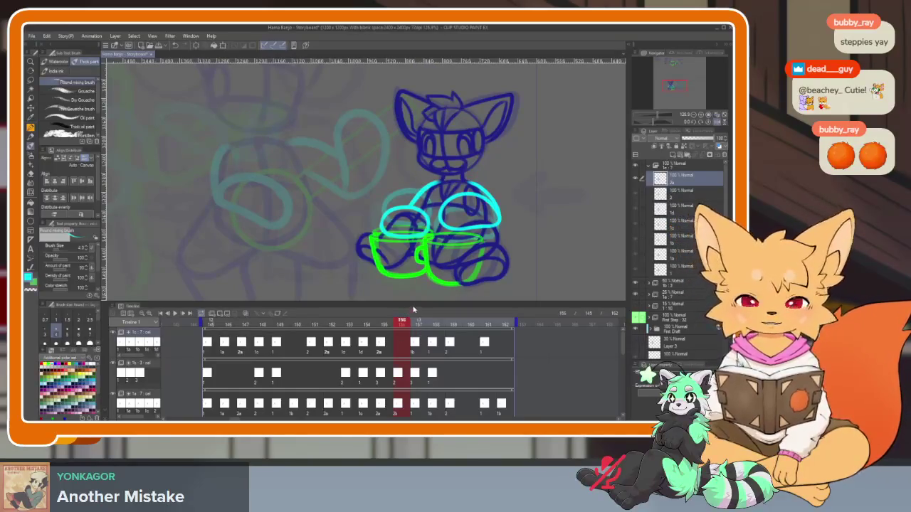
{"action": "key", "text": "ctrl+shift+n"}
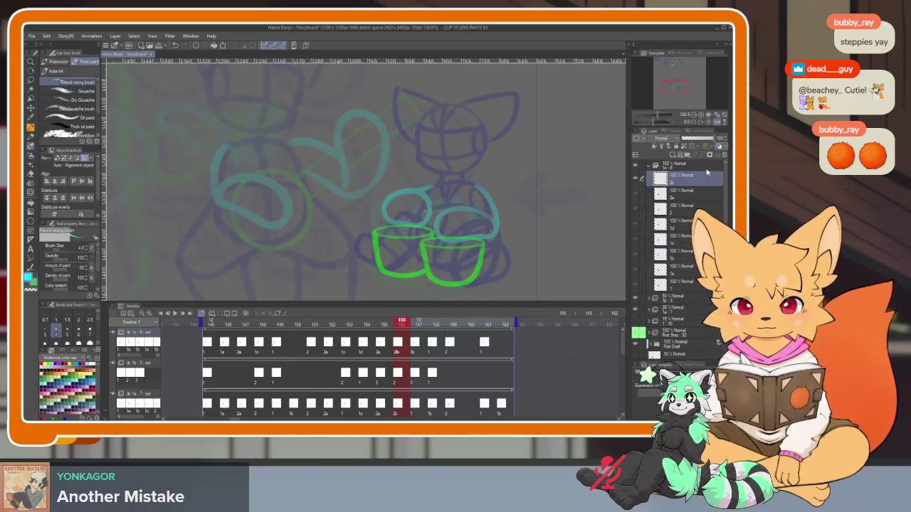
Flip back and forth between frames 155 and 156 to compare them
{"action": "left_click", "coordinate": [384, 325]}
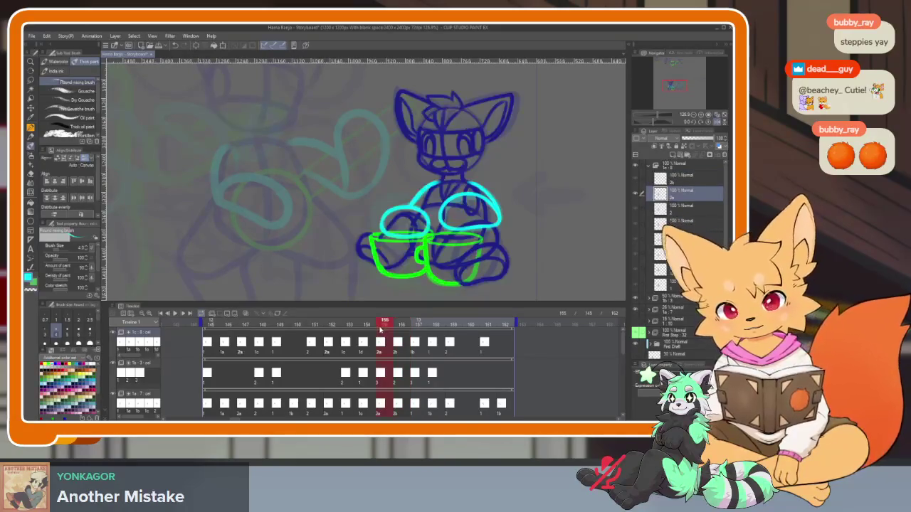
{"action": "left_click", "coordinate": [397, 326]}
{"action": "left_click", "coordinate": [384, 326]}
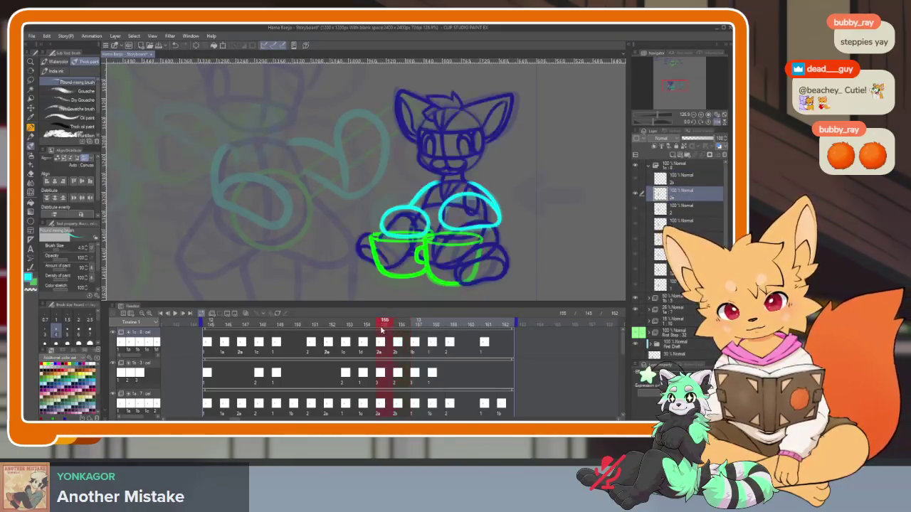
{"action": "left_click", "coordinate": [385, 326]}
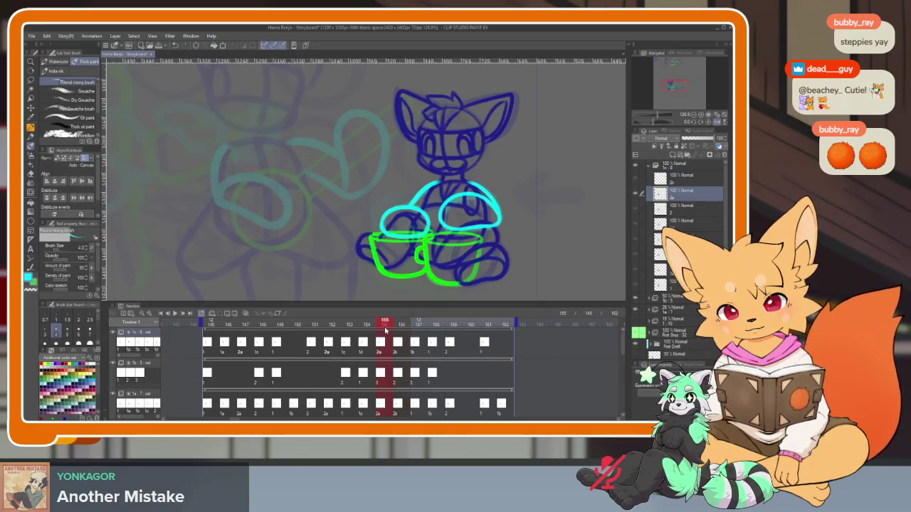
{"action": "left_click", "coordinate": [395, 326]}
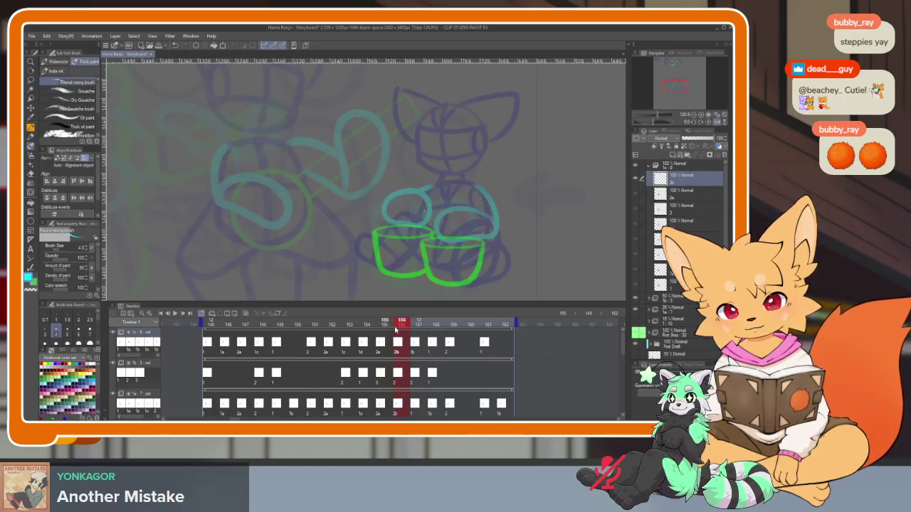
{"action": "left_click", "coordinate": [391, 328]}
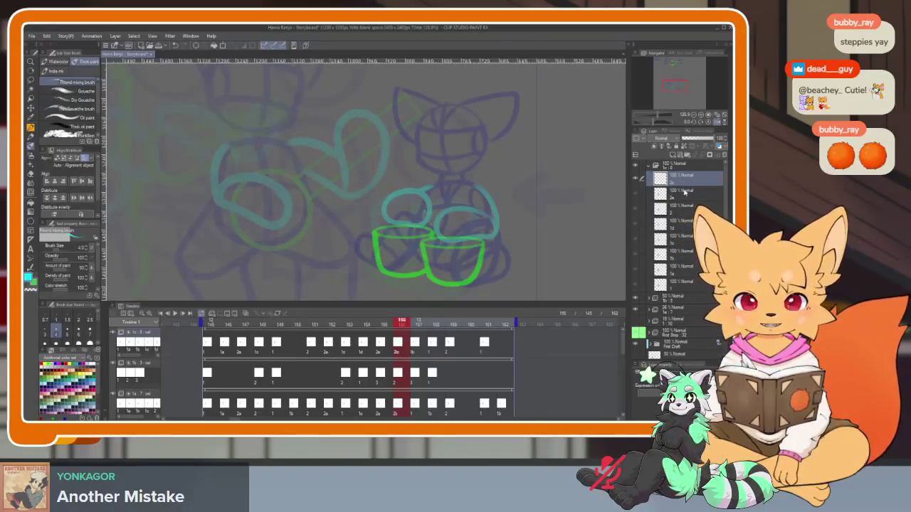
Go to frame 147 and move Layer 3 out of the folder below First Draft
{"action": "left_click", "coordinate": [259, 326]}
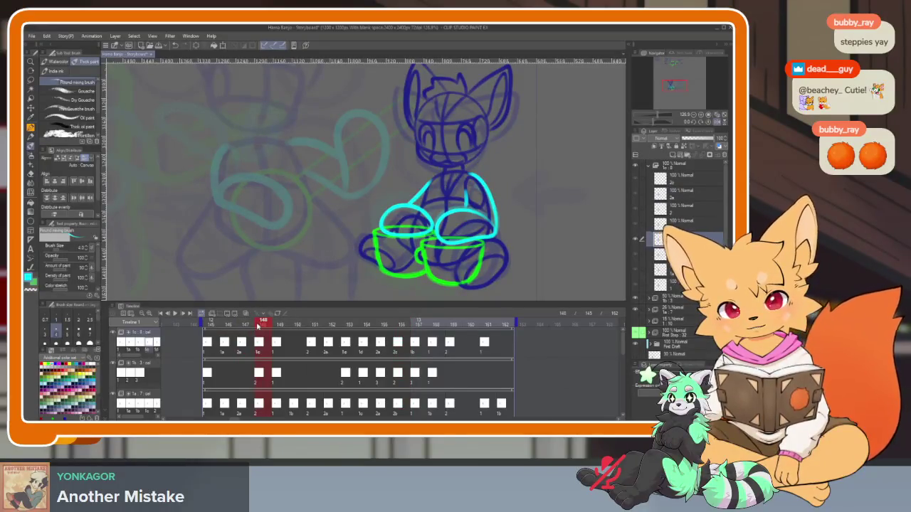
{"action": "left_click", "coordinate": [245, 326]}
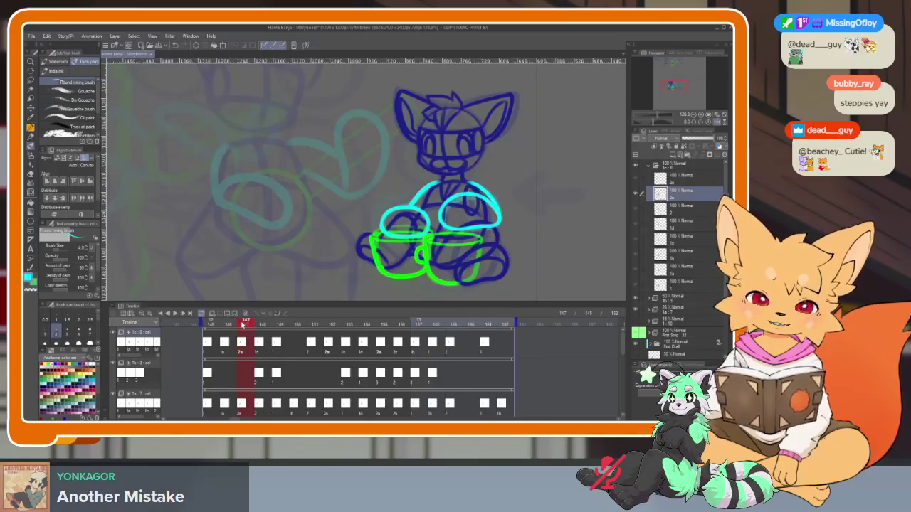
{"action": "left_click_drag", "start_coordinate": [718, 343], "coordinate": [718, 327]}
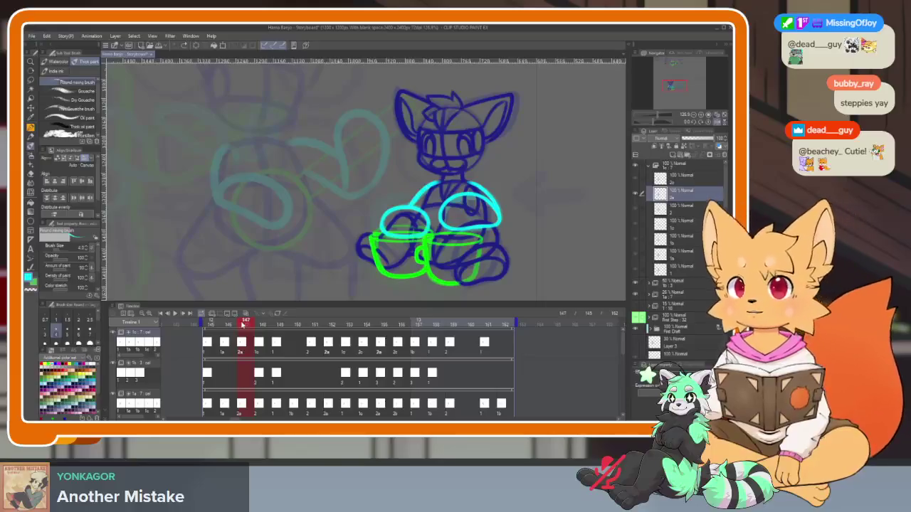
{"action": "scroll", "coordinate": [447, 354], "scroll_direction": "left", "scroll_amount": 2}
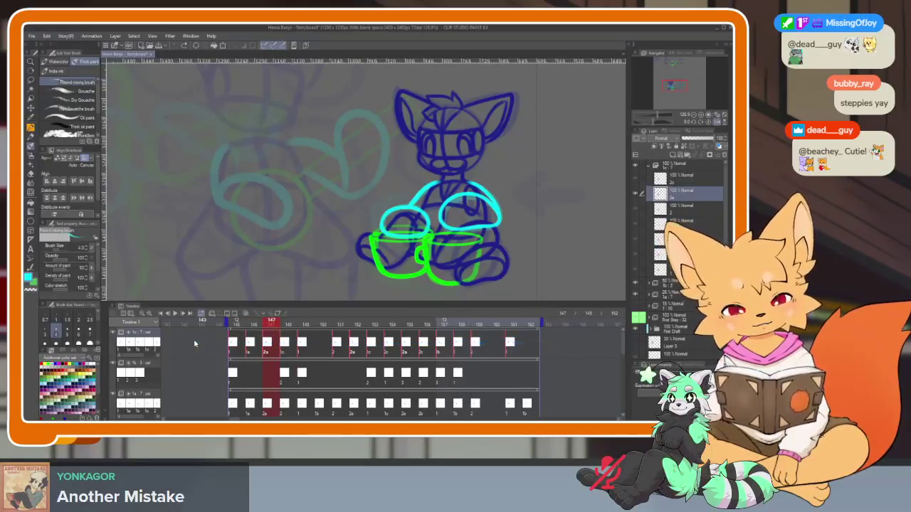
Hide the top folder's dark-blue lineart and delete in-between layers 2b down to 1
{"action": "left_click", "coordinate": [679, 191]}
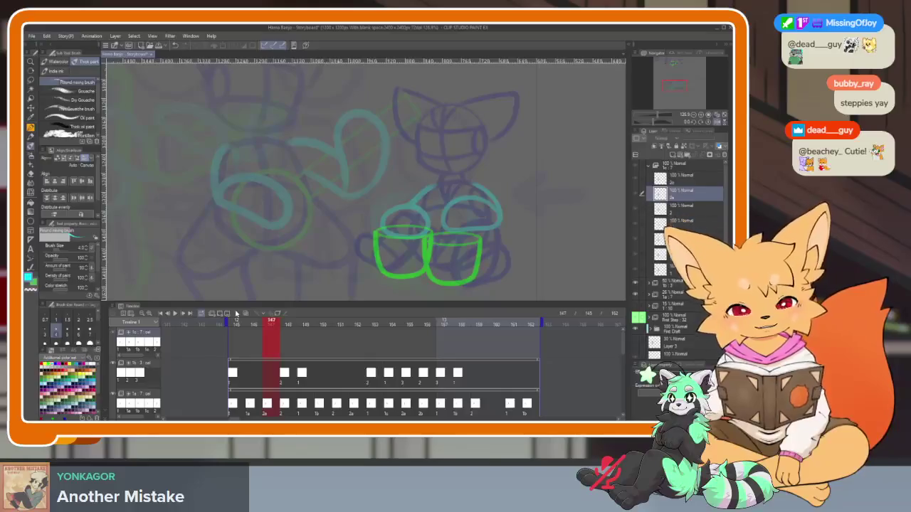
{"action": "left_click", "coordinate": [680, 175]}
{"action": "left_click", "coordinate": [680, 268], "text": "shift"}
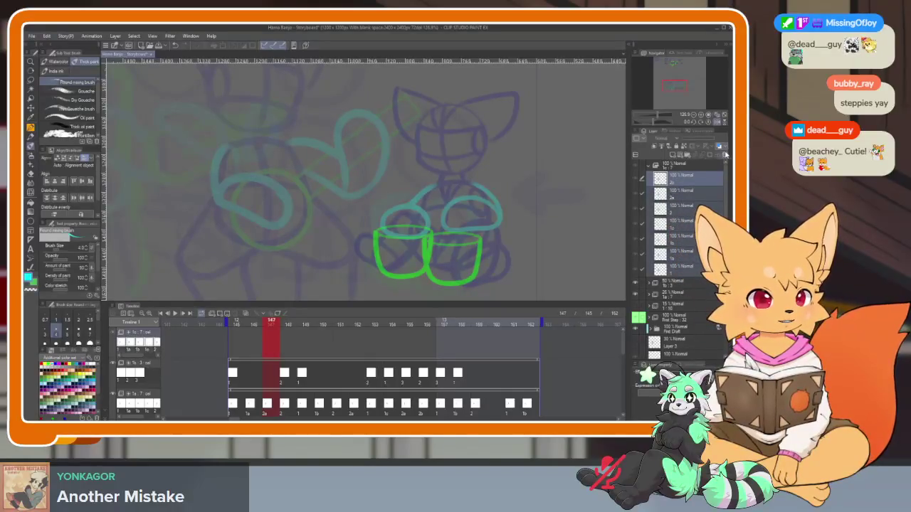
{"action": "left_click", "coordinate": [725, 154]}
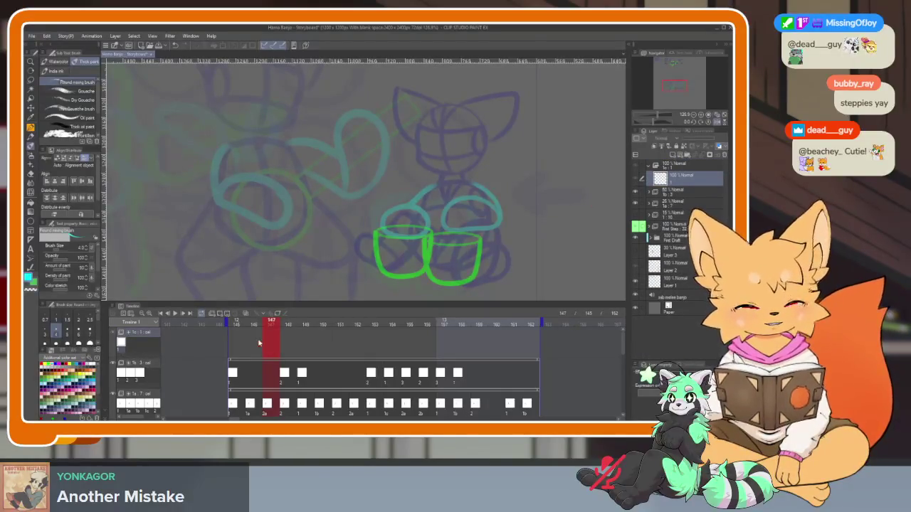
Add a new animation cel at frame 145 and select the parent animation folder
{"action": "left_click", "coordinate": [237, 324]}
{"action": "right_click", "coordinate": [231, 327]}
{"action": "left_click", "coordinate": [237, 247]}
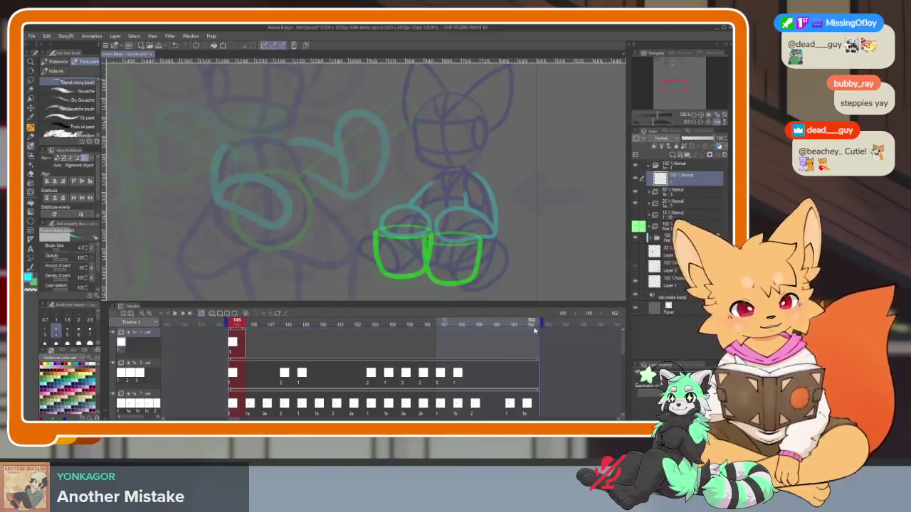
{"action": "left_click", "coordinate": [244, 328]}
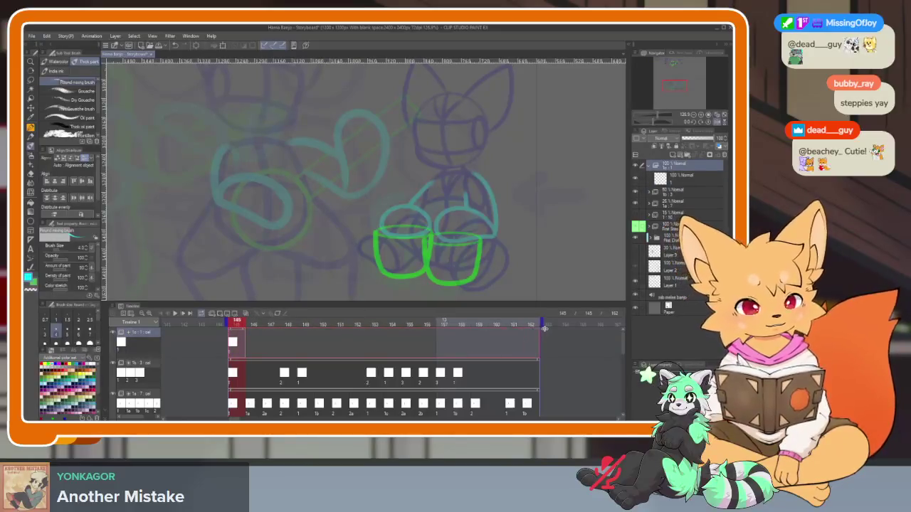
Scrub back to frame 145 and make the top animation track active
{"action": "scroll", "coordinate": [318, 346], "scroll_direction": "up", "scroll_amount": 1}
{"action": "scroll", "coordinate": [335, 349], "scroll_direction": "up", "scroll_amount": 1}
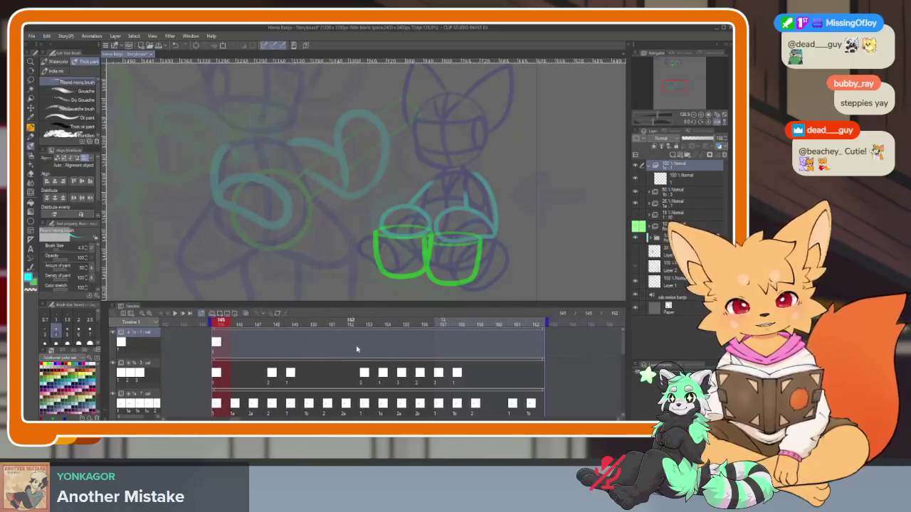
{"action": "mouse_move", "coordinate": [265, 324]}
{"action": "left_mouse_down"}
{"action": "mouse_move", "coordinate": [218, 324]}
{"action": "mouse_move", "coordinate": [535, 323]}
{"action": "left_mouse_up"}
{"action": "left_click", "coordinate": [244, 354]}
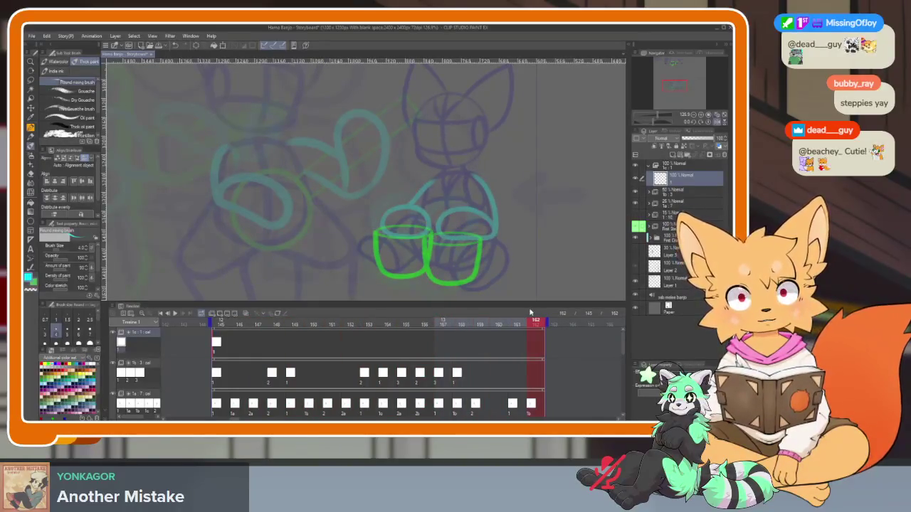
{"action": "mouse_move", "coordinate": [239, 324]}
{"action": "left_mouse_down"}
{"action": "mouse_move", "coordinate": [218, 324]}
{"action": "mouse_move", "coordinate": [368, 327]}
{"action": "left_mouse_up"}
Add new cels at frames 153–155, then undo the extra ones at 154–155
{"action": "key", "text": "ctrl+shift+n"}
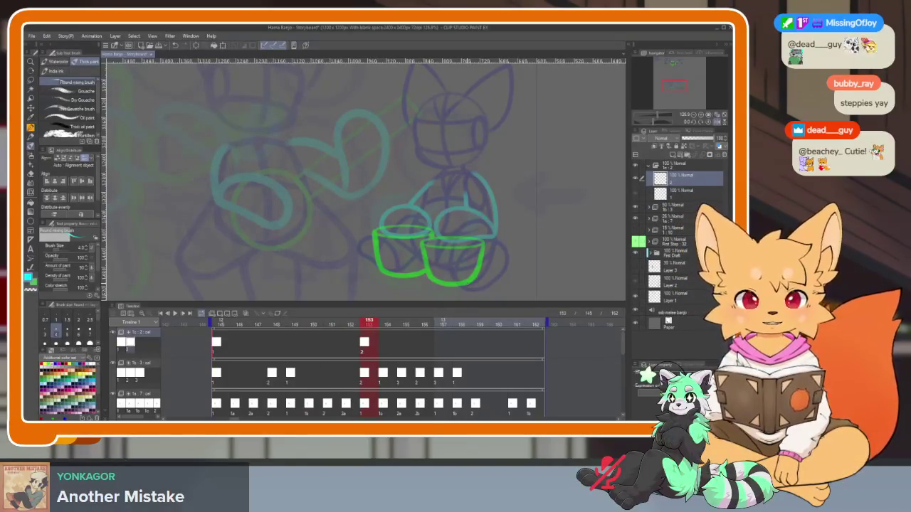
{"action": "left_click", "coordinate": [395, 330]}
{"action": "key", "text": "ctrl+shift+n"}
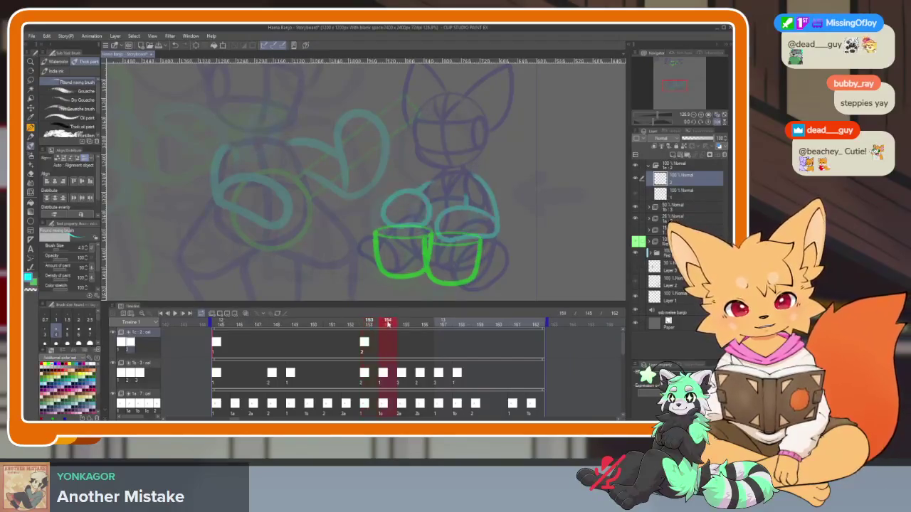
{"action": "left_click", "coordinate": [405, 329]}
{"action": "key", "text": "ctrl+shift+n"}
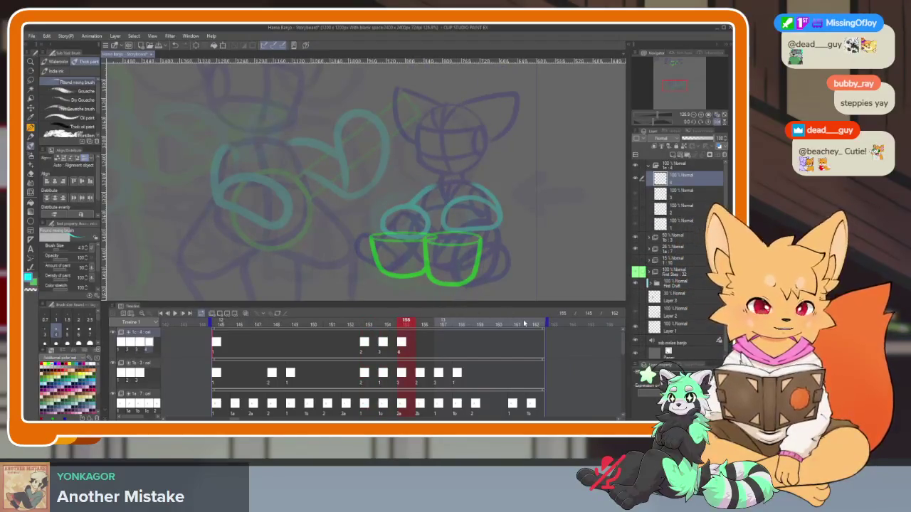
{"action": "key", "text": "ctrl+z"}
{"action": "key", "text": "ctrl+z"}
Add cel 3 at frame 162 and try extra in-between cels, deleting the unwanted ones
{"action": "left_click", "coordinate": [535, 322]}
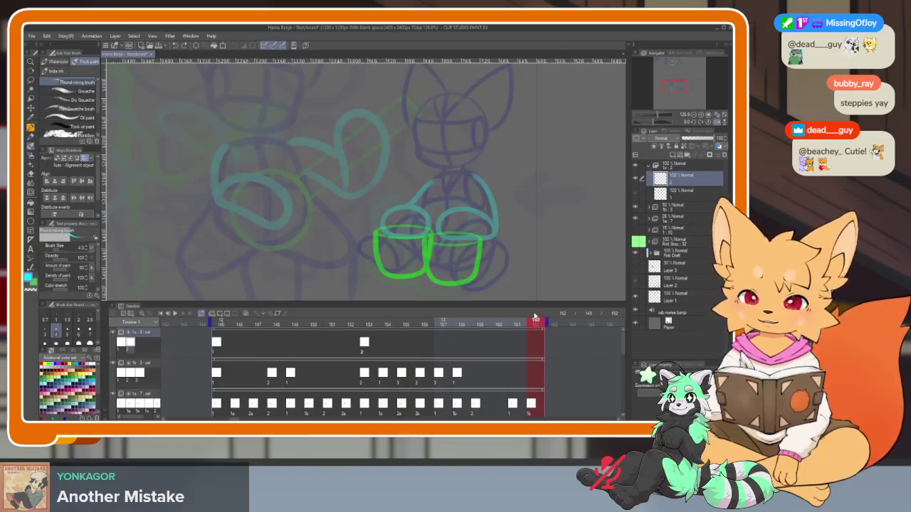
{"action": "key", "text": "ctrl+shift+n"}
{"action": "left_click", "coordinate": [386, 323]}
{"action": "key", "text": "ctrl+shift+n"}
{"action": "left_click", "coordinate": [424, 322]}
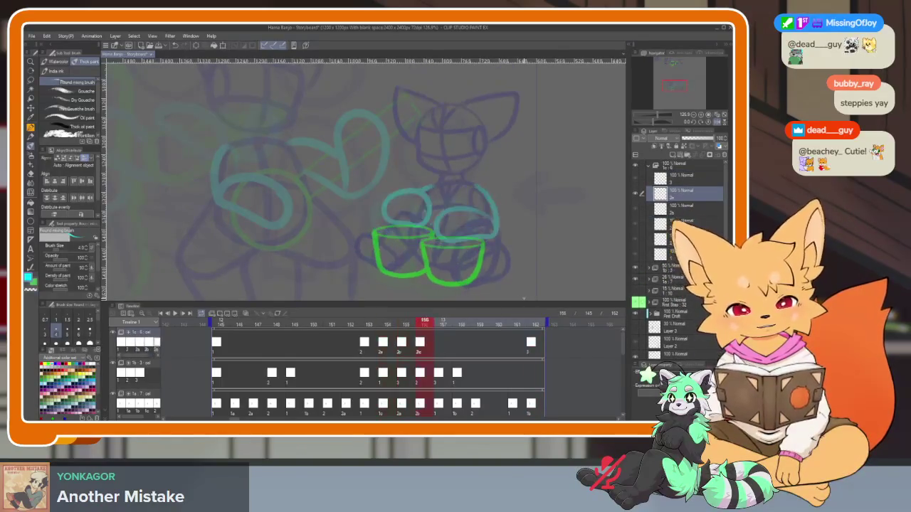
{"action": "left_click", "coordinate": [228, 324]}
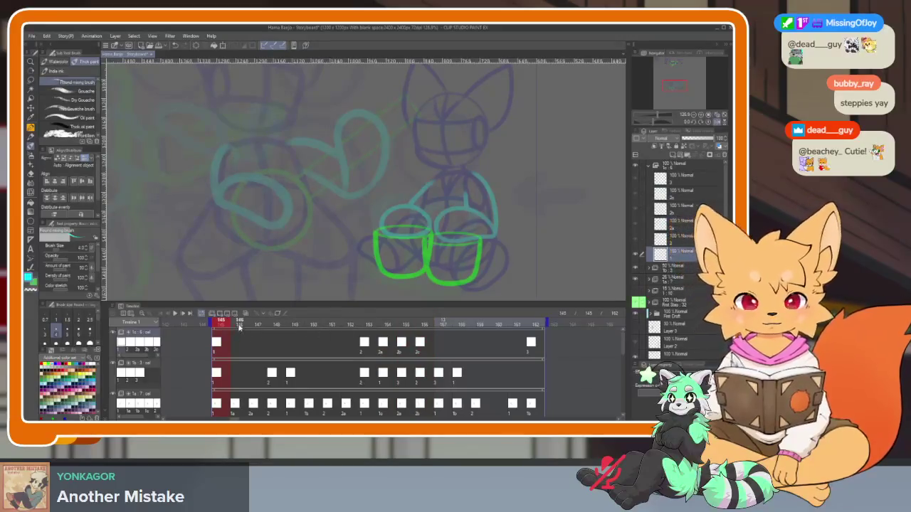
{"action": "key", "text": "ctrl+shift+n"}
{"action": "key", "text": "ctrl+shift+n"}
{"action": "key", "text": "ctrl+shift+n"}
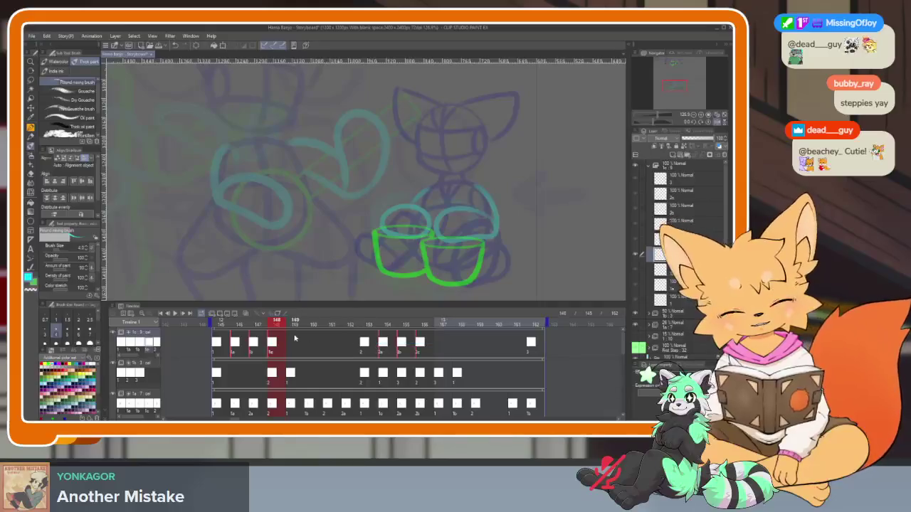
{"action": "key", "text": "Delete"}
Assign cel 1a to frame 146, cel 2a to frame 147 and cel 2b to frame 148
{"action": "left_click", "coordinate": [237, 344]}
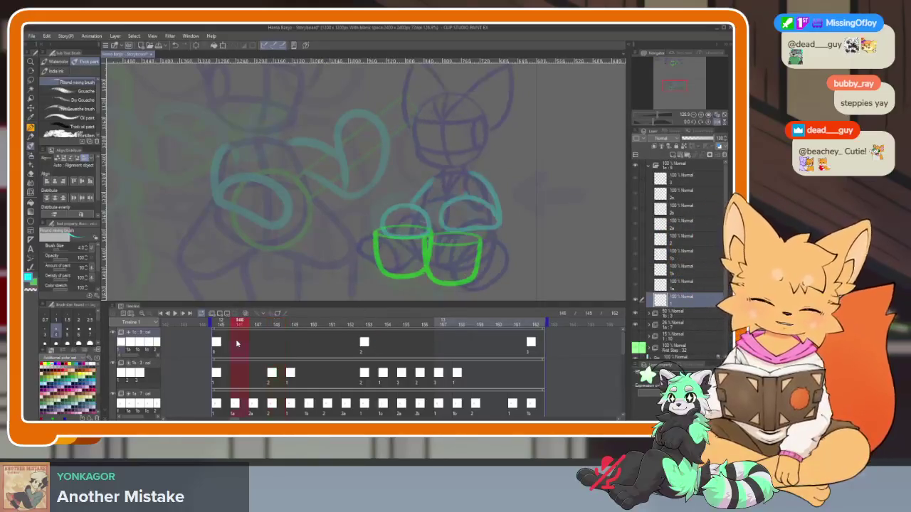
{"action": "right_click", "coordinate": [237, 343]}
{"action": "left_click", "coordinate": [240, 203]}
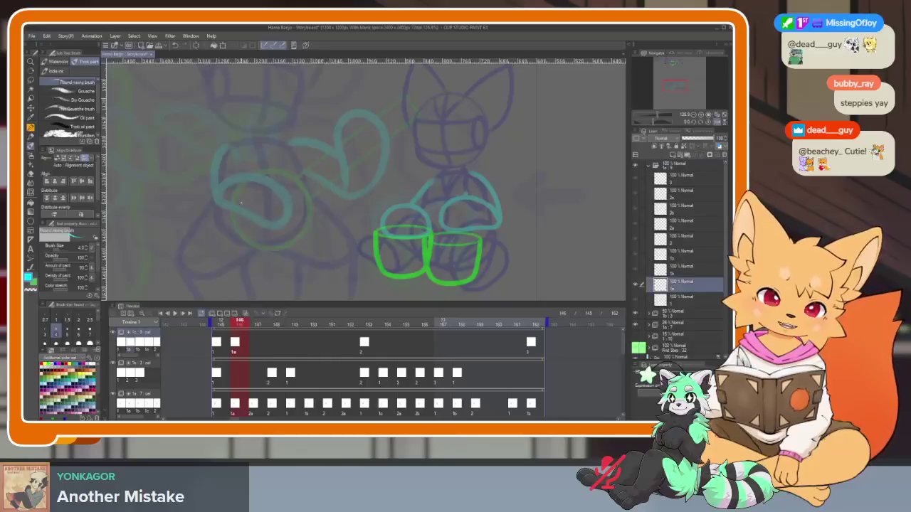
{"action": "left_click", "coordinate": [259, 343]}
{"action": "right_click", "coordinate": [258, 343]}
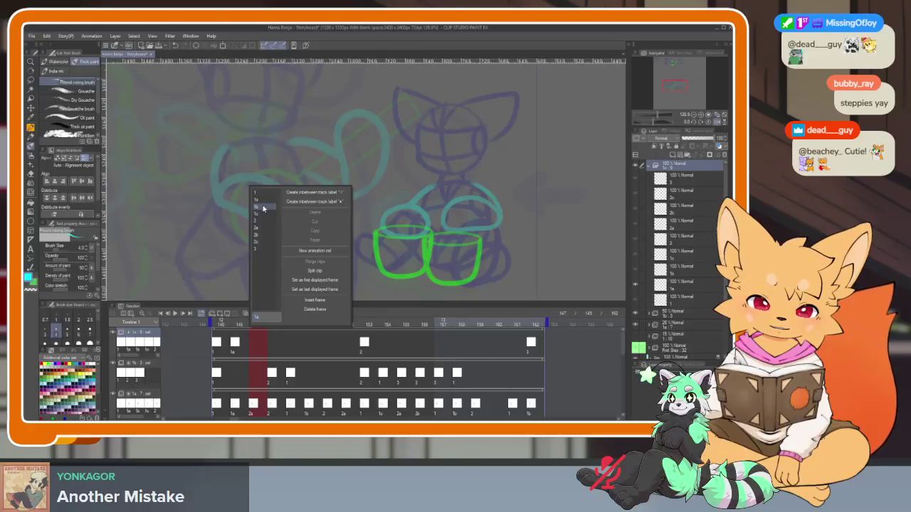
{"action": "left_click", "coordinate": [257, 228]}
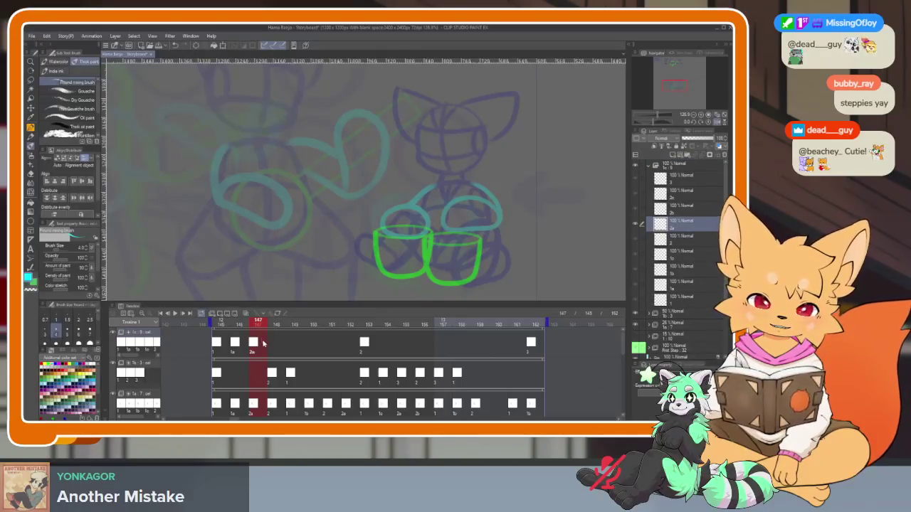
{"action": "left_click", "coordinate": [276, 344]}
{"action": "right_click", "coordinate": [276, 344]}
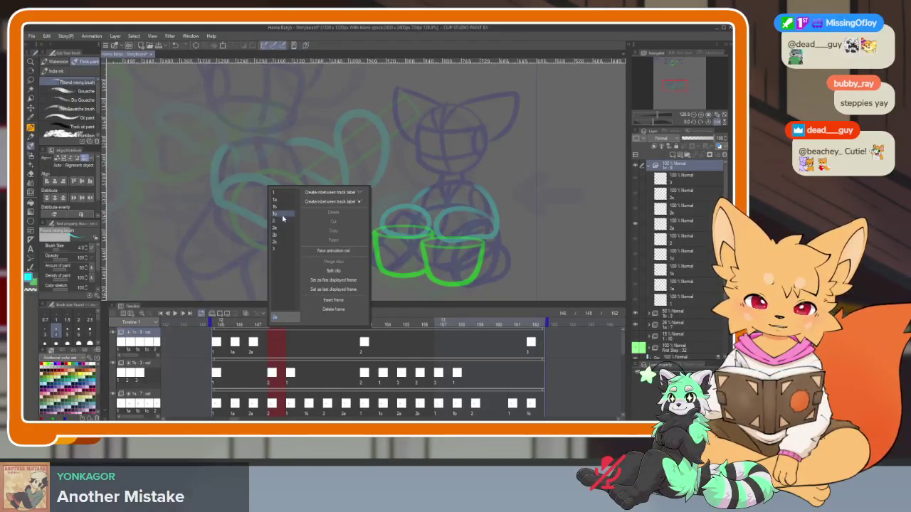
{"action": "left_click", "coordinate": [282, 240]}
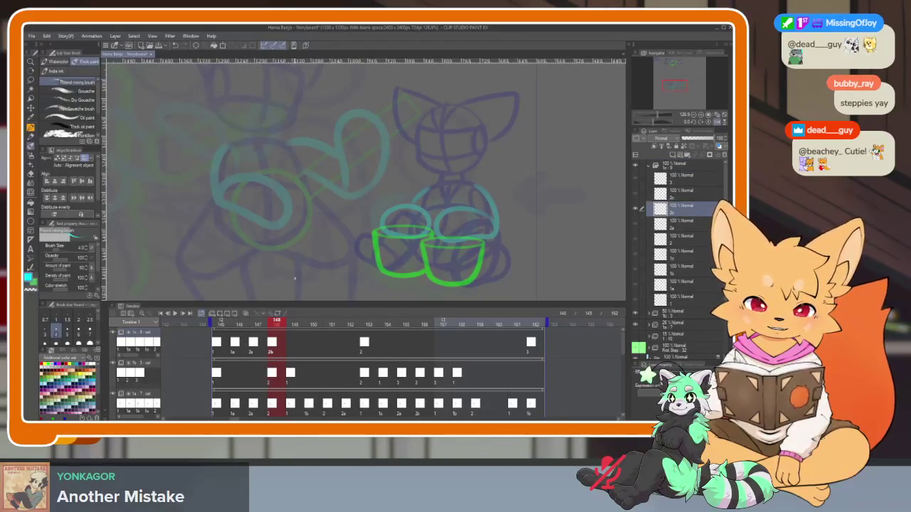
Assign cel 1 to frame 149 and cel 2 to frame 151, checking timing
{"action": "left_click", "coordinate": [291, 344]}
{"action": "right_click", "coordinate": [291, 345]}
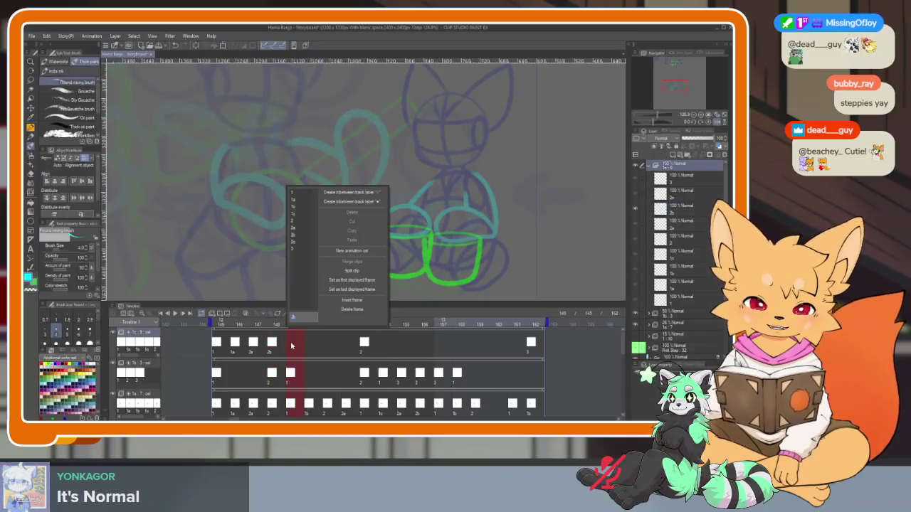
{"action": "left_click", "coordinate": [302, 197]}
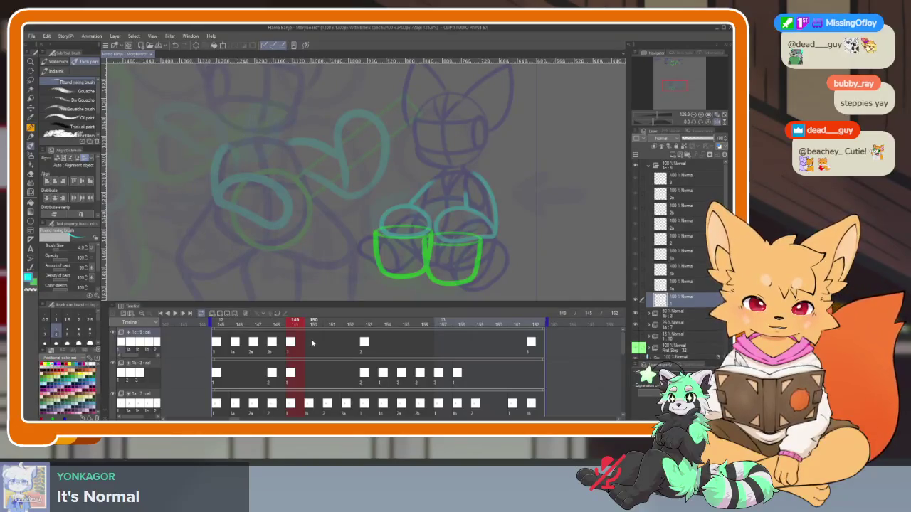
{"action": "left_click", "coordinate": [313, 349]}
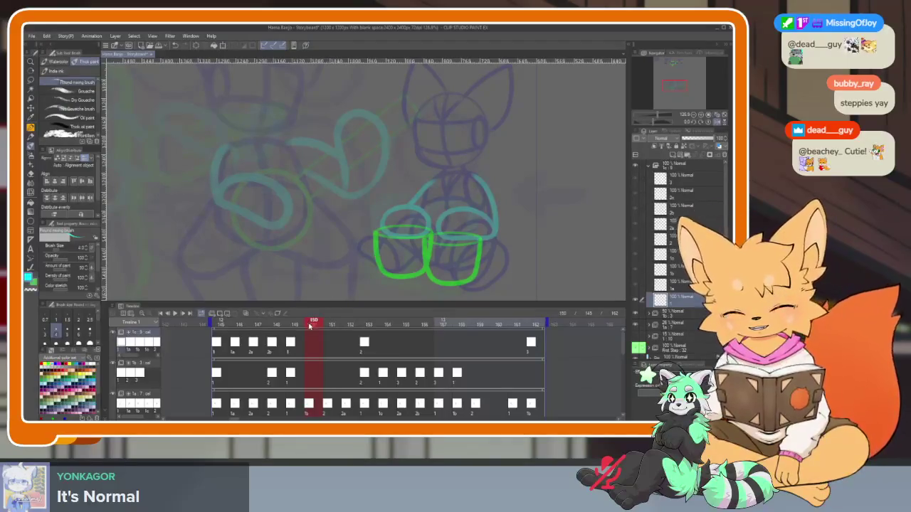
{"action": "left_click", "coordinate": [301, 326]}
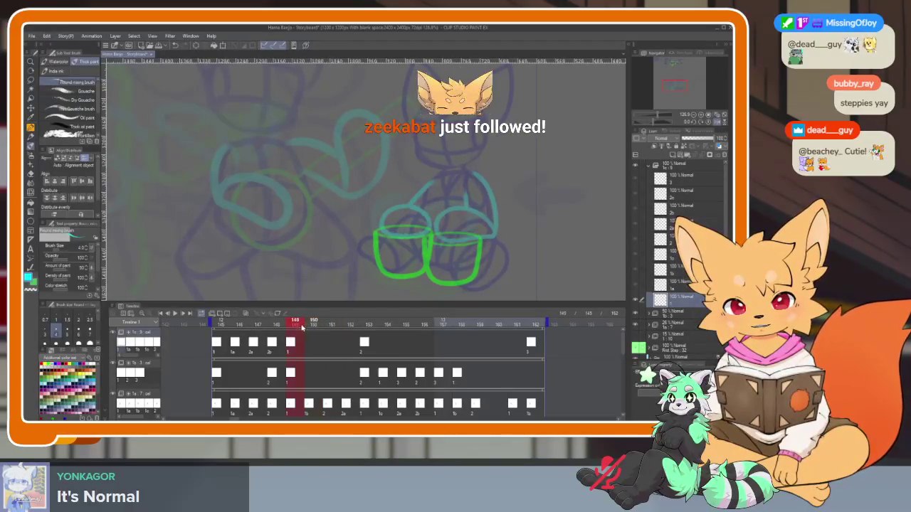
{"action": "left_click", "coordinate": [313, 341]}
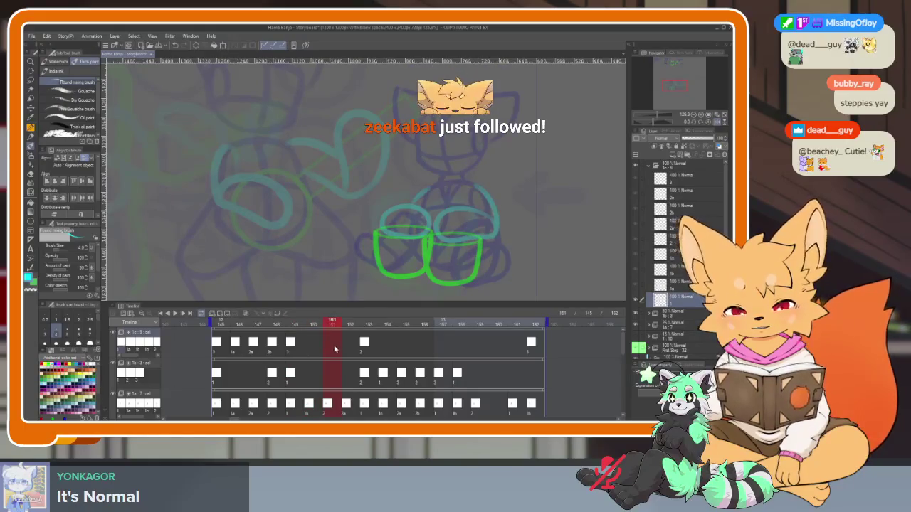
{"action": "right_click", "coordinate": [335, 348]}
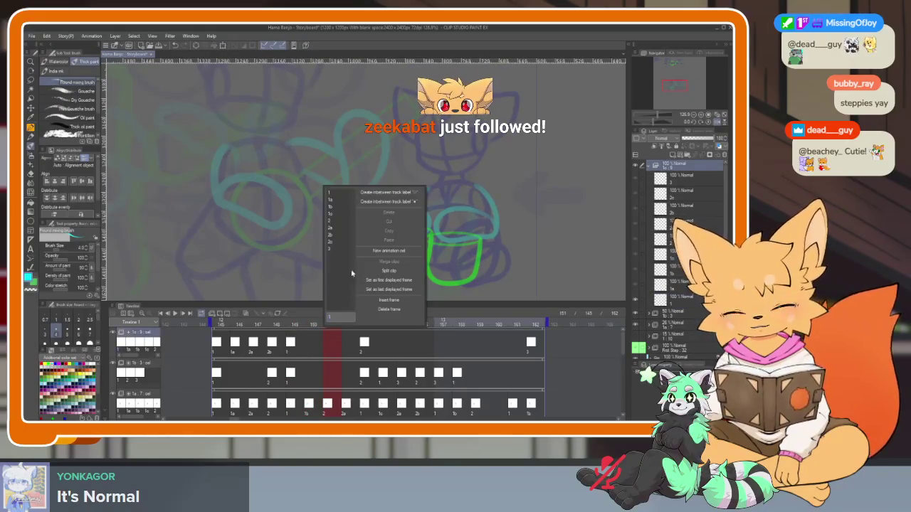
{"action": "left_click", "coordinate": [338, 223]}
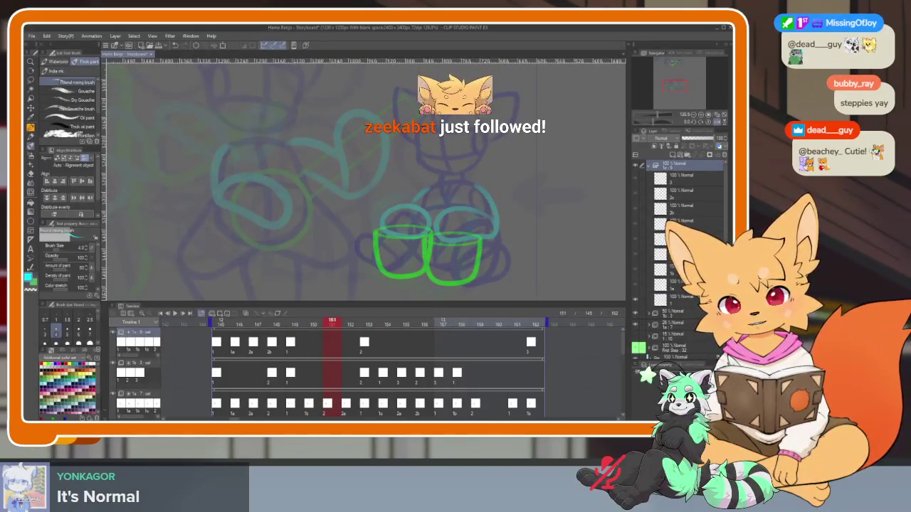
Scrub the motion from frame 145 onward and assign cel 2a to frame 152
{"action": "left_click", "coordinate": [364, 345]}
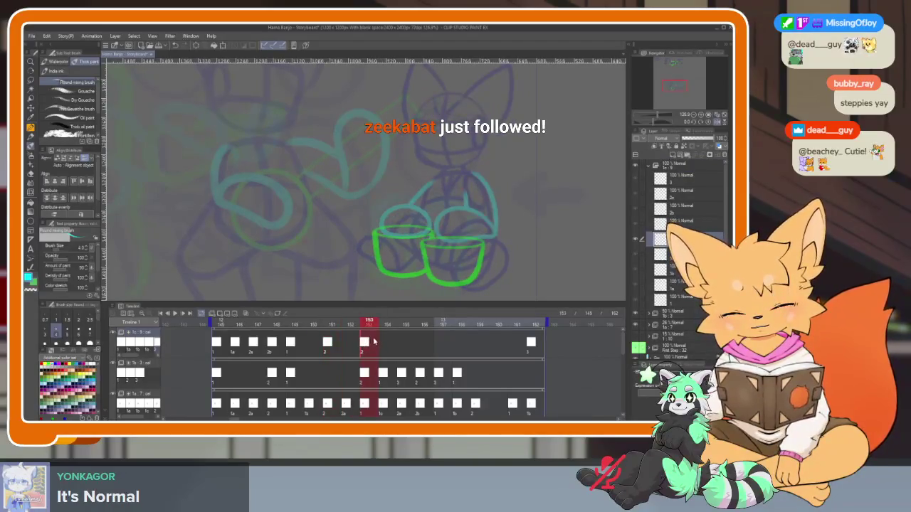
{"action": "left_click", "coordinate": [220, 324]}
{"action": "left_click_drag", "start_coordinate": [233, 327], "coordinate": [293, 326]}
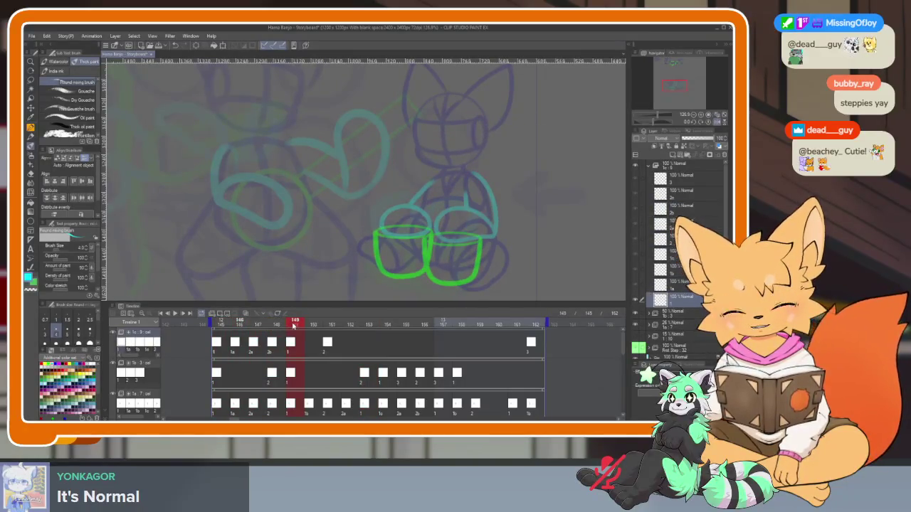
{"action": "left_click_drag", "start_coordinate": [301, 324], "coordinate": [348, 325]}
{"action": "right_click", "coordinate": [348, 347]}
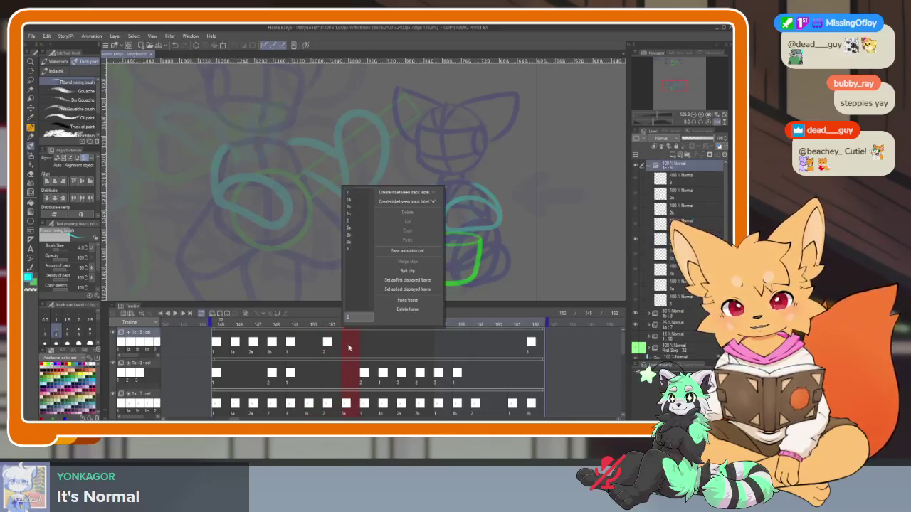
{"action": "left_click", "coordinate": [356, 228]}
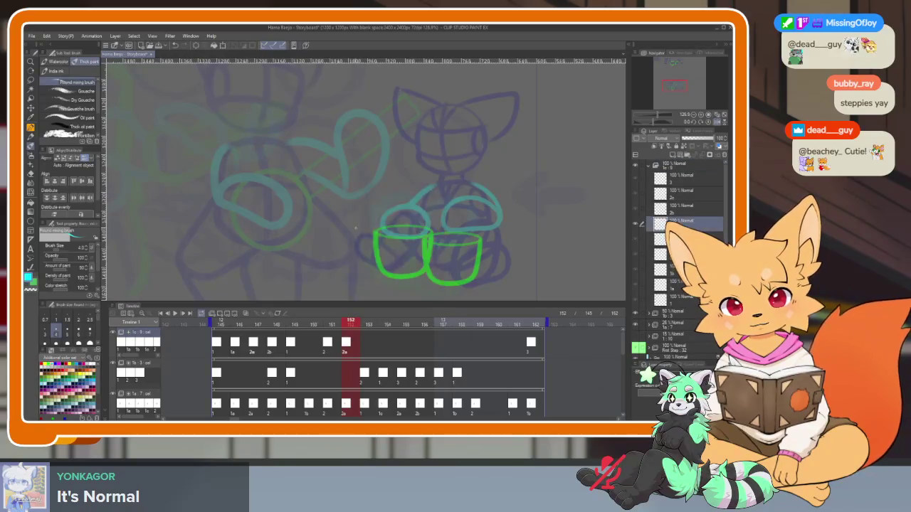
{"action": "left_click_drag", "start_coordinate": [350, 324], "coordinate": [365, 325]}
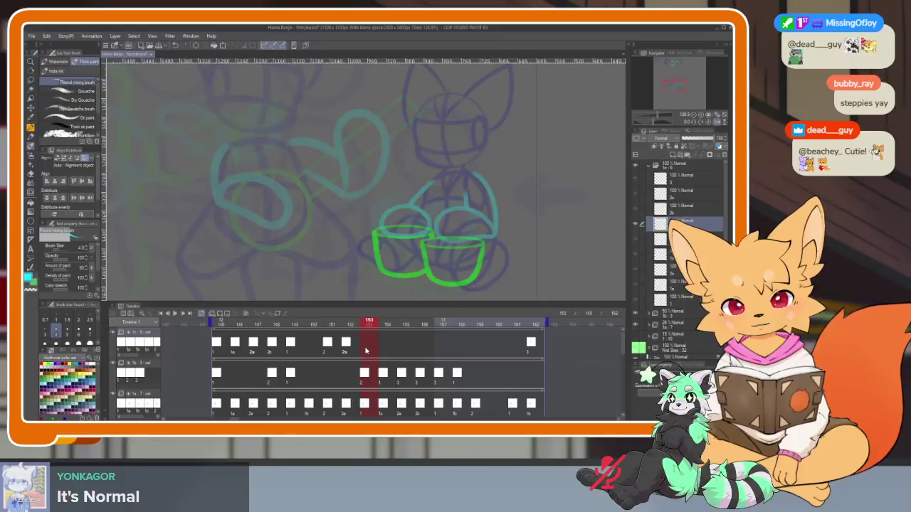
Replace cel 1 at frame 153 with cel 1b and assign cel 1c to frame 154
{"action": "right_click", "coordinate": [366, 350]}
{"action": "left_click", "coordinate": [371, 193]}
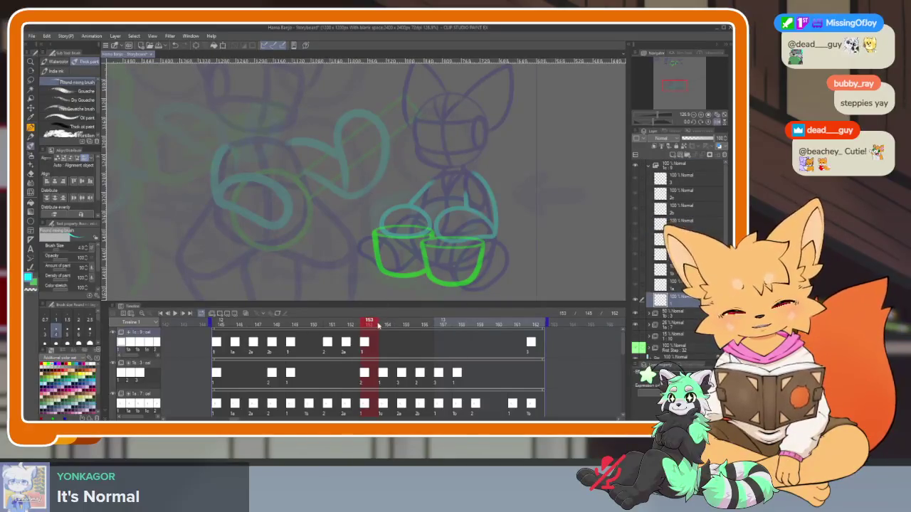
{"action": "left_click", "coordinate": [367, 348]}
{"action": "key", "text": "Delete"}
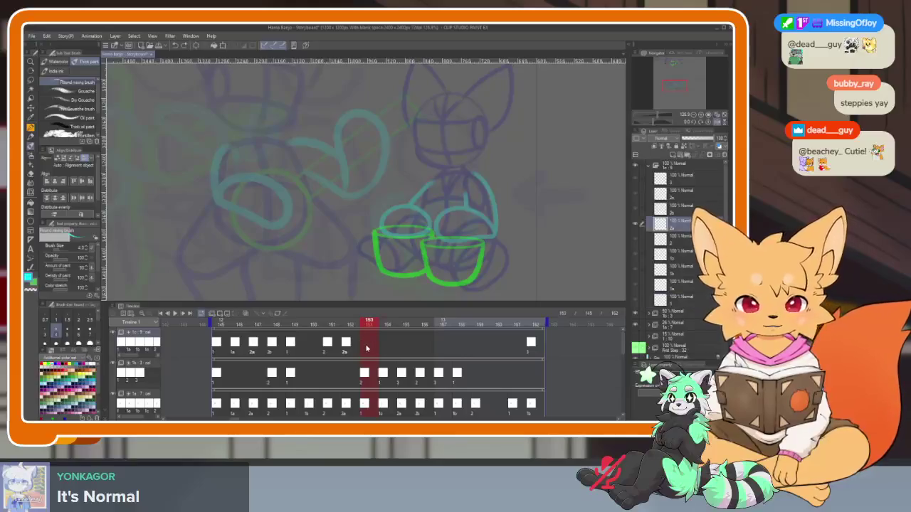
{"action": "right_click", "coordinate": [367, 348]}
{"action": "left_click", "coordinate": [374, 210]}
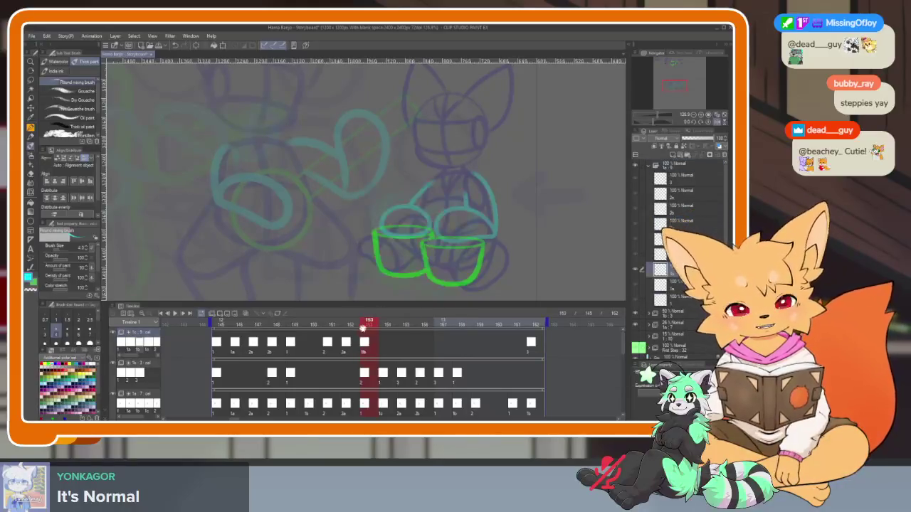
{"action": "left_click", "coordinate": [387, 324]}
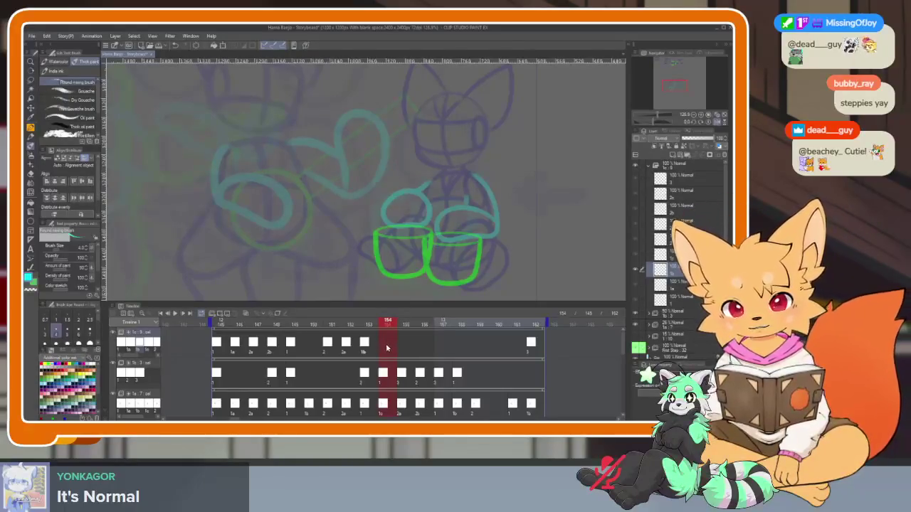
{"action": "right_click", "coordinate": [387, 348]}
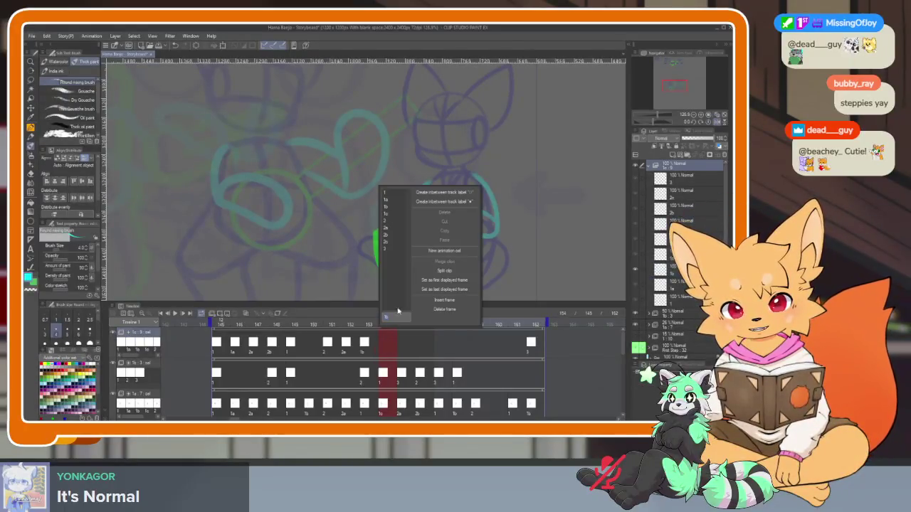
{"action": "left_click", "coordinate": [393, 215]}
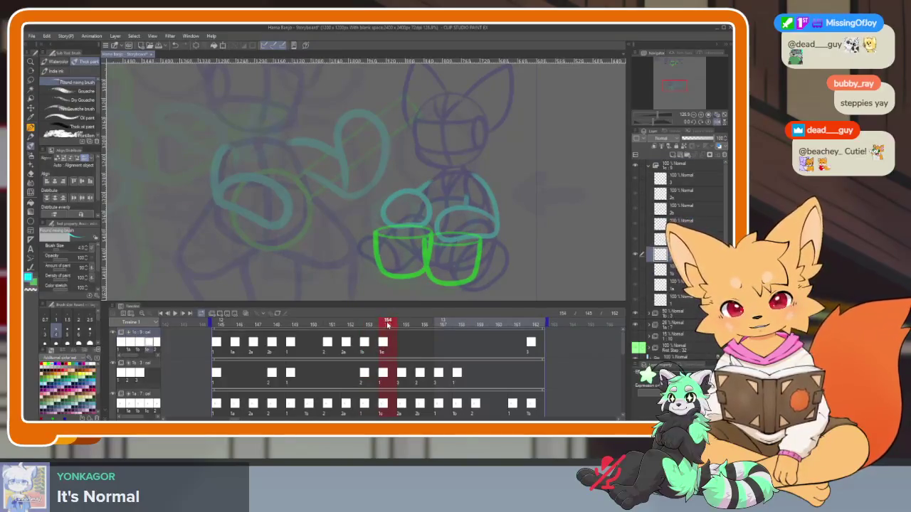
{"action": "left_click", "coordinate": [403, 324]}
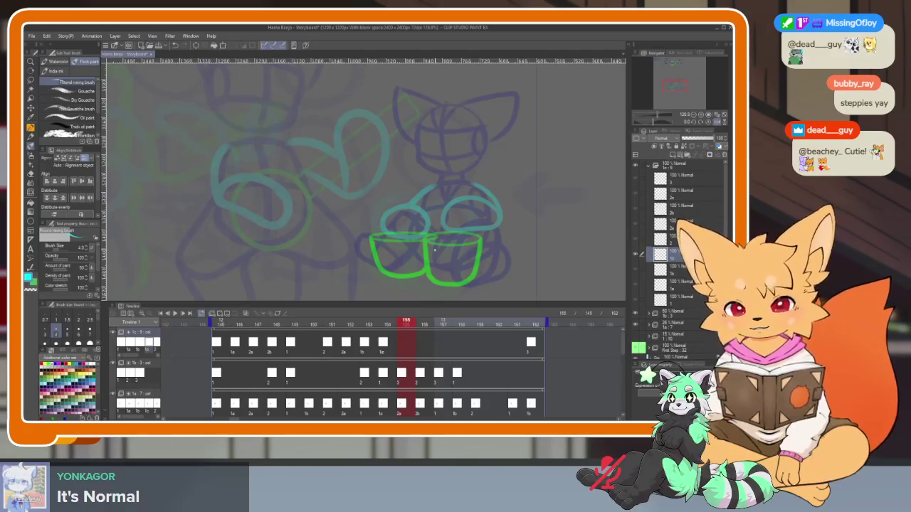
{"action": "left_click", "coordinate": [235, 324]}
{"action": "left_click_drag", "start_coordinate": [235, 324], "coordinate": [402, 324]}
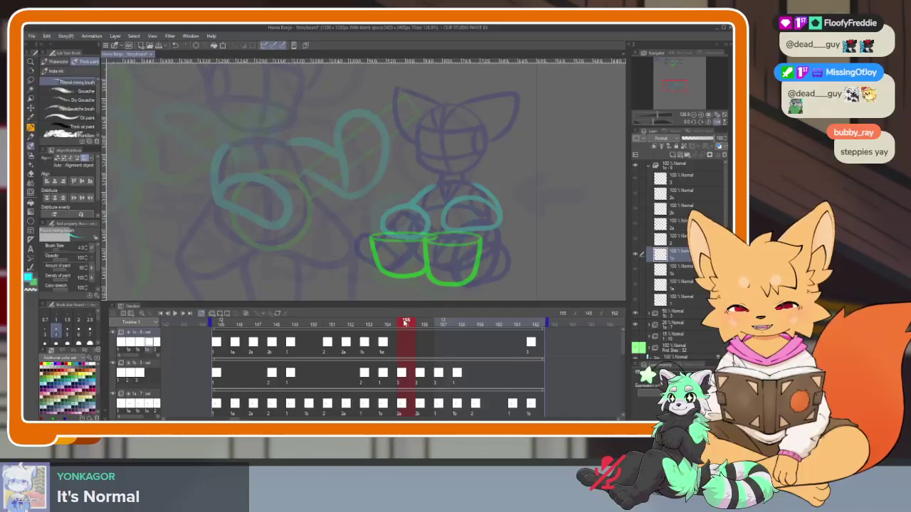
{"action": "right_click", "coordinate": [404, 347]}
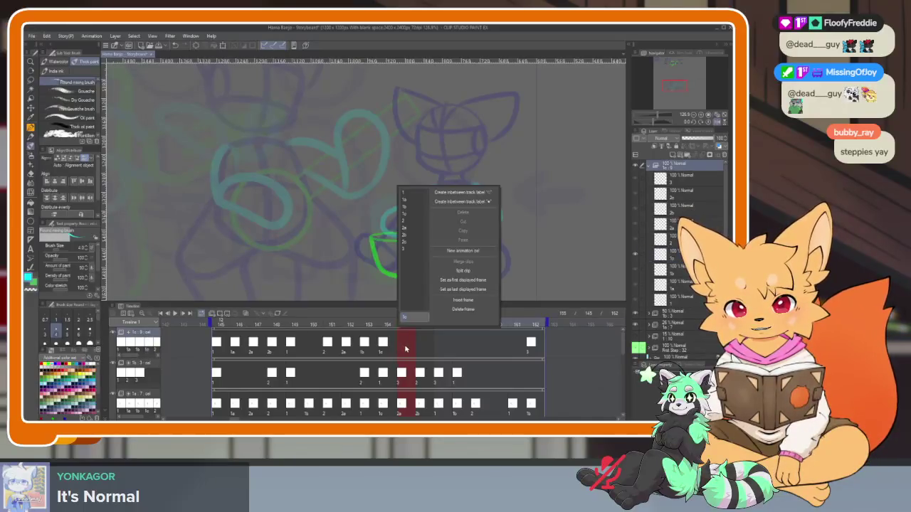
Create a new cel 2d at frame 155
{"action": "key", "text": "Escape"}
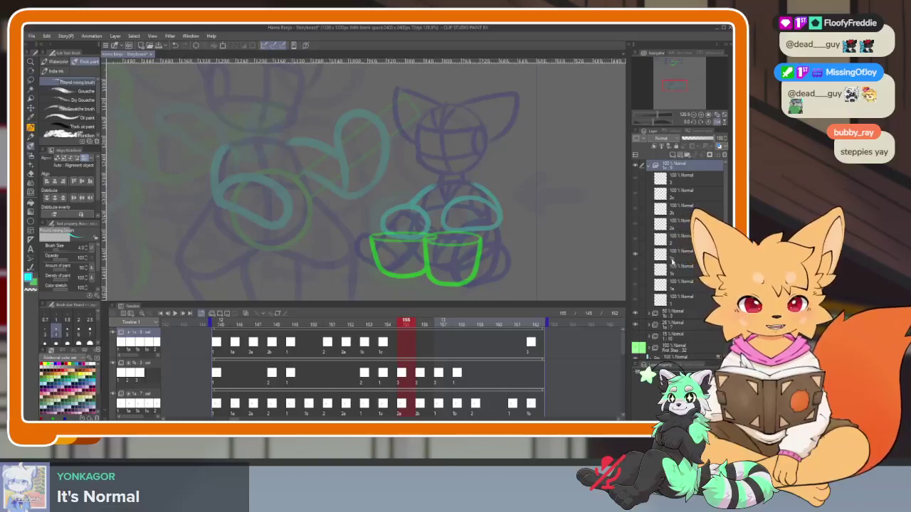
{"action": "left_click", "coordinate": [681, 175]}
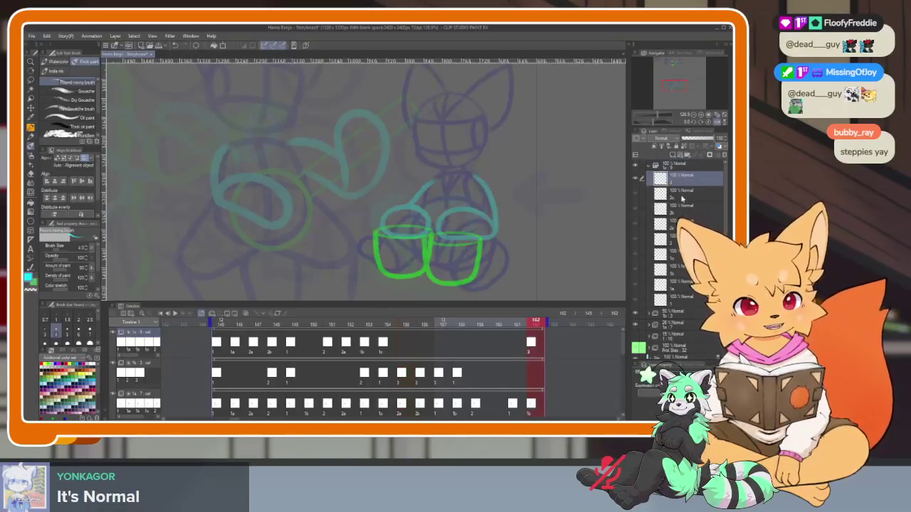
{"action": "left_click", "coordinate": [678, 155]}
{"action": "left_click", "coordinate": [406, 347]}
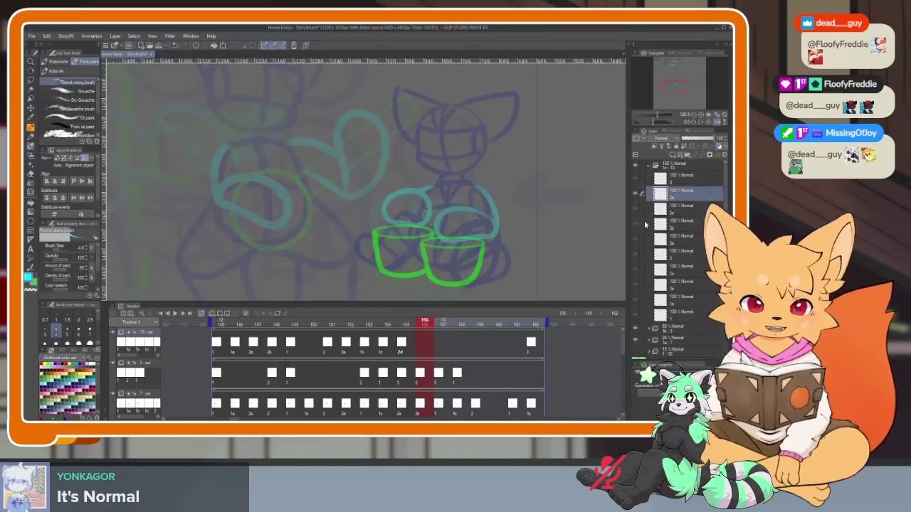
{"action": "left_click", "coordinate": [672, 158]}
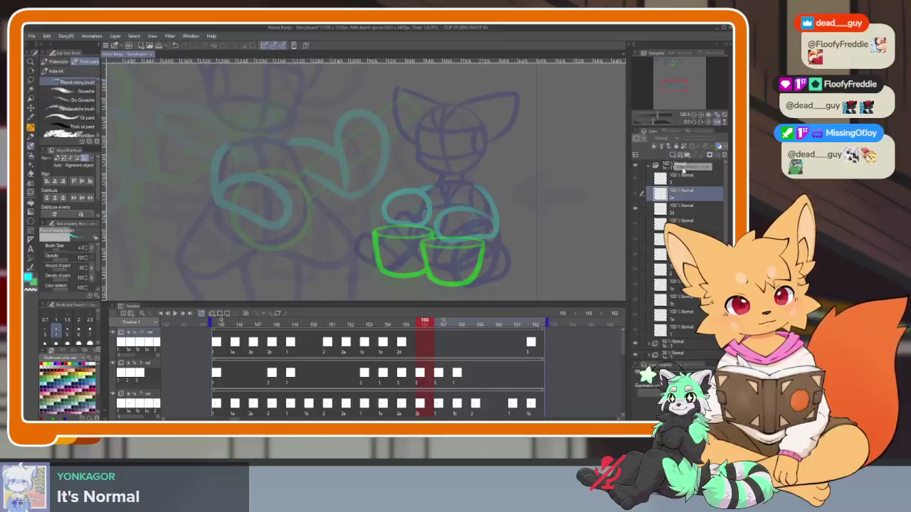
Assign cel 2a to frame 156 and the next cel to frame 157
{"action": "right_click", "coordinate": [422, 349]}
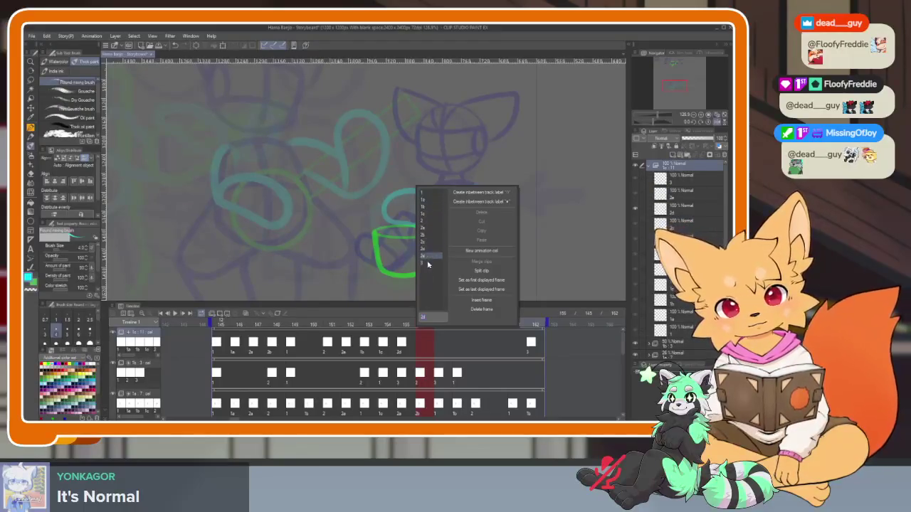
{"action": "left_click", "coordinate": [422, 227]}
{"action": "left_click_drag", "start_coordinate": [419, 324], "coordinate": [439, 326]}
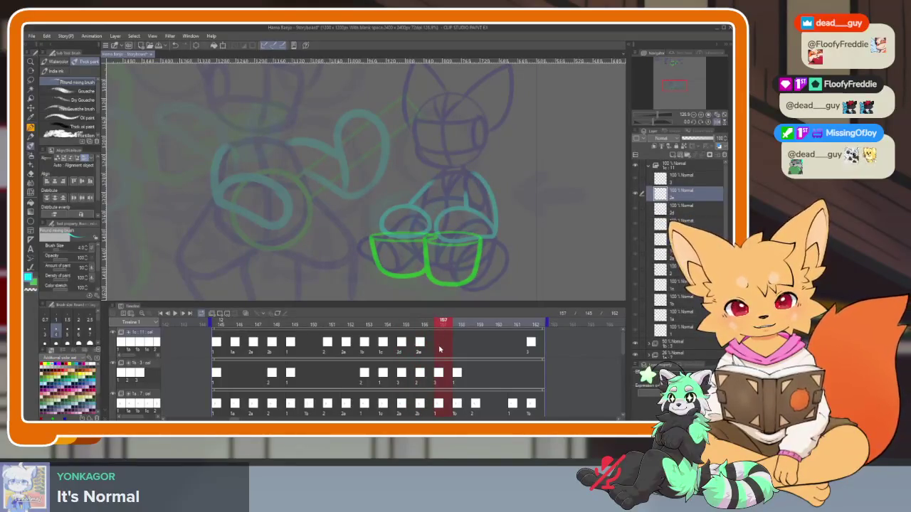
{"action": "left_click", "coordinate": [422, 325]}
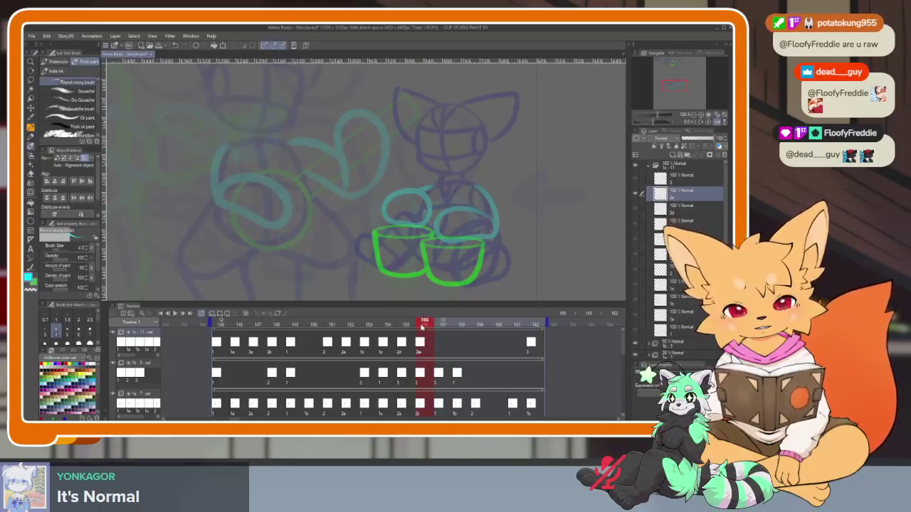
{"action": "left_click", "coordinate": [438, 325]}
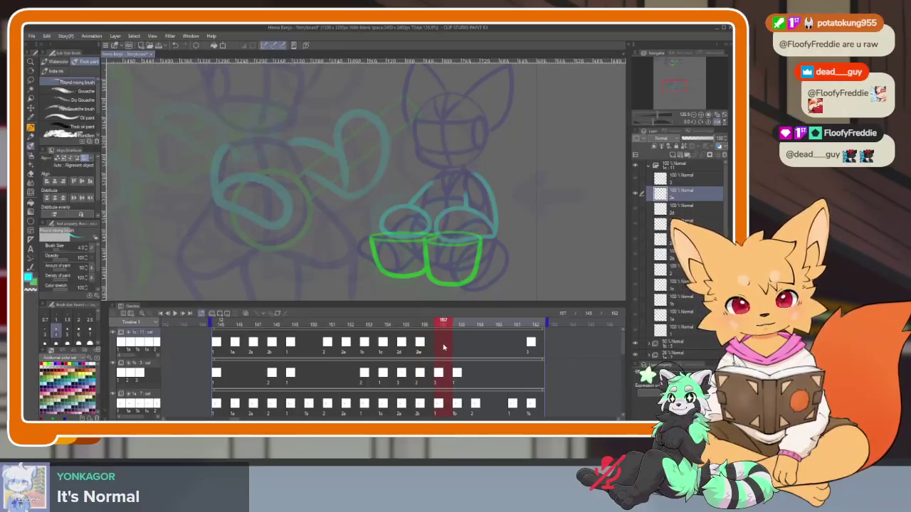
{"action": "right_click", "coordinate": [443, 348]}
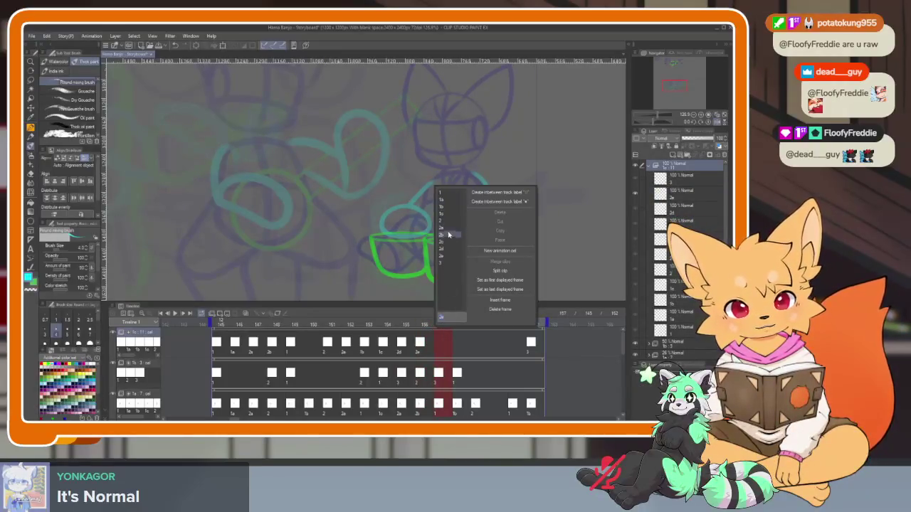
{"action": "left_click", "coordinate": [446, 206]}
Assign cel 1 to frame 158 and cel 2 to frame 159
{"action": "left_click", "coordinate": [461, 324]}
{"action": "right_click", "coordinate": [463, 347]}
{"action": "left_click", "coordinate": [468, 195]}
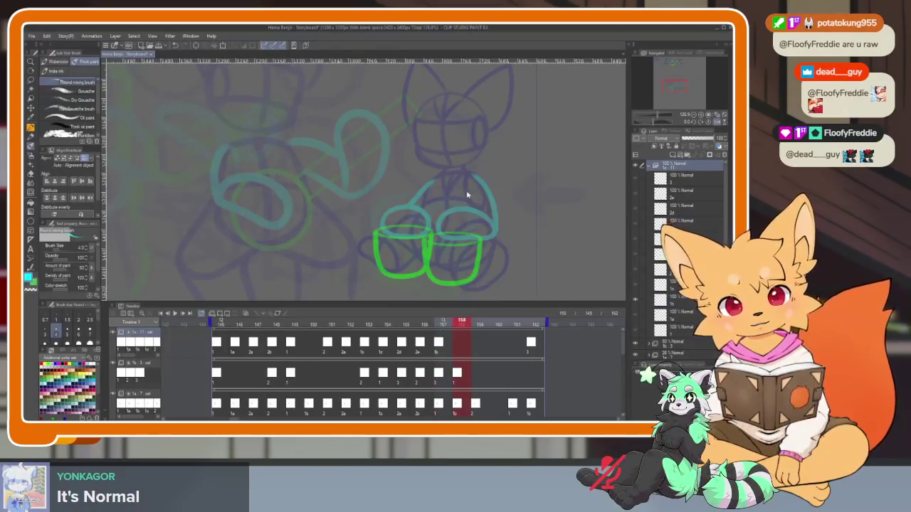
{"action": "left_click", "coordinate": [479, 323]}
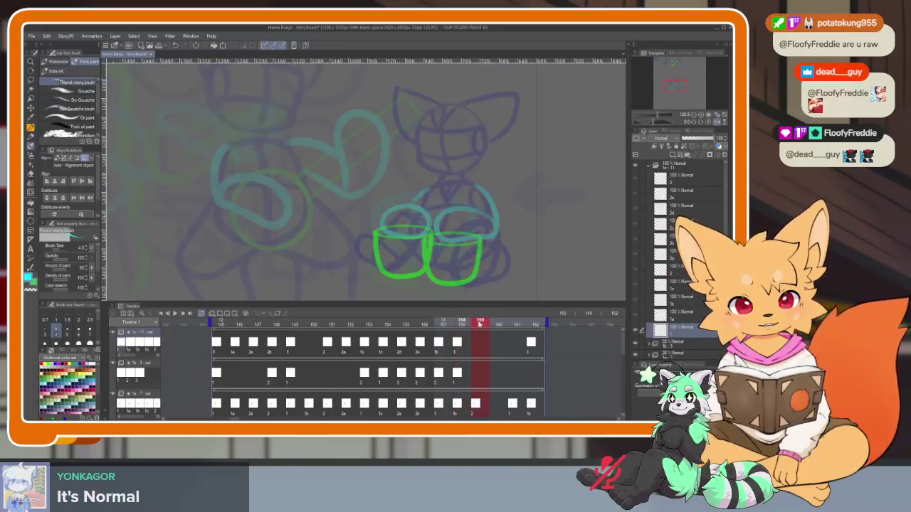
{"action": "right_click", "coordinate": [481, 343]}
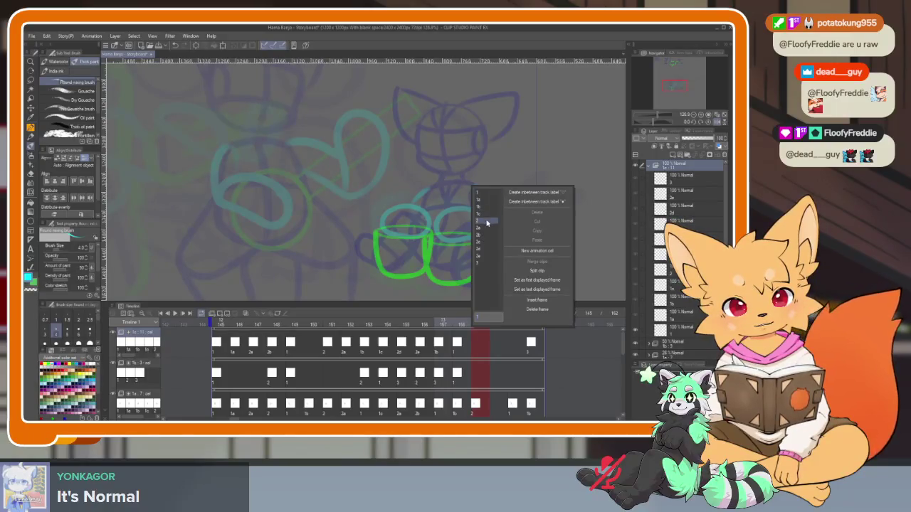
{"action": "left_click", "coordinate": [487, 222]}
Assign cel 1 to frame 161 and clear the cel from frame 162
{"action": "left_click", "coordinate": [468, 325]}
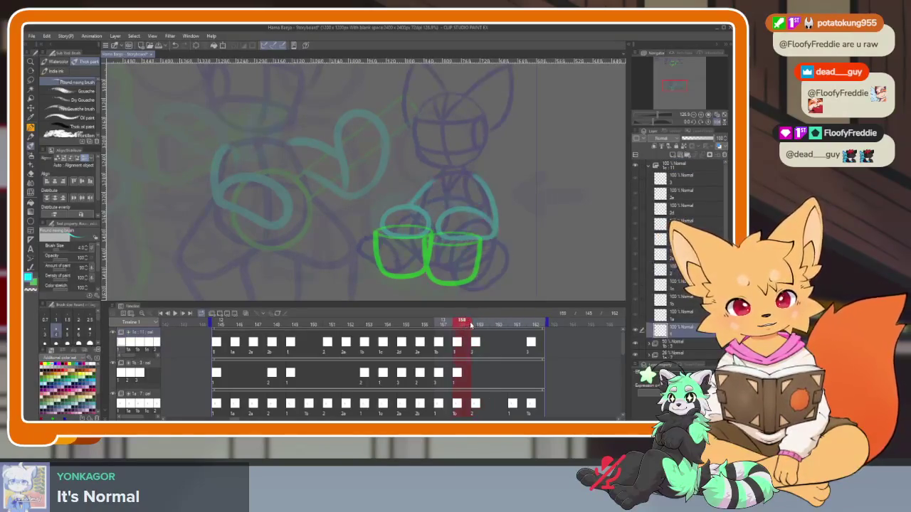
{"action": "left_click", "coordinate": [498, 321]}
{"action": "left_click", "coordinate": [514, 323]}
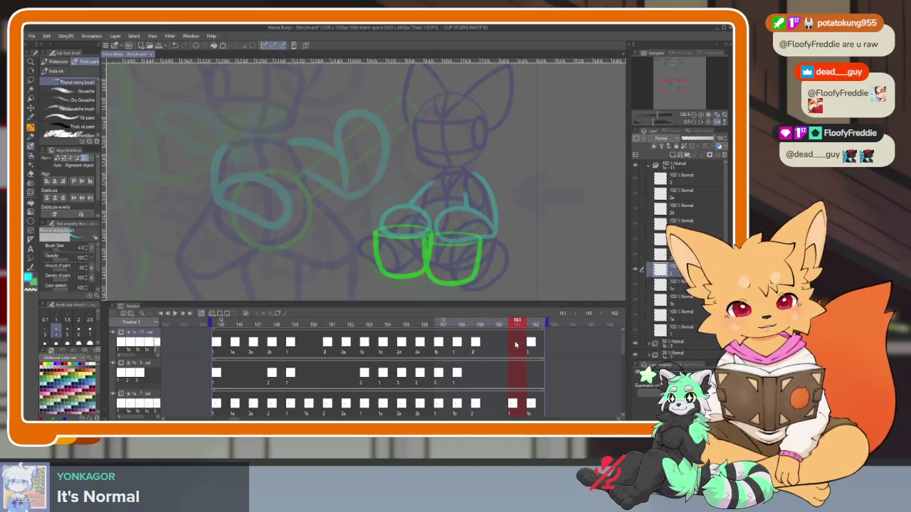
{"action": "right_click", "coordinate": [516, 345]}
{"action": "left_click", "coordinate": [519, 193]}
{"action": "left_click", "coordinate": [534, 346]}
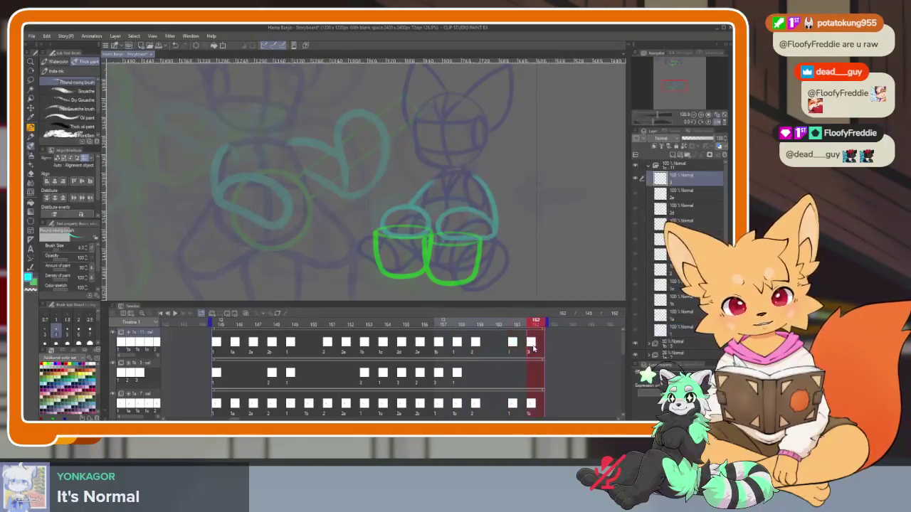
{"action": "left_click", "coordinate": [236, 313]}
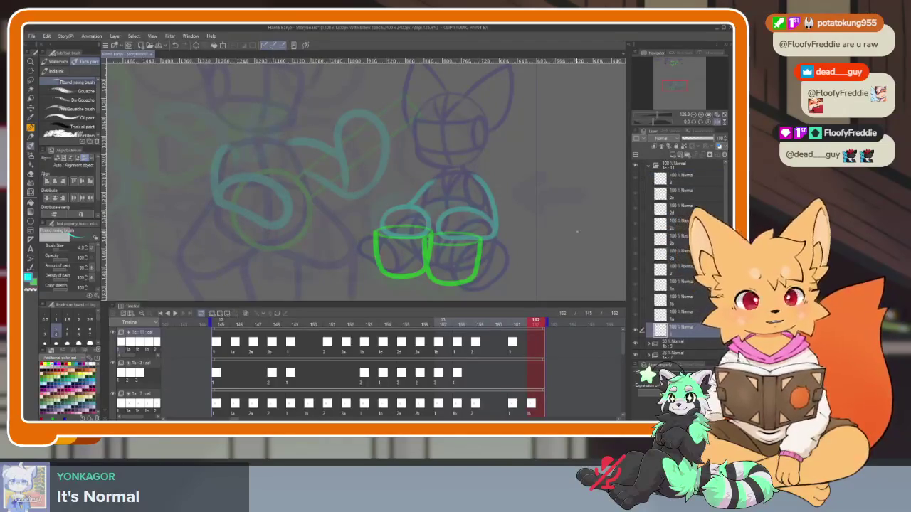
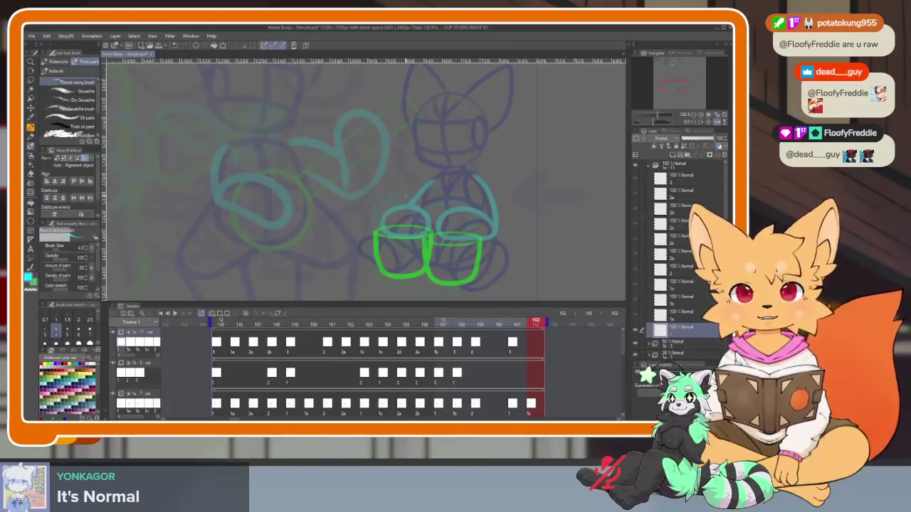
Return to the first frame and undo the cyan and dark blue test strokes
{"action": "left_click", "coordinate": [213, 324]}
{"action": "key", "text": "Tab"}
{"action": "mouse_move", "coordinate": [369, 329]}
{"action": "left_mouse_down"}
{"action": "mouse_move", "coordinate": [402, 226]}
{"action": "mouse_move", "coordinate": [421, 334]}
{"action": "left_mouse_up"}
{"action": "key", "text": "ctrl+z"}
{"action": "key", "text": "ctrl+z"}
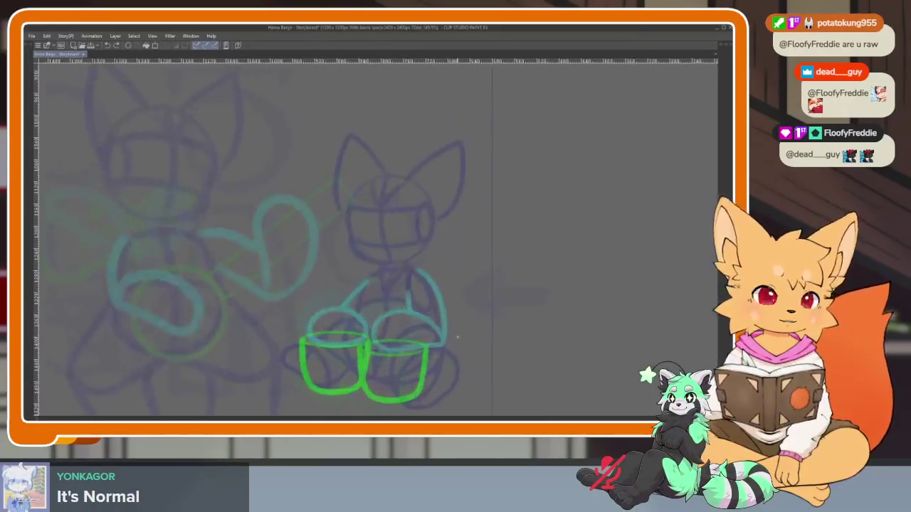
{"action": "key", "text": "Tab"}
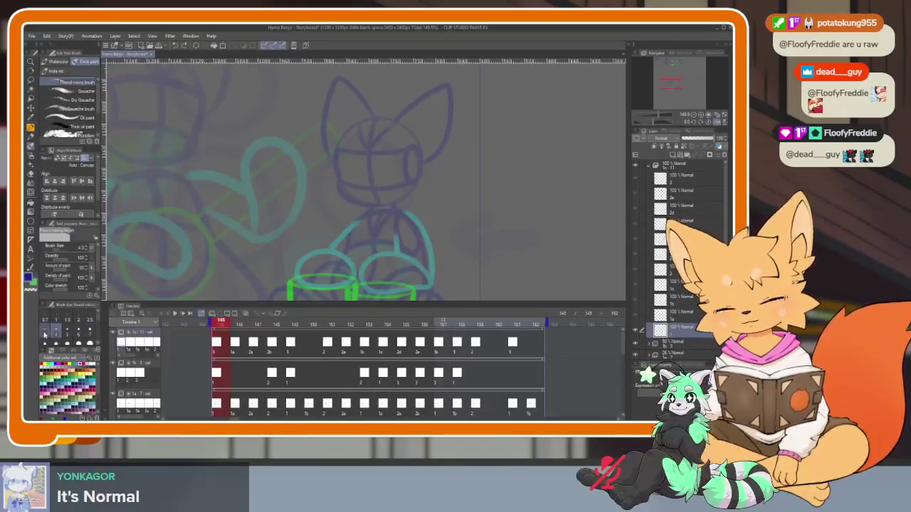
{"action": "key", "text": "Tab"}
{"action": "left_click_drag", "start_coordinate": [376, 242], "coordinate": [396, 295]}
{"action": "key", "text": "ctrl+z"}
Select the ellipse sub-tool and hide all palettes for a full-window canvas
{"action": "scroll", "coordinate": [397, 305], "scroll_direction": "up", "scroll_amount": 3}
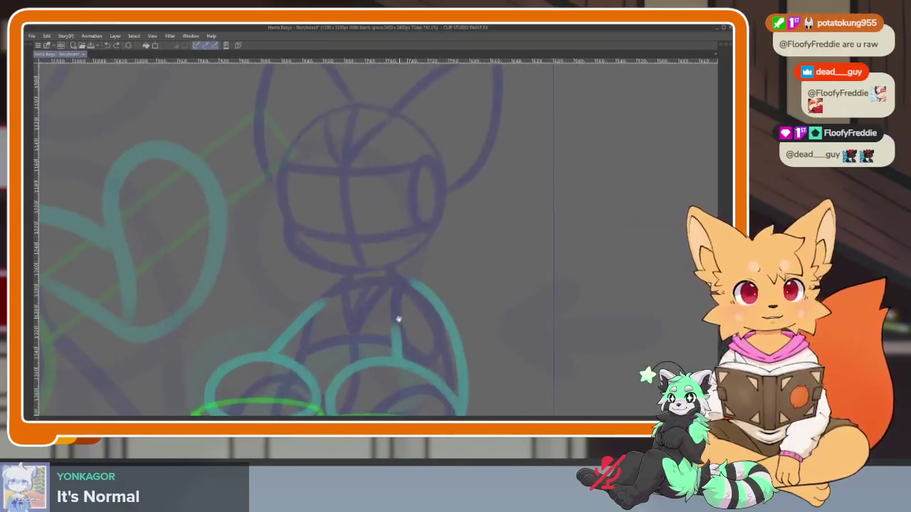
{"action": "scroll", "coordinate": [396, 319], "scroll_direction": "up", "scroll_amount": 2}
{"action": "scroll", "coordinate": [374, 347], "scroll_direction": "up", "scroll_amount": 3}
{"action": "scroll", "coordinate": [376, 349], "scroll_direction": "down", "scroll_amount": 1}
{"action": "scroll", "coordinate": [464, 320], "scroll_direction": "down", "scroll_amount": 2}
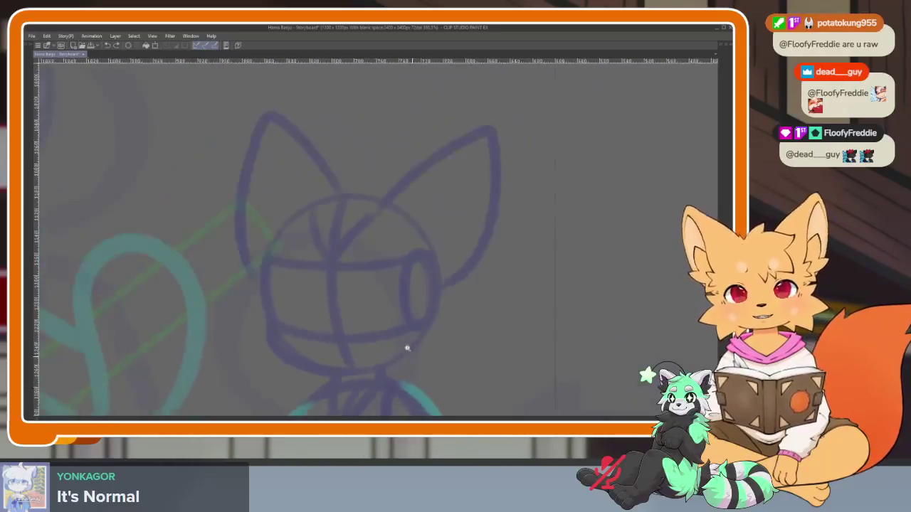
{"action": "scroll", "coordinate": [407, 346], "scroll_direction": "up", "scroll_amount": 2}
{"action": "scroll", "coordinate": [416, 357], "scroll_direction": "down", "scroll_amount": 1}
{"action": "key", "text": "Tab"}
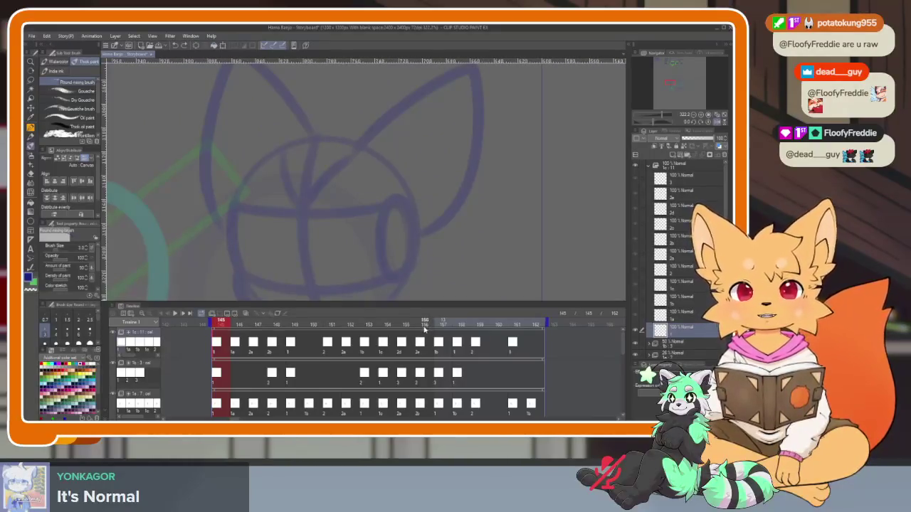
{"action": "left_click", "coordinate": [33, 220]}
{"action": "key", "text": "Tab"}
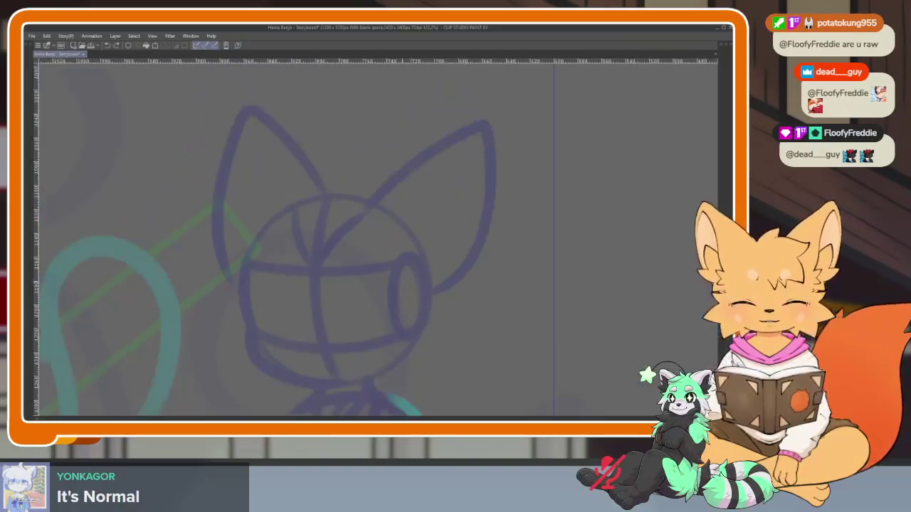
{"action": "scroll", "coordinate": [433, 309], "scroll_direction": "up", "scroll_amount": 1}
{"action": "scroll", "coordinate": [418, 340], "scroll_direction": "up", "scroll_amount": 2}
{"action": "scroll", "coordinate": [417, 340], "scroll_direction": "down", "scroll_amount": 1}
{"action": "scroll", "coordinate": [415, 342], "scroll_direction": "down", "scroll_amount": 1}
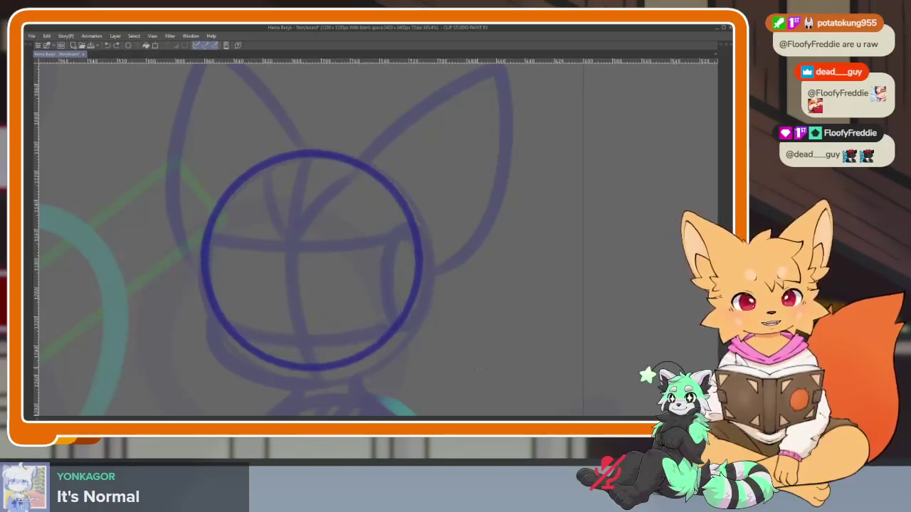
Draw the dark blue head circle over the fox with a vertical guide line
{"action": "left_click_drag", "start_coordinate": [206, 155], "coordinate": [436, 384]}
{"action": "scroll", "coordinate": [356, 342], "scroll_direction": "up", "scroll_amount": 1}
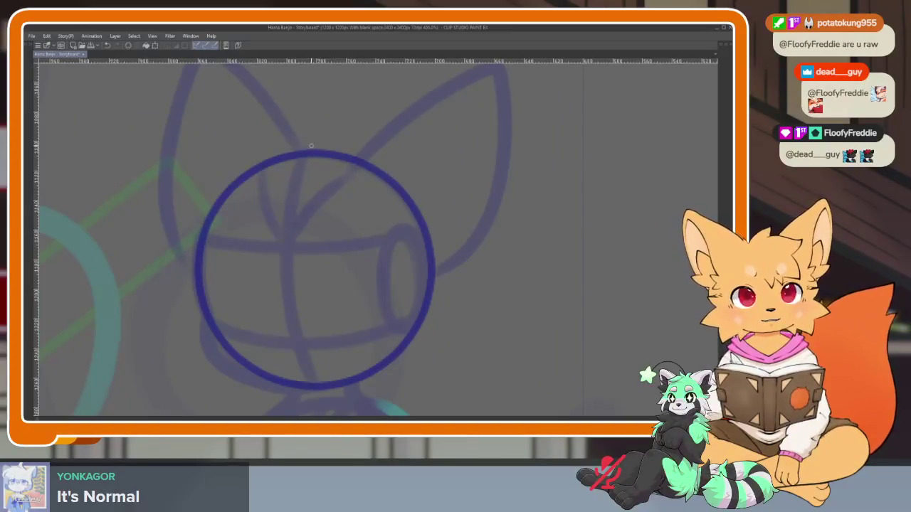
{"action": "left_click_drag", "start_coordinate": [295, 183], "coordinate": [306, 384]}
{"action": "key", "text": "ctrl+z"}
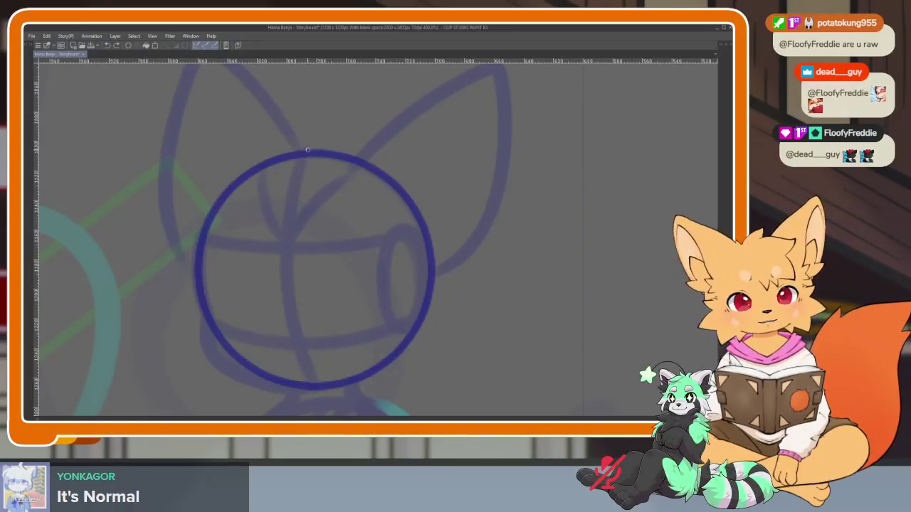
{"action": "left_click_drag", "start_coordinate": [290, 215], "coordinate": [339, 382]}
{"action": "scroll", "coordinate": [315, 354], "scroll_direction": "up", "scroll_amount": 2}
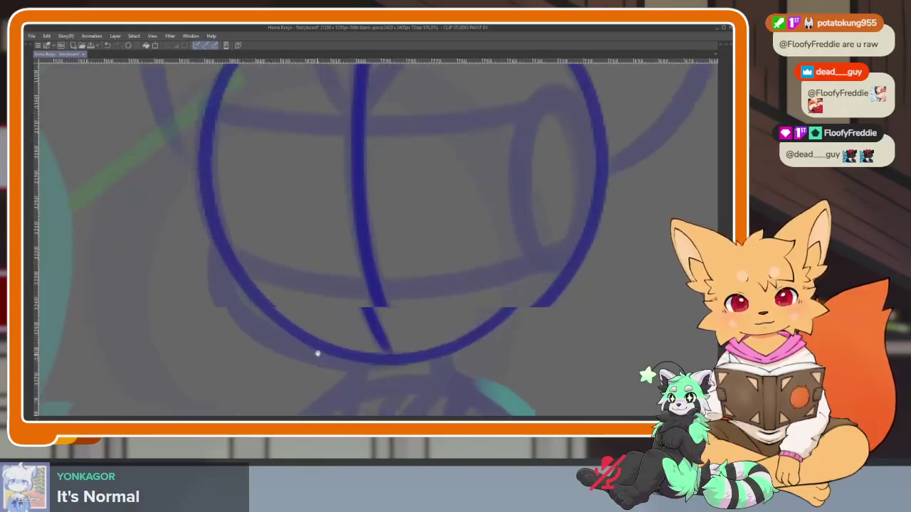
{"action": "mouse_move", "coordinate": [213, 131]}
{"action": "left_mouse_down"}
{"action": "mouse_move", "coordinate": [232, 281]}
{"action": "mouse_move", "coordinate": [478, 370]}
{"action": "left_mouse_up"}
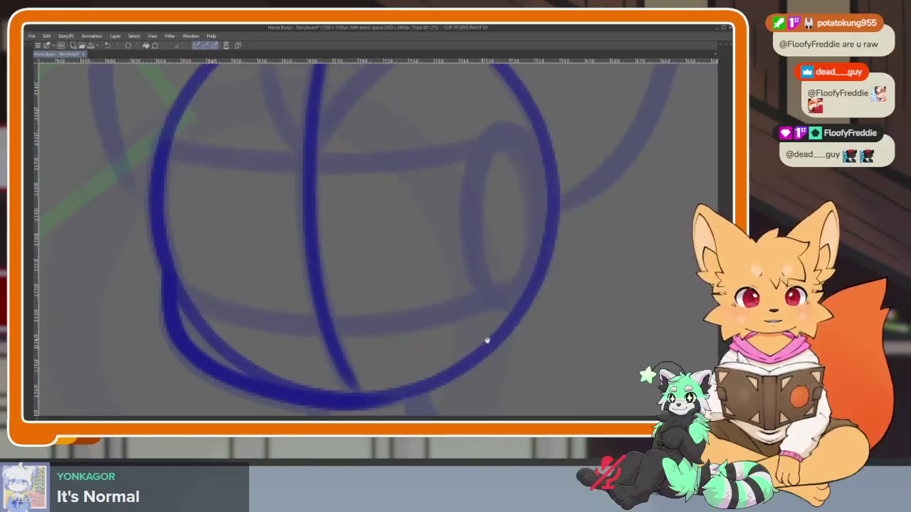
Add the horizontal and lower head guide lines and the muzzle arc
{"action": "mouse_move", "coordinate": [535, 252]}
{"action": "left_mouse_down"}
{"action": "mouse_move", "coordinate": [476, 181]}
{"action": "mouse_move", "coordinate": [520, 321]}
{"action": "mouse_move", "coordinate": [530, 298]}
{"action": "left_mouse_up"}
{"action": "mouse_move", "coordinate": [193, 271]}
{"action": "left_mouse_down"}
{"action": "mouse_move", "coordinate": [204, 284]}
{"action": "mouse_move", "coordinate": [437, 316]}
{"action": "mouse_move", "coordinate": [560, 254]}
{"action": "left_mouse_up"}
{"action": "key", "text": "ctrl+z"}
{"action": "mouse_move", "coordinate": [191, 341]}
{"action": "left_mouse_down"}
{"action": "mouse_move", "coordinate": [467, 335]}
{"action": "mouse_move", "coordinate": [498, 313]}
{"action": "left_mouse_up"}
{"action": "mouse_move", "coordinate": [118, 230]}
{"action": "left_mouse_down"}
{"action": "mouse_move", "coordinate": [213, 252]}
{"action": "mouse_move", "coordinate": [440, 235]}
{"action": "mouse_move", "coordinate": [480, 220]}
{"action": "left_mouse_up"}
{"action": "mouse_move", "coordinate": [288, 279]}
{"action": "left_mouse_down"}
{"action": "mouse_move", "coordinate": [245, 313]}
{"action": "mouse_move", "coordinate": [260, 341]}
{"action": "mouse_move", "coordinate": [294, 279]}
{"action": "mouse_move", "coordinate": [448, 290]}
{"action": "mouse_move", "coordinate": [290, 319]}
{"action": "mouse_move", "coordinate": [327, 333]}
{"action": "mouse_move", "coordinate": [441, 299]}
{"action": "left_mouse_up"}
{"action": "scroll", "coordinate": [438, 353], "scroll_direction": "down", "scroll_amount": 3}
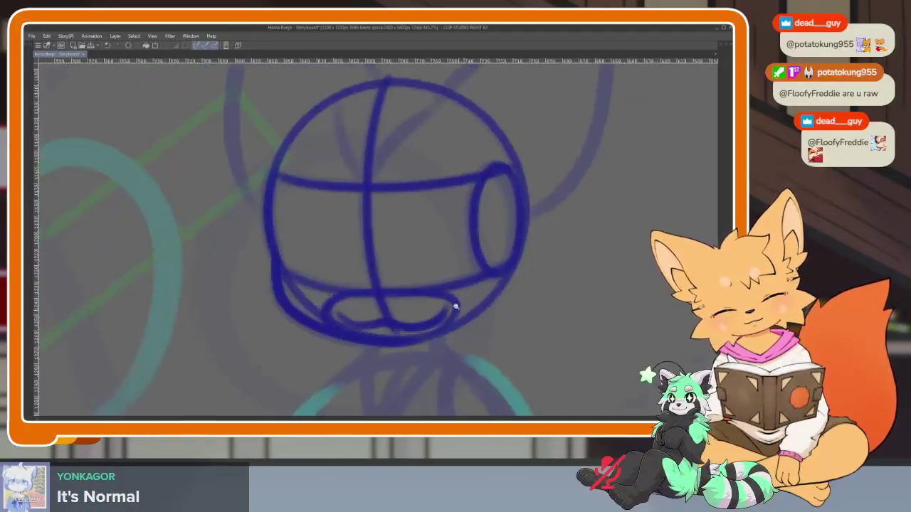
{"action": "scroll", "coordinate": [438, 353], "scroll_direction": "up", "scroll_amount": 3}
Draw the right and left oval eyes
{"action": "mouse_move", "coordinate": [369, 363]}
{"action": "left_mouse_down"}
{"action": "mouse_move", "coordinate": [348, 311]}
{"action": "mouse_move", "coordinate": [387, 193]}
{"action": "mouse_move", "coordinate": [456, 335]}
{"action": "left_mouse_up"}
{"action": "left_click_drag", "start_coordinate": [316, 331], "coordinate": [382, 330]}
{"action": "mouse_move", "coordinate": [264, 367]}
{"action": "left_mouse_down"}
{"action": "mouse_move", "coordinate": [235, 189]}
{"action": "mouse_move", "coordinate": [238, 362]}
{"action": "left_mouse_up"}
{"action": "scroll", "coordinate": [462, 295], "scroll_direction": "down", "scroll_amount": 5}
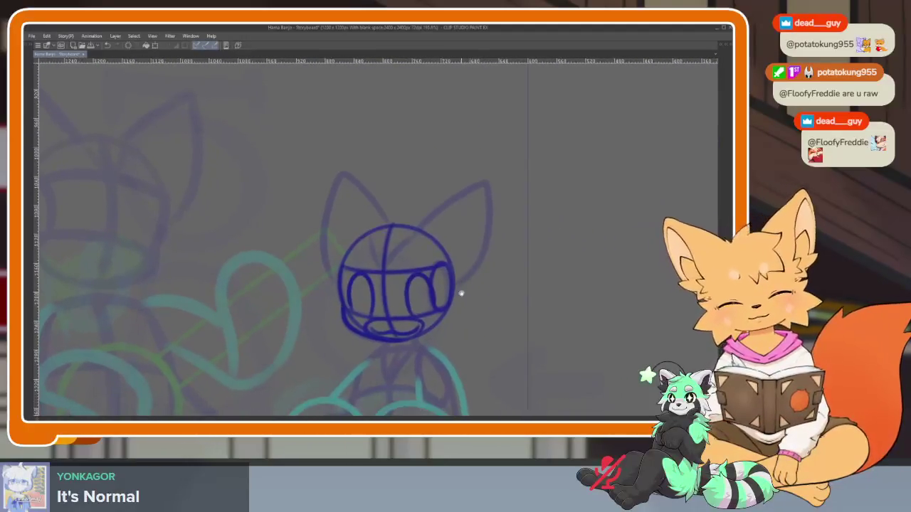
{"action": "scroll", "coordinate": [461, 293], "scroll_direction": "down", "scroll_amount": 3}
{"action": "scroll", "coordinate": [427, 304], "scroll_direction": "up", "scroll_amount": 4}
{"action": "scroll", "coordinate": [443, 313], "scroll_direction": "up", "scroll_amount": 2}
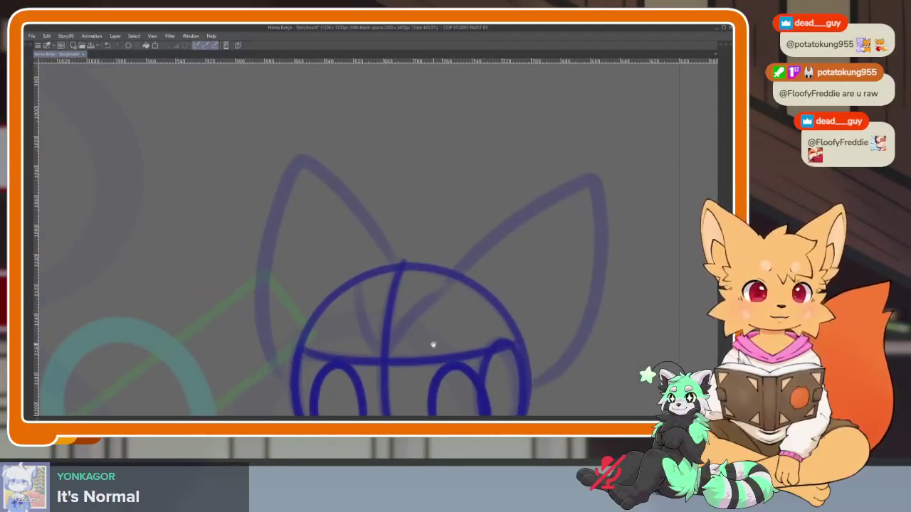
Add the hair tuft and spikes, then outline both ears with inner lines
{"action": "mouse_move", "coordinate": [455, 267]}
{"action": "left_mouse_down"}
{"action": "mouse_move", "coordinate": [434, 218]}
{"action": "mouse_move", "coordinate": [388, 232]}
{"action": "mouse_move", "coordinate": [323, 272]}
{"action": "mouse_move", "coordinate": [351, 300]}
{"action": "left_mouse_up"}
{"action": "left_click_drag", "start_coordinate": [544, 287], "coordinate": [451, 238]}
{"action": "mouse_move", "coordinate": [357, 220]}
{"action": "left_mouse_down"}
{"action": "mouse_move", "coordinate": [491, 128]}
{"action": "mouse_move", "coordinate": [501, 207]}
{"action": "mouse_move", "coordinate": [418, 335]}
{"action": "left_mouse_up"}
{"action": "mouse_move", "coordinate": [436, 291]}
{"action": "left_mouse_down"}
{"action": "mouse_move", "coordinate": [462, 182]}
{"action": "mouse_move", "coordinate": [491, 157]}
{"action": "mouse_move", "coordinate": [484, 277]}
{"action": "mouse_move", "coordinate": [434, 327]}
{"action": "left_mouse_up"}
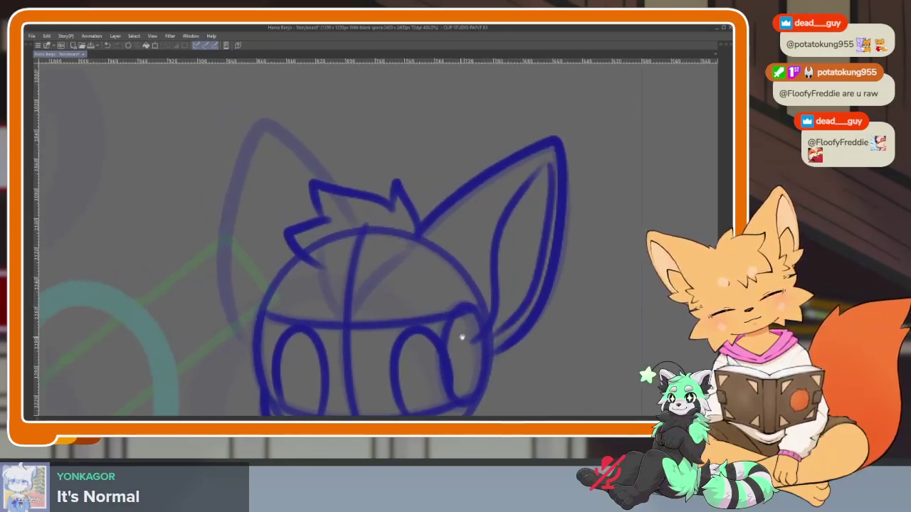
{"action": "mouse_move", "coordinate": [339, 186]}
{"action": "left_mouse_down"}
{"action": "mouse_move", "coordinate": [301, 147]}
{"action": "mouse_move", "coordinate": [242, 160]}
{"action": "mouse_move", "coordinate": [229, 313]}
{"action": "left_mouse_up"}
{"action": "mouse_move", "coordinate": [249, 352]}
{"action": "left_mouse_down"}
{"action": "mouse_move", "coordinate": [229, 313]}
{"action": "mouse_move", "coordinate": [258, 274]}
{"action": "mouse_move", "coordinate": [269, 235]}
{"action": "mouse_move", "coordinate": [266, 155]}
{"action": "mouse_move", "coordinate": [239, 265]}
{"action": "mouse_move", "coordinate": [242, 329]}
{"action": "left_mouse_up"}
{"action": "scroll", "coordinate": [441, 325], "scroll_direction": "down", "scroll_amount": 5}
{"action": "mouse_move", "coordinate": [471, 303]}
{"action": "left_mouse_down"}
{"action": "mouse_move", "coordinate": [409, 345]}
{"action": "mouse_move", "coordinate": [374, 326]}
{"action": "left_mouse_up"}
{"action": "scroll", "coordinate": [377, 327], "scroll_direction": "up", "scroll_amount": 3}
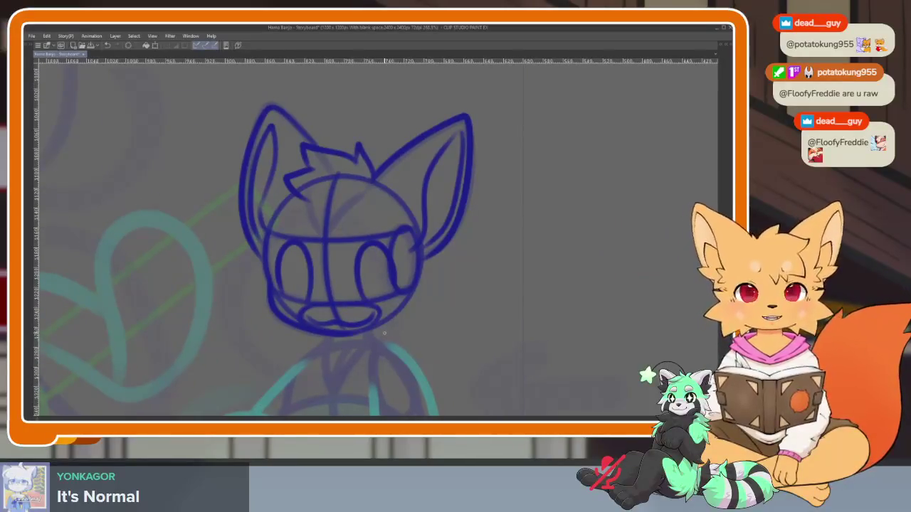
{"action": "scroll", "coordinate": [400, 320], "scroll_direction": "down", "scroll_amount": 2}
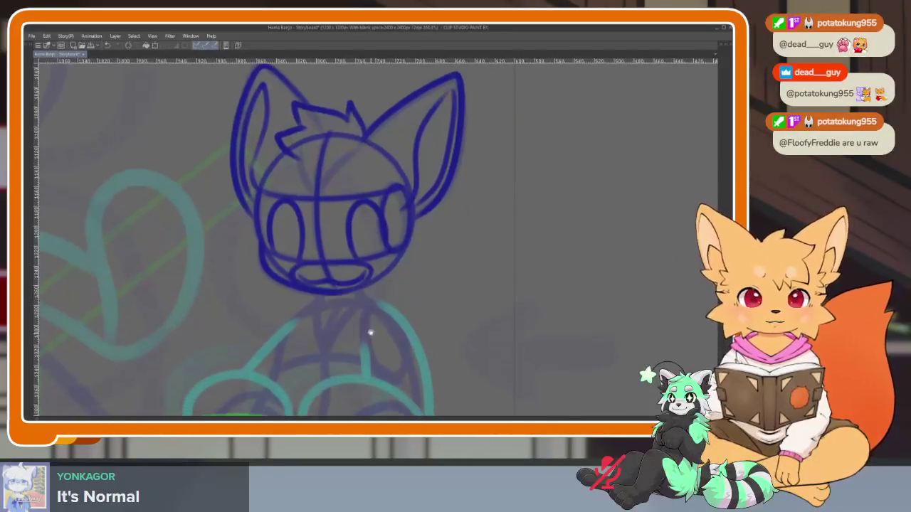
{"action": "scroll", "coordinate": [366, 324], "scroll_direction": "up", "scroll_amount": 1}
{"action": "scroll", "coordinate": [363, 317], "scroll_direction": "up", "scroll_amount": 1}
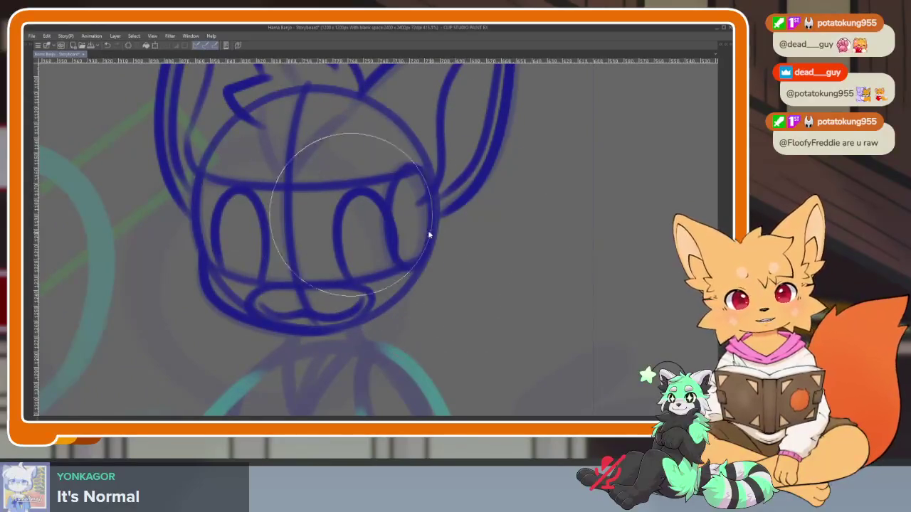
{"action": "scroll", "coordinate": [441, 195], "scroll_direction": "down", "scroll_amount": 2}
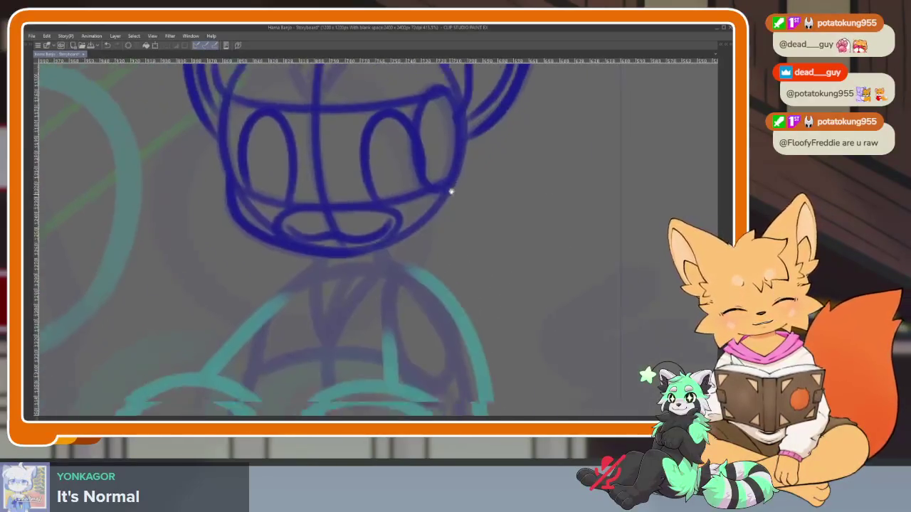
{"action": "scroll", "coordinate": [450, 190], "scroll_direction": "down", "scroll_amount": 1}
{"action": "scroll", "coordinate": [385, 240], "scroll_direction": "down", "scroll_amount": 3}
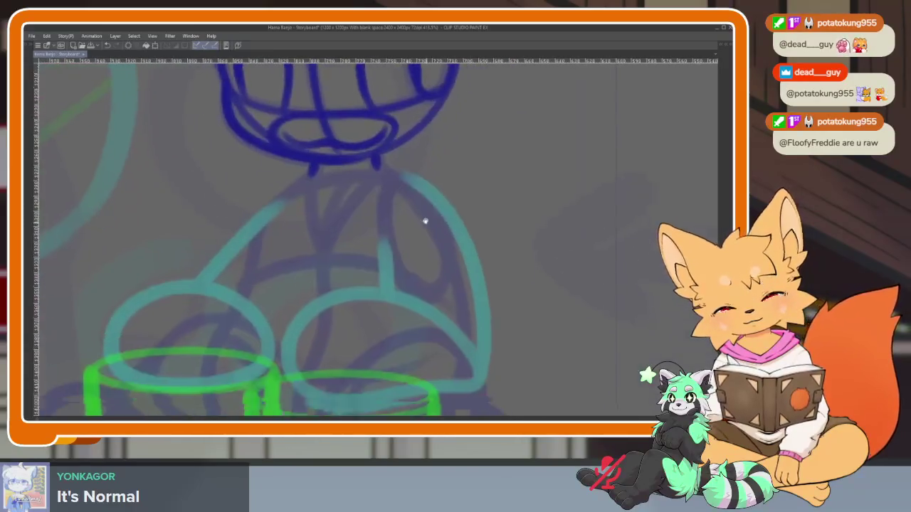
Sketch the neck, both sides of the body and a centre line in dark blue
{"action": "scroll", "coordinate": [425, 220], "scroll_direction": "down", "scroll_amount": 3}
{"action": "scroll", "coordinate": [457, 259], "scroll_direction": "up", "scroll_amount": 3}
{"action": "scroll", "coordinate": [433, 283], "scroll_direction": "up", "scroll_amount": 1}
{"action": "scroll", "coordinate": [451, 278], "scroll_direction": "right", "scroll_amount": 2}
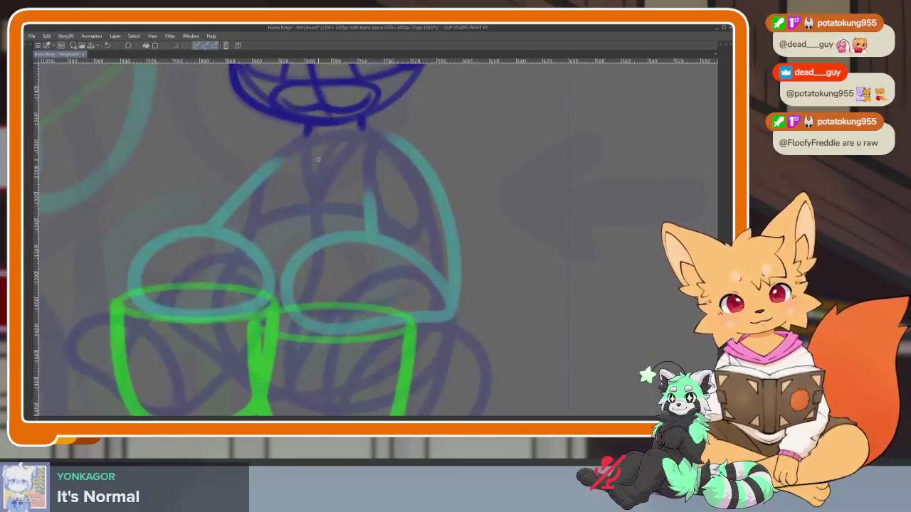
{"action": "left_click_drag", "start_coordinate": [319, 136], "coordinate": [404, 157]}
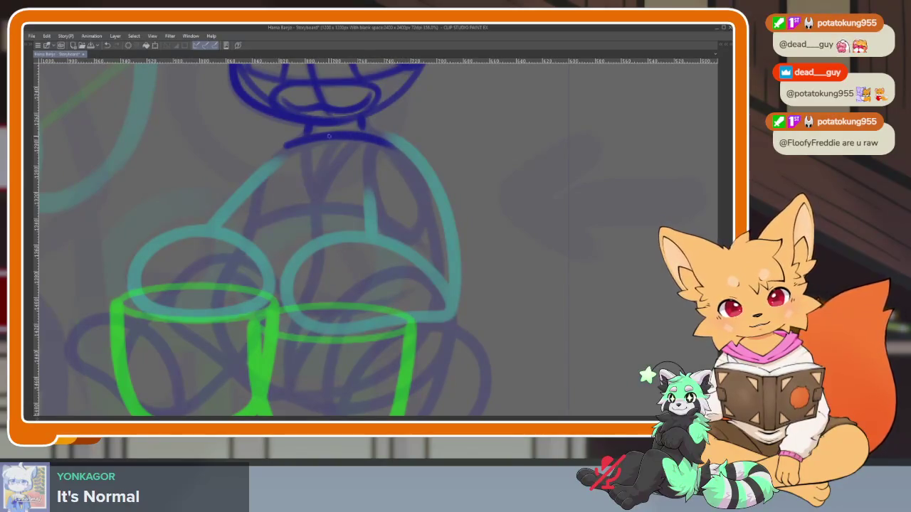
{"action": "left_click_drag", "start_coordinate": [219, 332], "coordinate": [317, 394]}
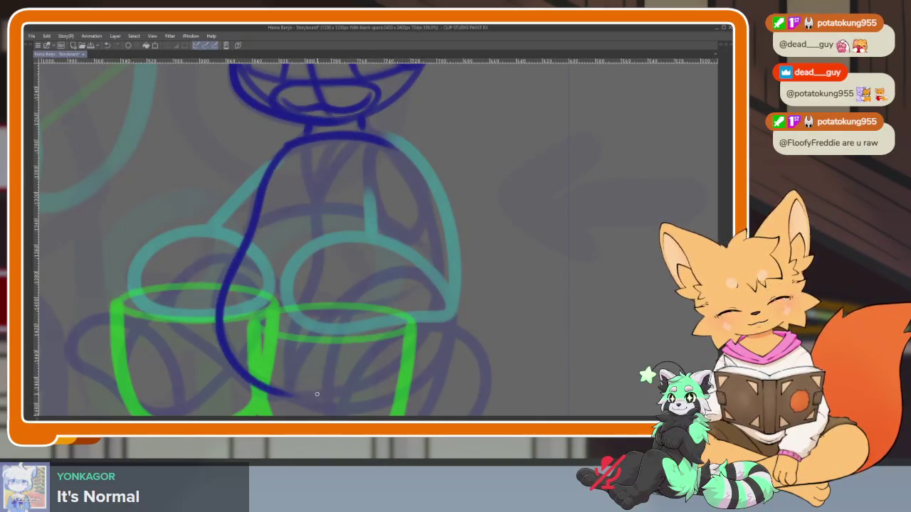
{"action": "mouse_move", "coordinate": [384, 145]}
{"action": "left_mouse_down"}
{"action": "mouse_move", "coordinate": [414, 187]}
{"action": "mouse_move", "coordinate": [433, 299]}
{"action": "mouse_move", "coordinate": [356, 388]}
{"action": "mouse_move", "coordinate": [284, 394]}
{"action": "left_mouse_up"}
{"action": "left_click_drag", "start_coordinate": [326, 141], "coordinate": [285, 392]}
Add the upper and lower torso cross lines and the right arm curve
{"action": "left_click_drag", "start_coordinate": [249, 228], "coordinate": [425, 241]}
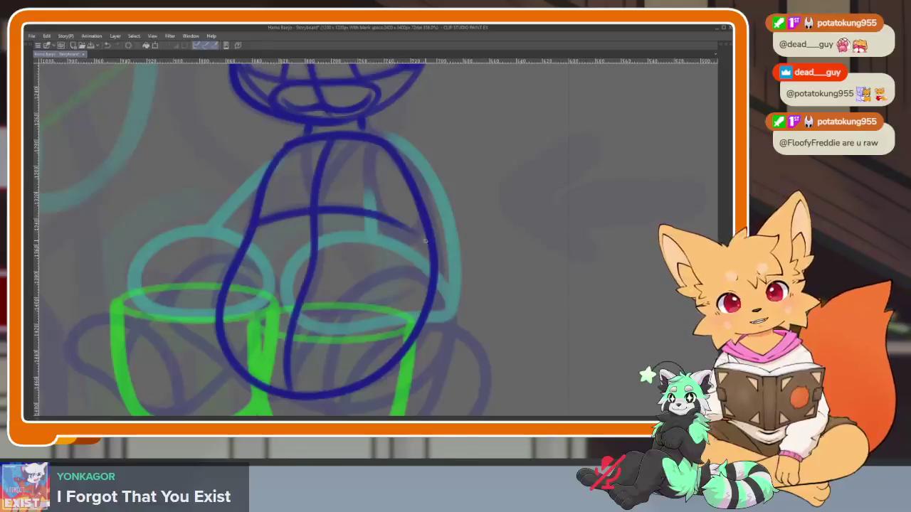
{"action": "mouse_move", "coordinate": [221, 291]}
{"action": "left_mouse_down"}
{"action": "mouse_move", "coordinate": [341, 315]}
{"action": "mouse_move", "coordinate": [416, 310]}
{"action": "left_mouse_up"}
{"action": "mouse_move", "coordinate": [390, 146]}
{"action": "left_mouse_down"}
{"action": "mouse_move", "coordinate": [405, 237]}
{"action": "mouse_move", "coordinate": [416, 186]}
{"action": "left_mouse_up"}
{"action": "scroll", "coordinate": [459, 270], "scroll_direction": "down", "scroll_amount": 2}
{"action": "scroll", "coordinate": [409, 325], "scroll_direction": "up", "scroll_amount": 2}
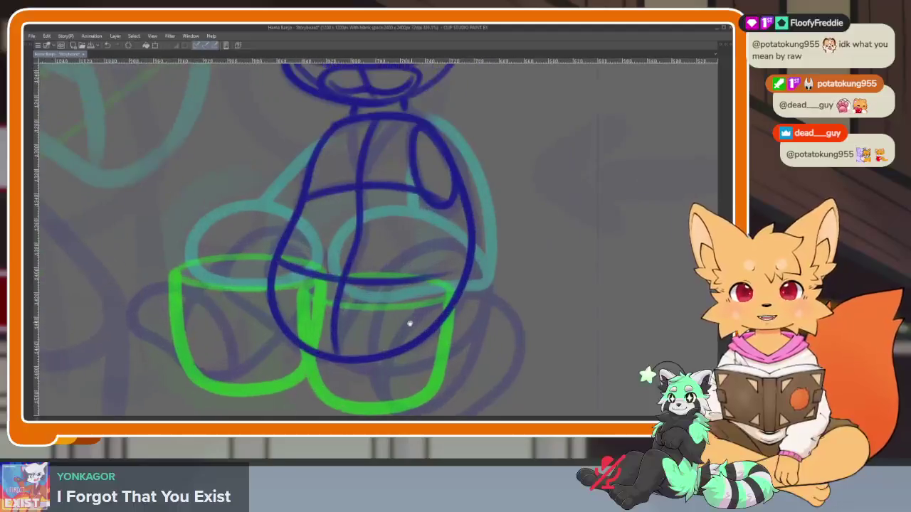
{"action": "scroll", "coordinate": [418, 316], "scroll_direction": "down", "scroll_amount": 2}
{"action": "scroll", "coordinate": [412, 335], "scroll_direction": "up", "scroll_amount": 2}
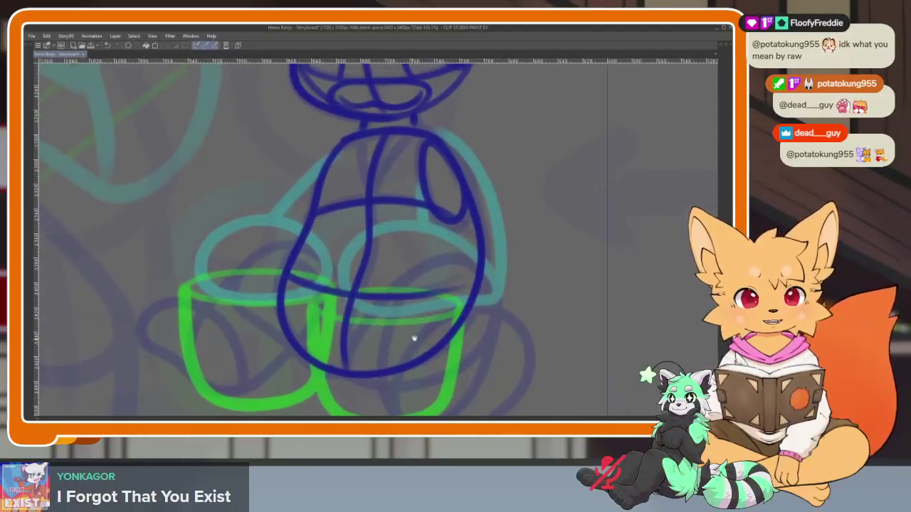
{"action": "scroll", "coordinate": [419, 339], "scroll_direction": "down", "scroll_amount": 3}
{"action": "scroll", "coordinate": [419, 339], "scroll_direction": "up", "scroll_amount": 1}
{"action": "scroll", "coordinate": [396, 339], "scroll_direction": "up", "scroll_amount": 2}
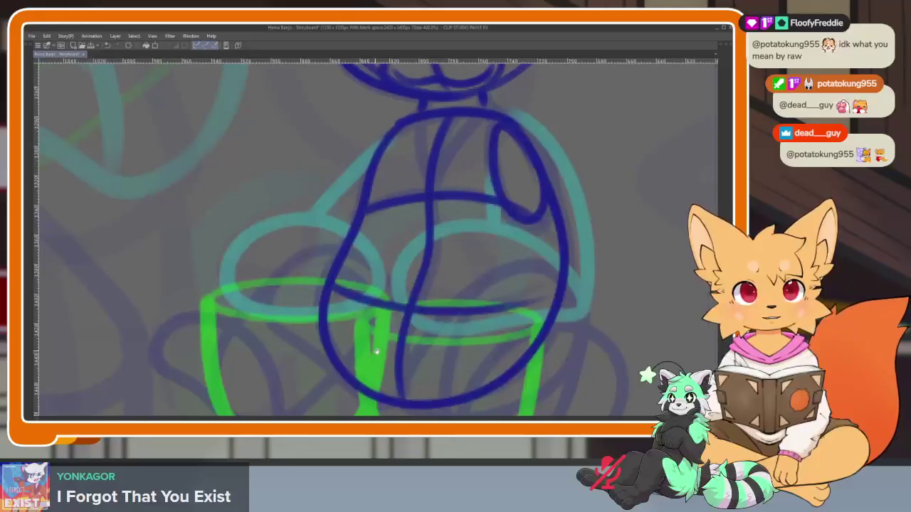
Draw the leg loop, close it, and start a new loop over the right teacup
{"action": "scroll", "coordinate": [377, 349], "scroll_direction": "up", "scroll_amount": 2}
{"action": "scroll", "coordinate": [460, 305], "scroll_direction": "down", "scroll_amount": 2}
{"action": "scroll", "coordinate": [466, 303], "scroll_direction": "down", "scroll_amount": 1}
{"action": "scroll", "coordinate": [503, 305], "scroll_direction": "down", "scroll_amount": 2}
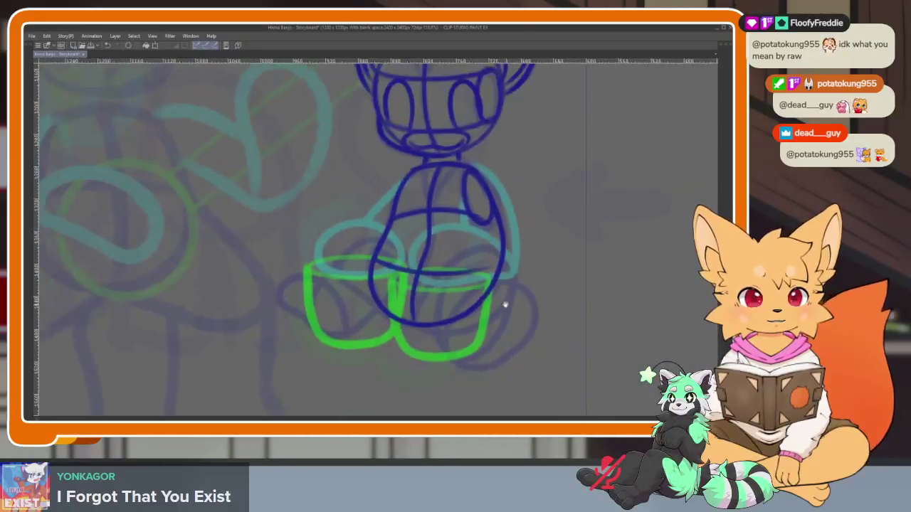
{"action": "scroll", "coordinate": [474, 308], "scroll_direction": "down", "scroll_amount": 1}
{"action": "scroll", "coordinate": [474, 308], "scroll_direction": "up", "scroll_amount": 2}
{"action": "scroll", "coordinate": [482, 321], "scroll_direction": "up", "scroll_amount": 2}
{"action": "scroll", "coordinate": [476, 320], "scroll_direction": "up", "scroll_amount": 2}
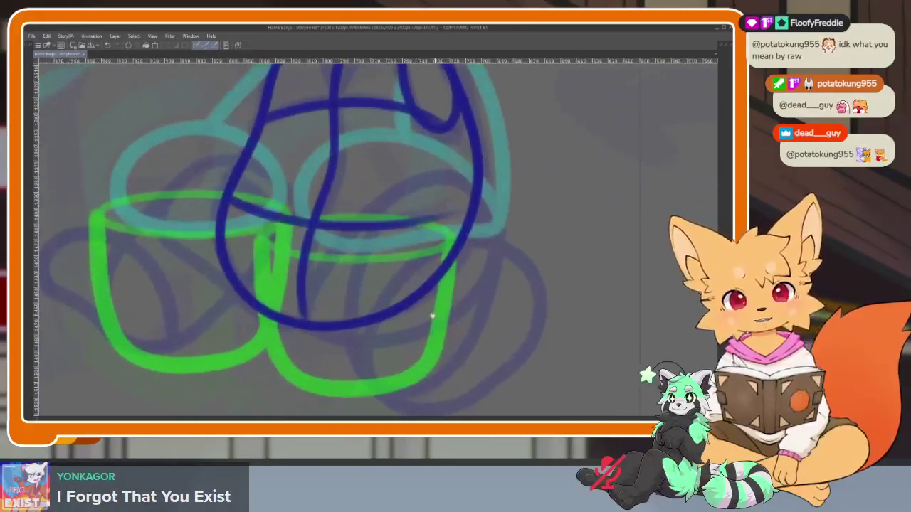
{"action": "mouse_move", "coordinate": [300, 320]}
{"action": "left_mouse_down"}
{"action": "mouse_move", "coordinate": [334, 241]}
{"action": "mouse_move", "coordinate": [455, 165]}
{"action": "mouse_move", "coordinate": [497, 234]}
{"action": "mouse_move", "coordinate": [441, 311]}
{"action": "mouse_move", "coordinate": [313, 333]}
{"action": "left_mouse_up"}
{"action": "left_click_drag", "start_coordinate": [475, 185], "coordinate": [447, 156]}
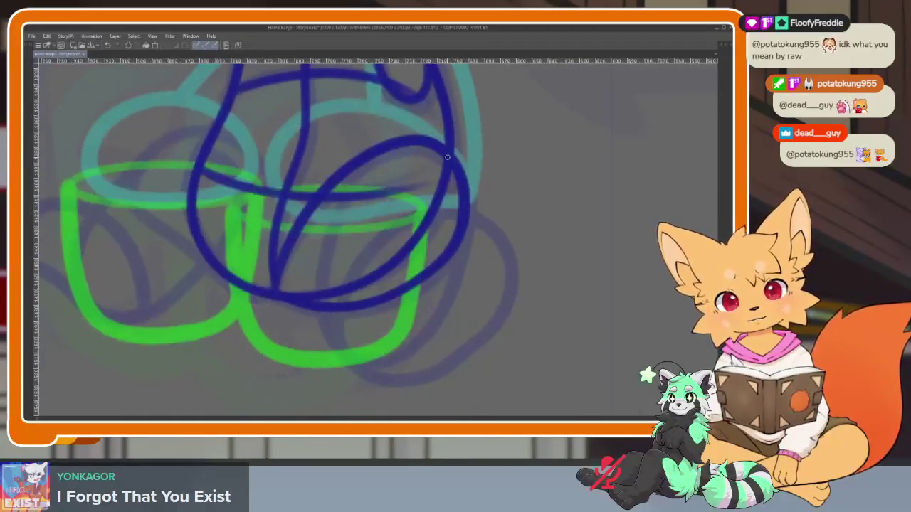
{"action": "mouse_move", "coordinate": [345, 347]}
{"action": "left_mouse_down"}
{"action": "mouse_move", "coordinate": [359, 260]}
{"action": "mouse_move", "coordinate": [498, 224]}
{"action": "mouse_move", "coordinate": [498, 313]}
{"action": "mouse_move", "coordinate": [366, 369]}
{"action": "mouse_move", "coordinate": [340, 315]}
{"action": "mouse_move", "coordinate": [462, 246]}
{"action": "mouse_move", "coordinate": [484, 324]}
{"action": "mouse_move", "coordinate": [366, 352]}
{"action": "mouse_move", "coordinate": [370, 288]}
{"action": "left_mouse_up"}
Add a curve inside the right loop and a leg stroke around the left cup
{"action": "scroll", "coordinate": [498, 313], "scroll_direction": "down", "scroll_amount": 2}
{"action": "scroll", "coordinate": [526, 303], "scroll_direction": "down", "scroll_amount": 2}
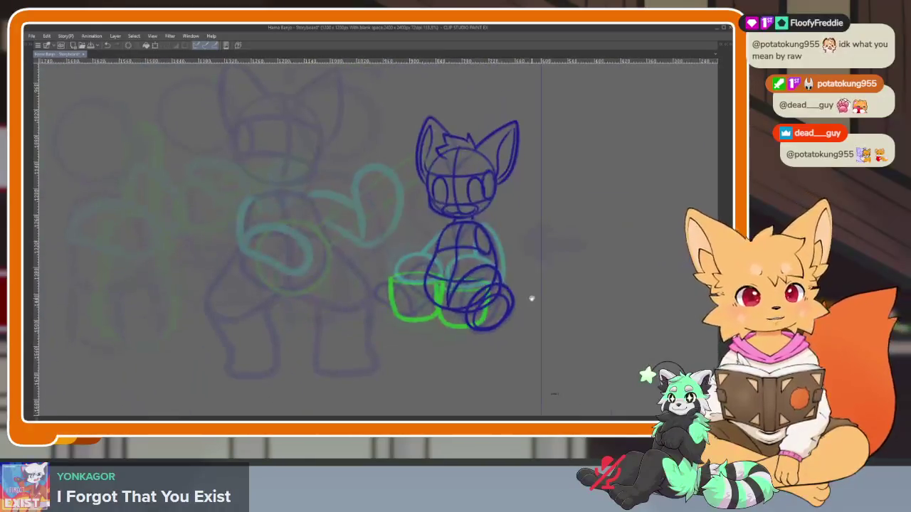
{"action": "scroll", "coordinate": [523, 313], "scroll_direction": "up", "scroll_amount": 4}
{"action": "scroll", "coordinate": [511, 315], "scroll_direction": "down", "scroll_amount": 1}
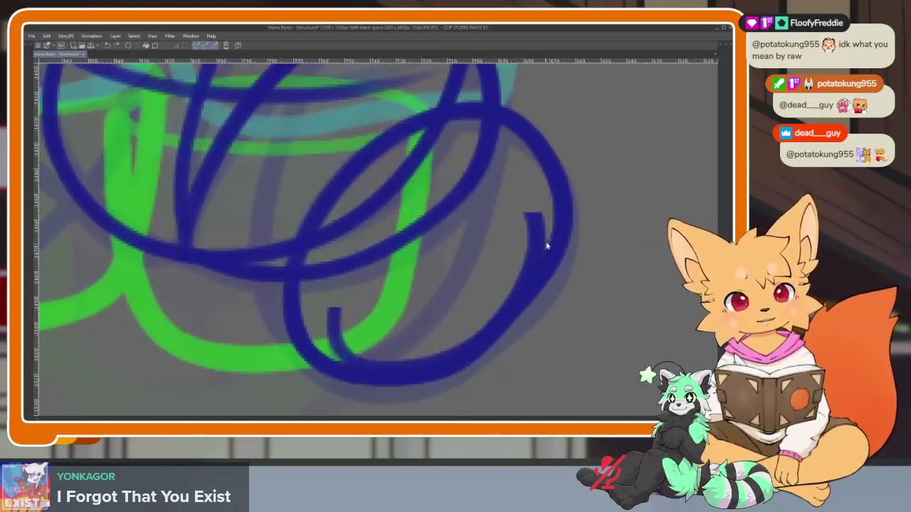
{"action": "mouse_move", "coordinate": [553, 258]}
{"action": "left_mouse_down"}
{"action": "mouse_move", "coordinate": [502, 188]}
{"action": "mouse_move", "coordinate": [356, 302]}
{"action": "left_mouse_up"}
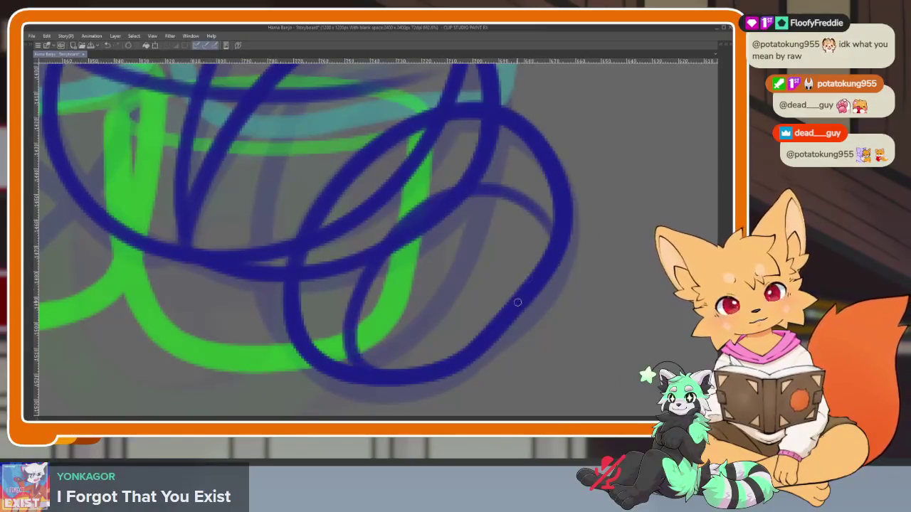
{"action": "scroll", "coordinate": [516, 299], "scroll_direction": "down", "scroll_amount": 3}
{"action": "scroll", "coordinate": [429, 290], "scroll_direction": "up", "scroll_amount": 2}
{"action": "scroll", "coordinate": [424, 320], "scroll_direction": "down", "scroll_amount": 1}
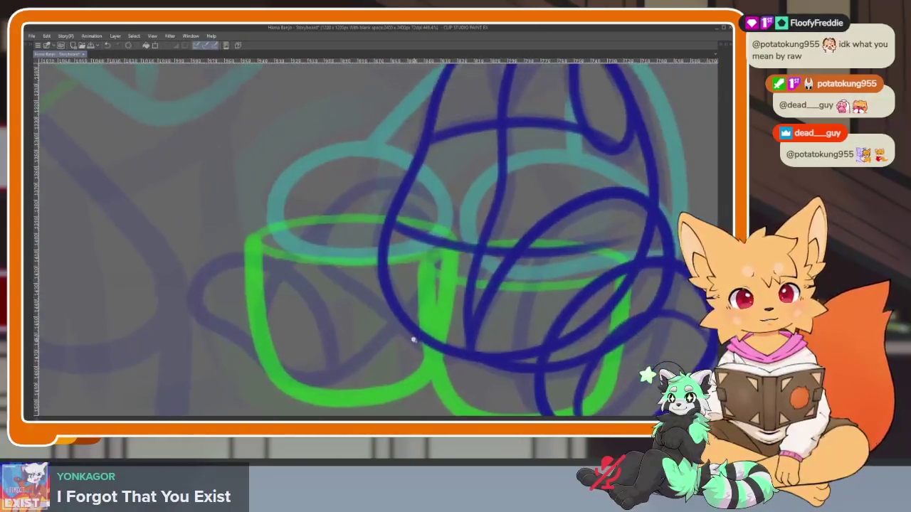
{"action": "mouse_move", "coordinate": [464, 302]}
{"action": "left_mouse_down"}
{"action": "mouse_move", "coordinate": [424, 214]}
{"action": "mouse_move", "coordinate": [325, 233]}
{"action": "left_mouse_up"}
{"action": "mouse_move", "coordinate": [279, 289]}
{"action": "left_mouse_down"}
{"action": "mouse_move", "coordinate": [258, 348]}
{"action": "mouse_move", "coordinate": [328, 385]}
{"action": "mouse_move", "coordinate": [393, 331]}
{"action": "mouse_move", "coordinate": [381, 206]}
{"action": "mouse_move", "coordinate": [333, 278]}
{"action": "left_mouse_up"}
Draw another leg stroke and a looping foot near the cup bottom
{"action": "mouse_move", "coordinate": [484, 367]}
{"action": "left_mouse_down"}
{"action": "mouse_move", "coordinate": [420, 342]}
{"action": "mouse_move", "coordinate": [359, 235]}
{"action": "left_mouse_up"}
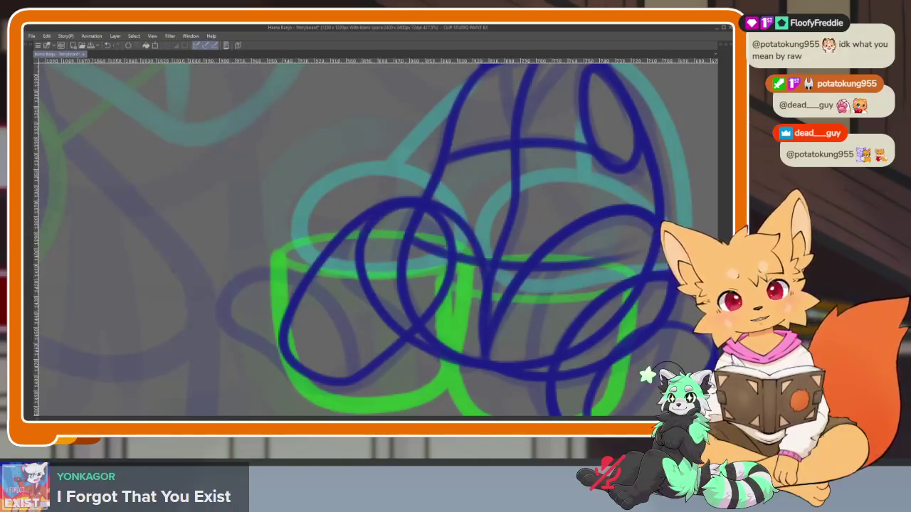
{"action": "scroll", "coordinate": [596, 280], "scroll_direction": "down", "scroll_amount": 5}
{"action": "scroll", "coordinate": [588, 308], "scroll_direction": "up", "scroll_amount": 4}
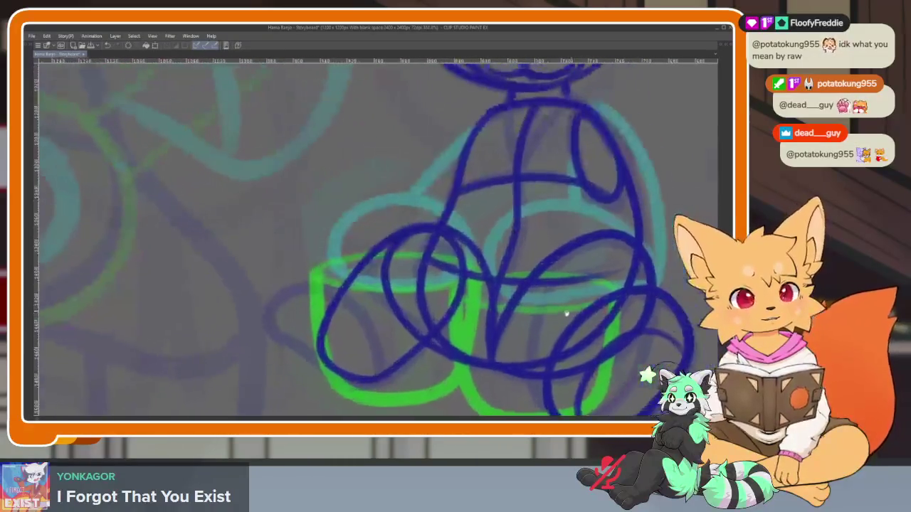
{"action": "left_click_drag", "start_coordinate": [566, 313], "coordinate": [555, 316]}
{"action": "scroll", "coordinate": [609, 276], "scroll_direction": "down", "scroll_amount": 4}
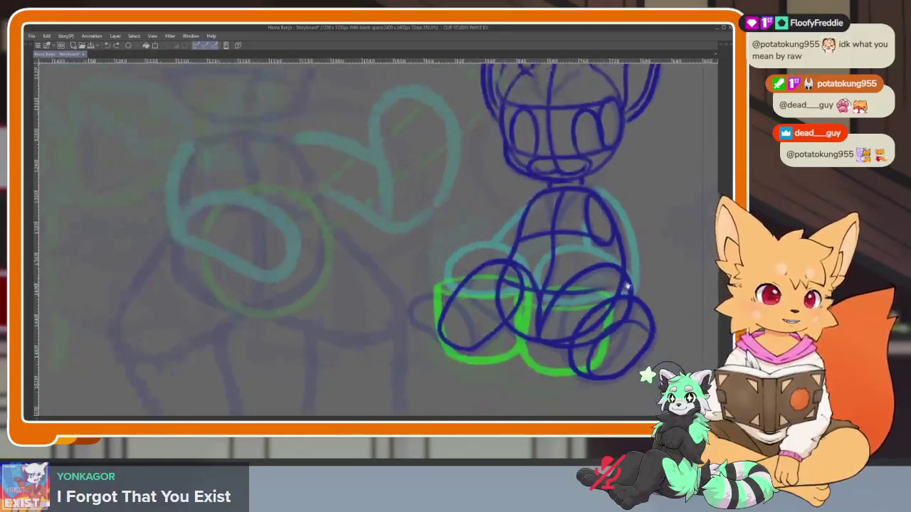
{"action": "scroll", "coordinate": [602, 278], "scroll_direction": "up", "scroll_amount": 1}
{"action": "scroll", "coordinate": [523, 299], "scroll_direction": "up", "scroll_amount": 4}
{"action": "scroll", "coordinate": [523, 299], "scroll_direction": "up", "scroll_amount": 1}
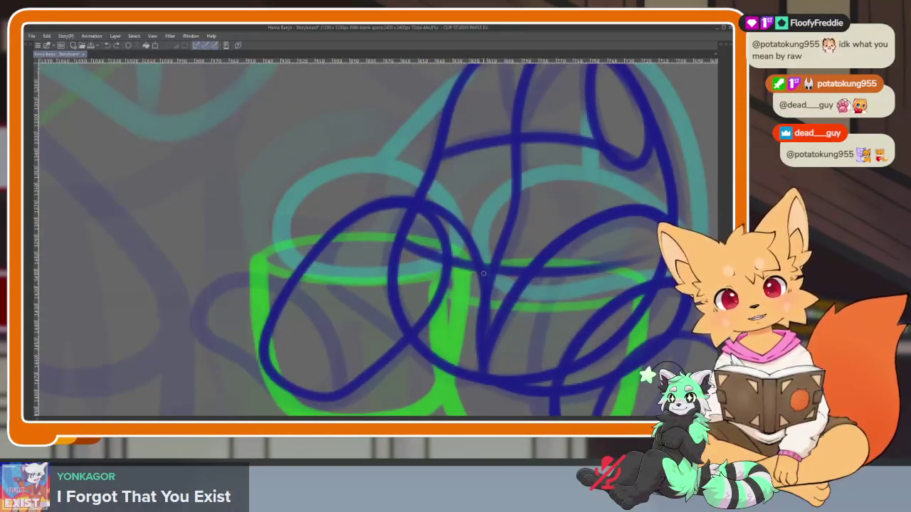
{"action": "scroll", "coordinate": [458, 285], "scroll_direction": "left", "scroll_amount": 3}
{"action": "scroll", "coordinate": [429, 301], "scroll_direction": "left", "scroll_amount": 3}
{"action": "mouse_move", "coordinate": [419, 372]}
{"action": "left_mouse_down"}
{"action": "mouse_move", "coordinate": [401, 288]}
{"action": "mouse_move", "coordinate": [282, 291]}
{"action": "mouse_move", "coordinate": [327, 340]}
{"action": "mouse_move", "coordinate": [425, 358]}
{"action": "left_mouse_up"}
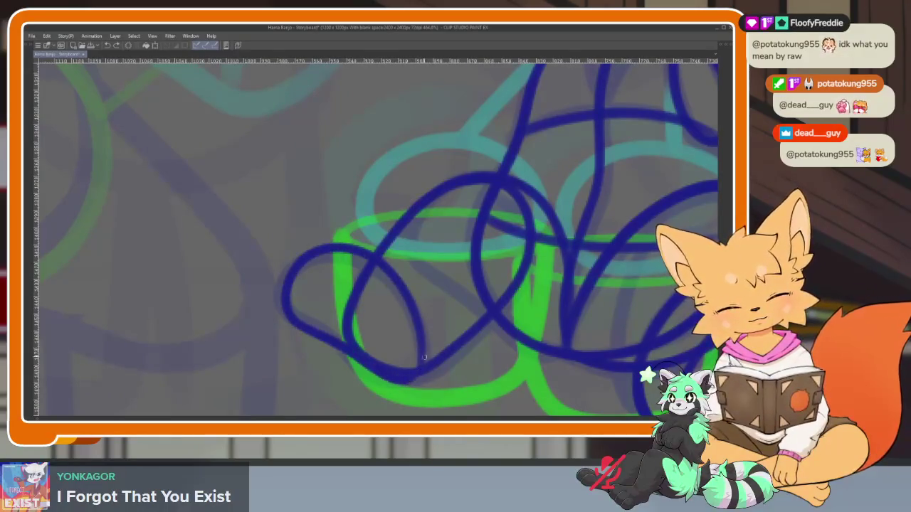
Draw a blue loop across the feet and zoom out to check the legs
{"action": "scroll", "coordinate": [570, 290], "scroll_direction": "down", "scroll_amount": 5}
{"action": "scroll", "coordinate": [571, 289], "scroll_direction": "right", "scroll_amount": 3}
{"action": "scroll", "coordinate": [571, 289], "scroll_direction": "right", "scroll_amount": 1}
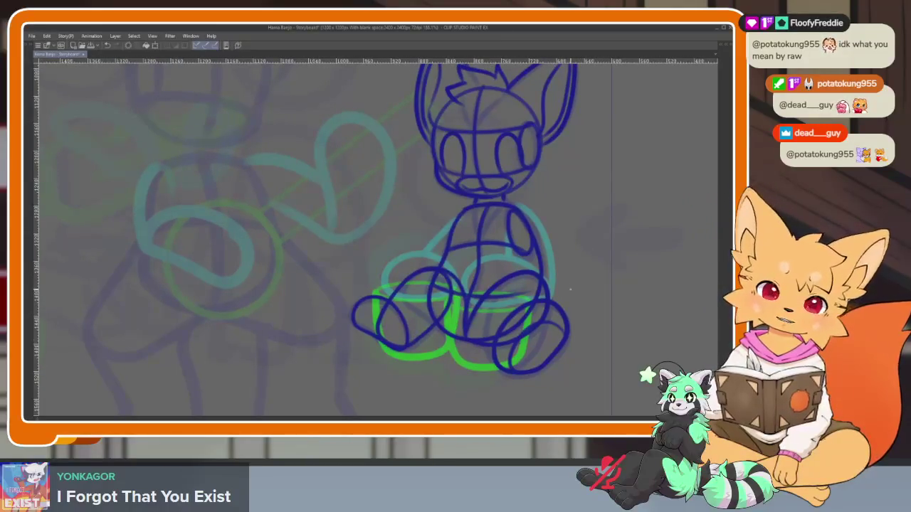
{"action": "scroll", "coordinate": [345, 315], "scroll_direction": "up", "scroll_amount": 3}
{"action": "scroll", "coordinate": [282, 324], "scroll_direction": "up", "scroll_amount": 3}
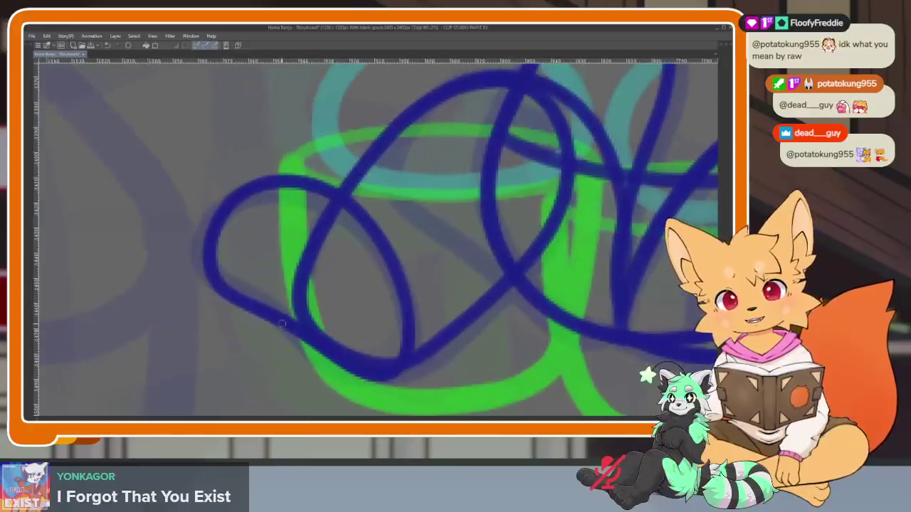
{"action": "mouse_move", "coordinate": [237, 294]}
{"action": "left_mouse_down"}
{"action": "mouse_move", "coordinate": [245, 251]}
{"action": "mouse_move", "coordinate": [381, 356]}
{"action": "left_mouse_up"}
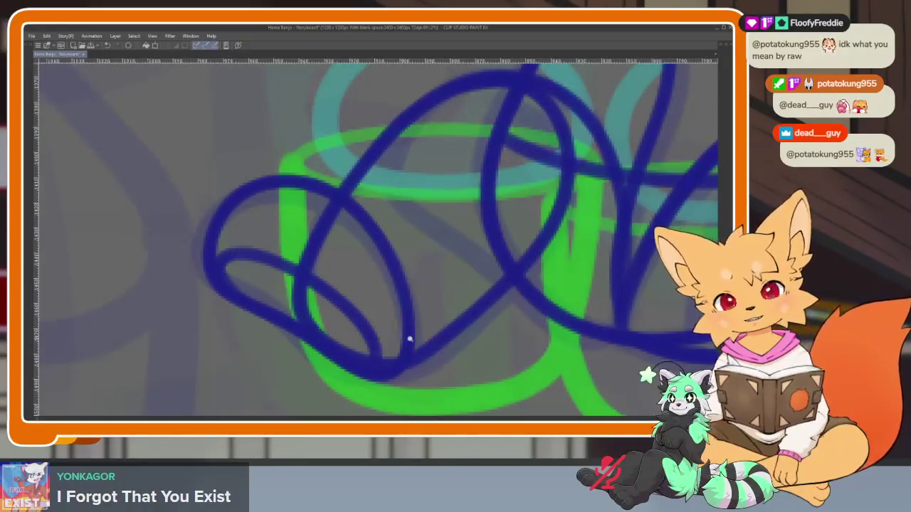
{"action": "scroll", "coordinate": [426, 334], "scroll_direction": "down", "scroll_amount": 5}
{"action": "scroll", "coordinate": [464, 321], "scroll_direction": "up", "scroll_amount": 3}
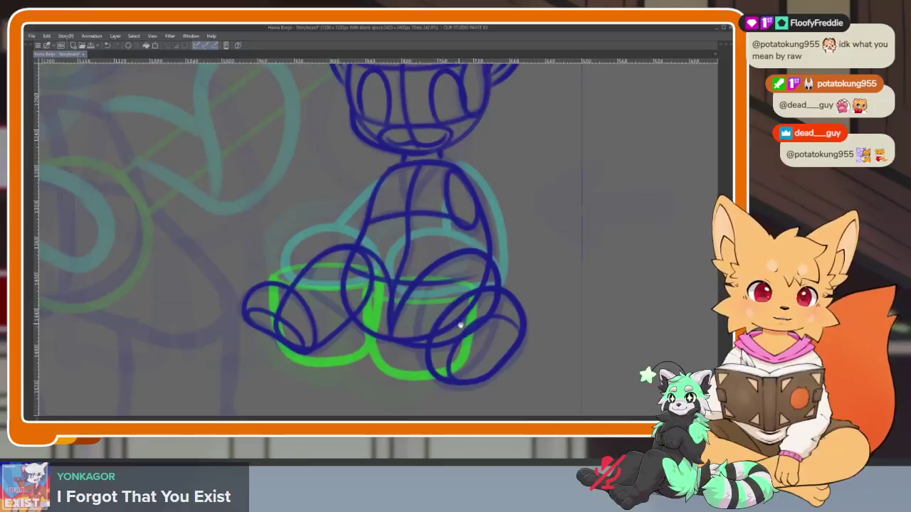
{"action": "scroll", "coordinate": [455, 333], "scroll_direction": "down", "scroll_amount": 2}
{"action": "scroll", "coordinate": [455, 335], "scroll_direction": "up", "scroll_amount": 3}
{"action": "scroll", "coordinate": [470, 327], "scroll_direction": "down", "scroll_amount": 4}
{"action": "scroll", "coordinate": [502, 319], "scroll_direction": "up", "scroll_amount": 1}
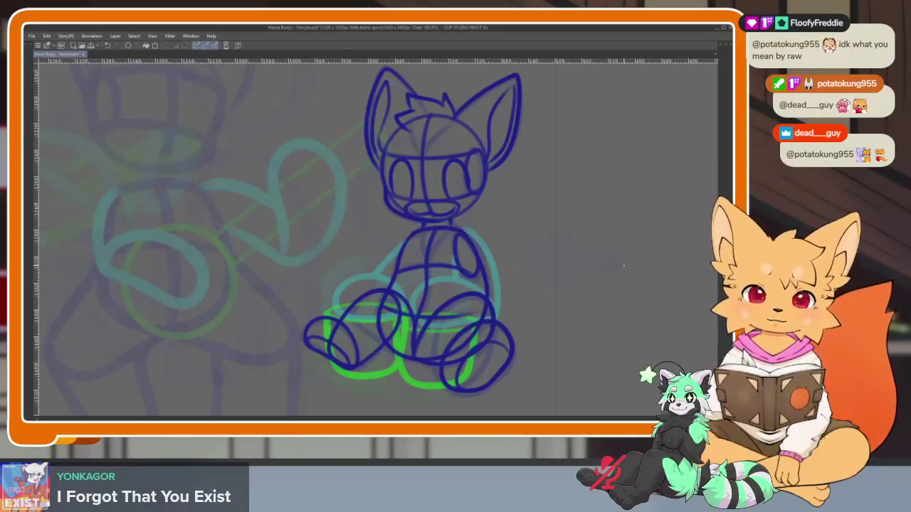
Restore the palettes, check frames 145 and 146, and move the stray layer into the top folder
{"action": "key", "text": "Tab"}
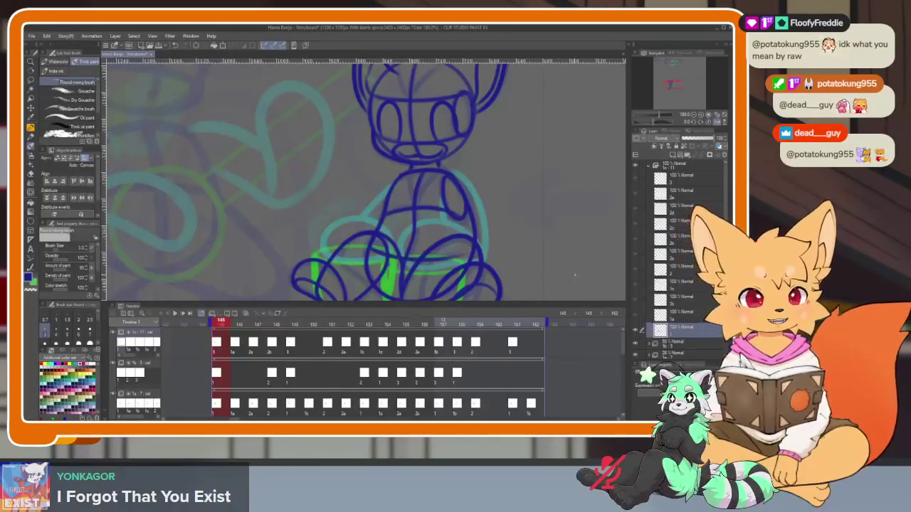
{"action": "left_click", "coordinate": [237, 324]}
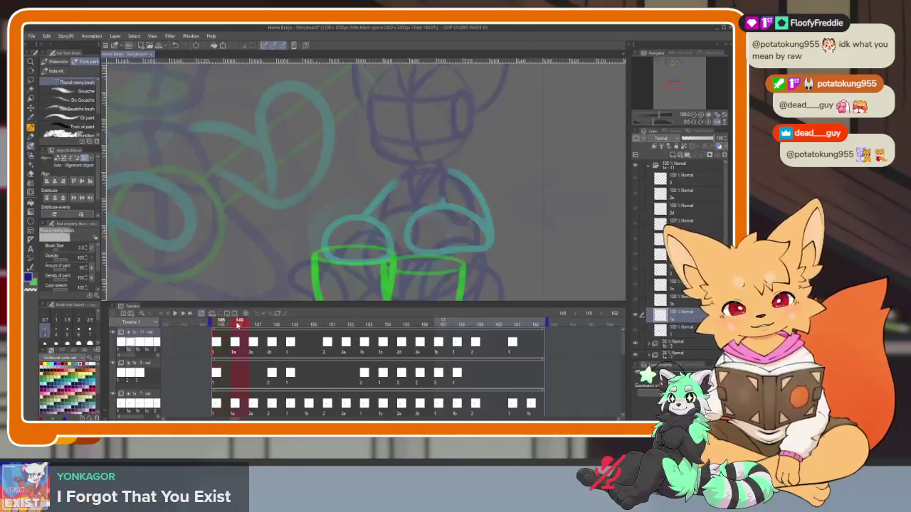
{"action": "left_click", "coordinate": [224, 325]}
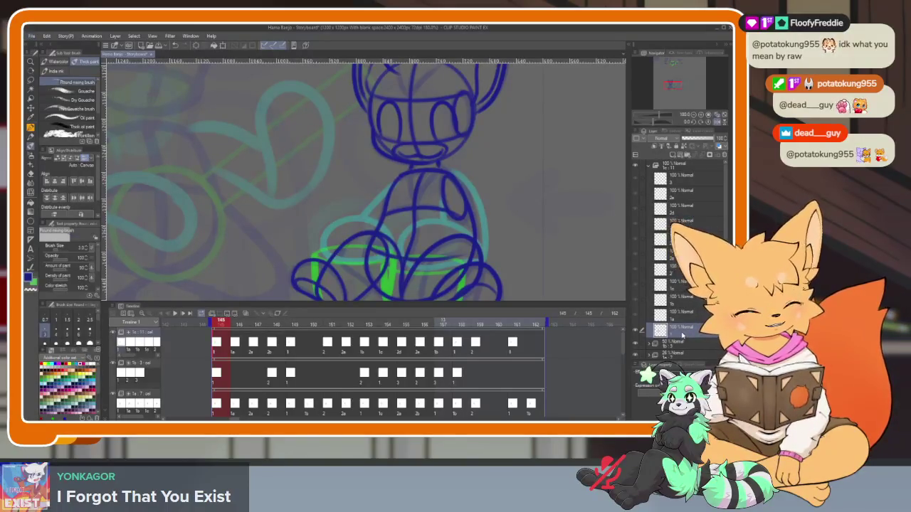
{"action": "left_click_drag", "start_coordinate": [683, 330], "coordinate": [688, 341]}
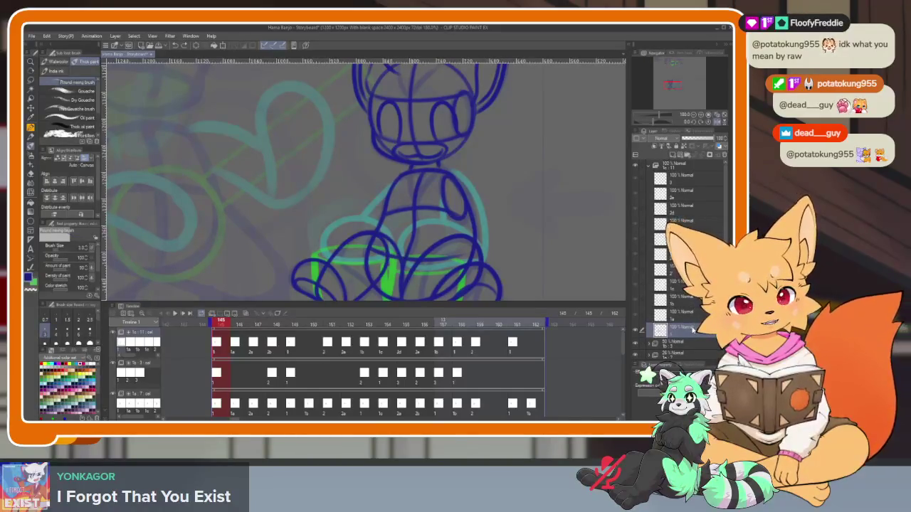
{"action": "left_click_drag", "start_coordinate": [685, 331], "coordinate": [687, 333]}
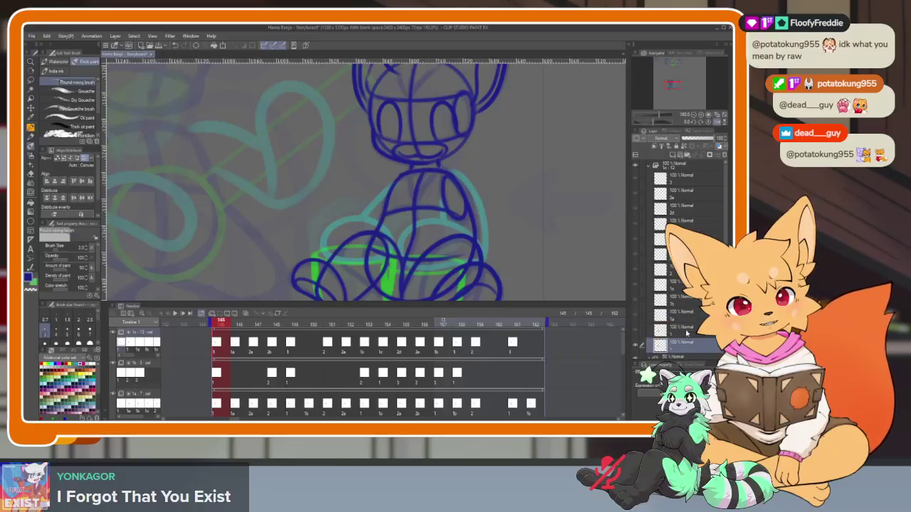
Step through the layers and cels in the animation folder, advancing past frame 146
{"action": "left_click", "coordinate": [687, 333]}
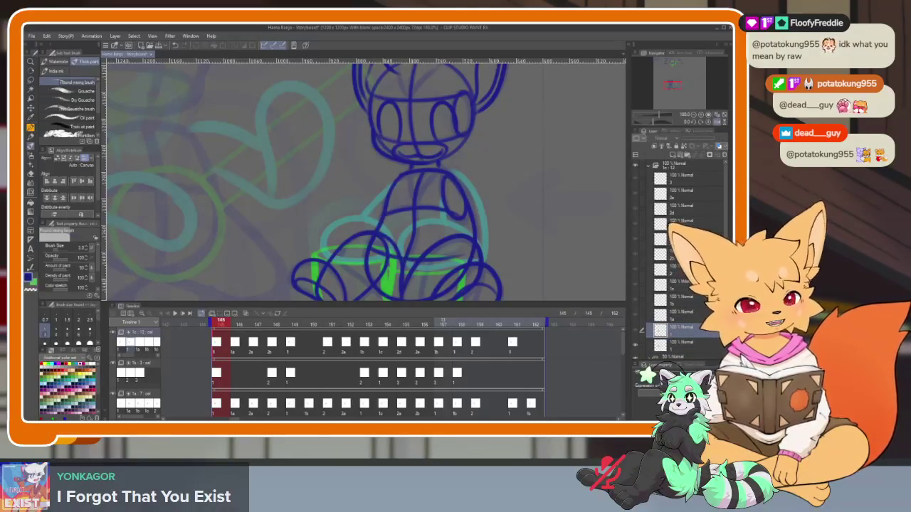
{"action": "scroll", "coordinate": [683, 285], "scroll_direction": "down", "scroll_amount": 3}
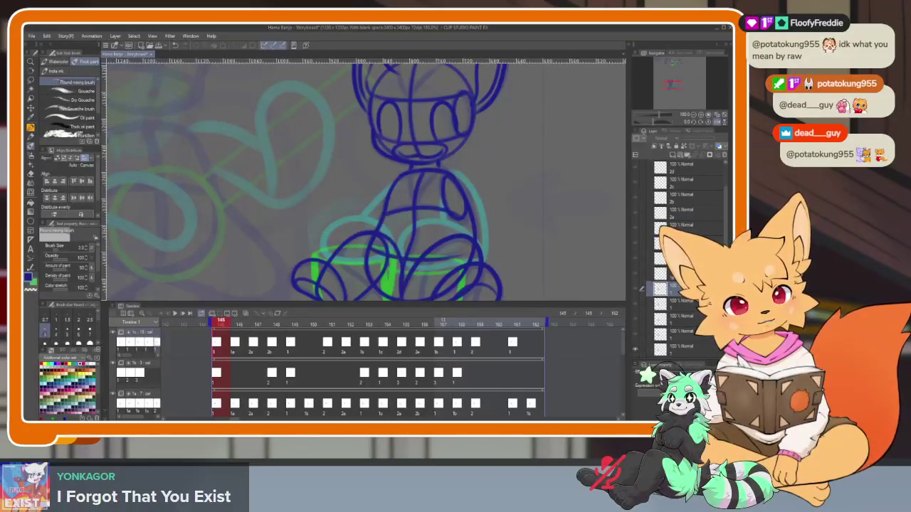
{"action": "left_click", "coordinate": [677, 332]}
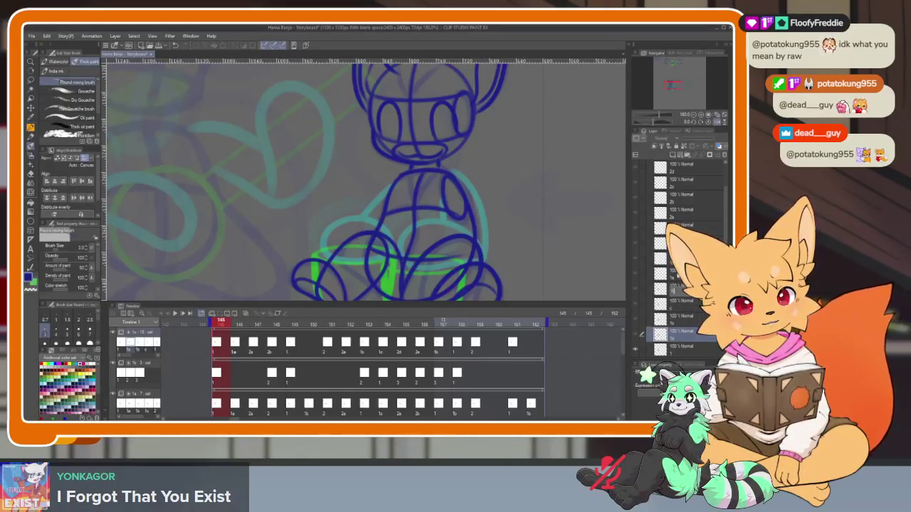
{"action": "left_click", "coordinate": [679, 287]}
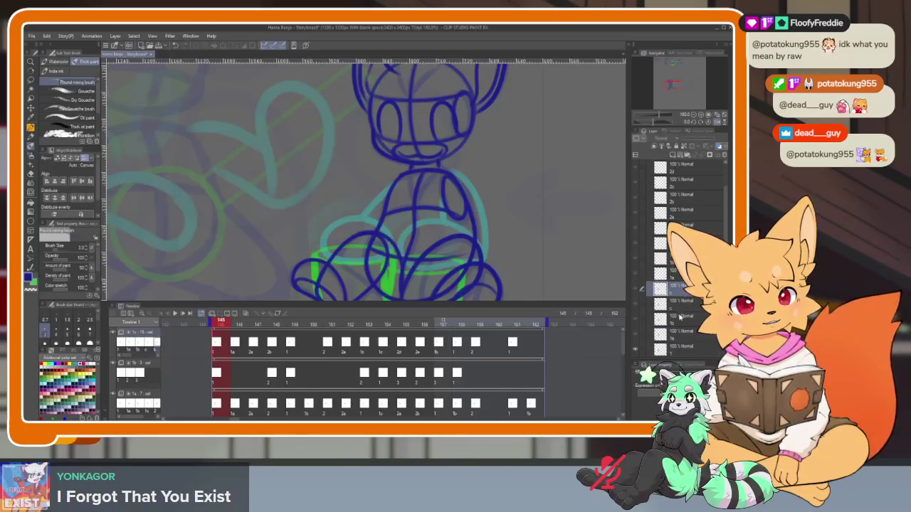
{"action": "scroll", "coordinate": [681, 318], "scroll_direction": "down", "scroll_amount": 1}
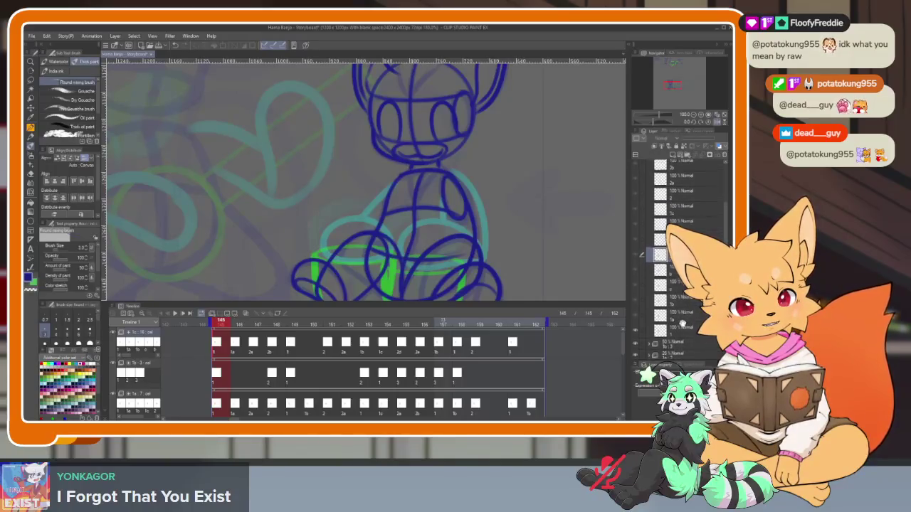
{"action": "left_click", "coordinate": [679, 299]}
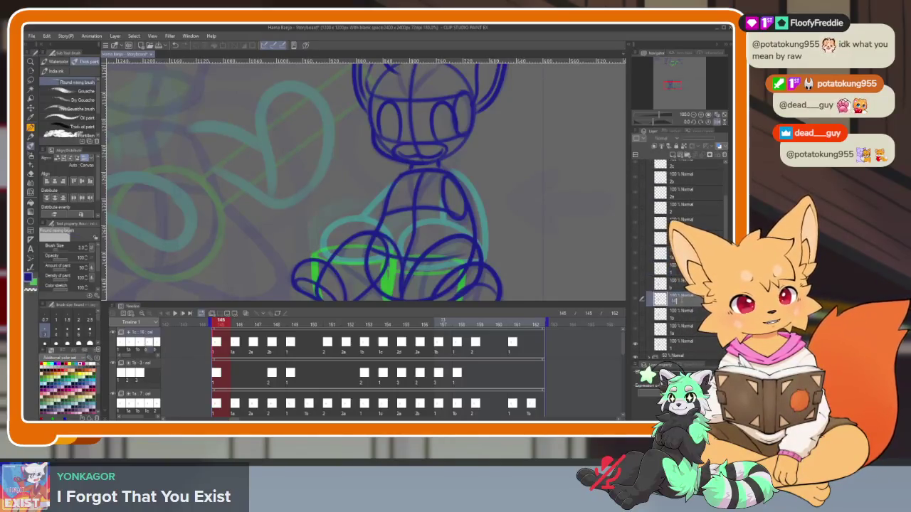
{"action": "left_click", "coordinate": [676, 283]}
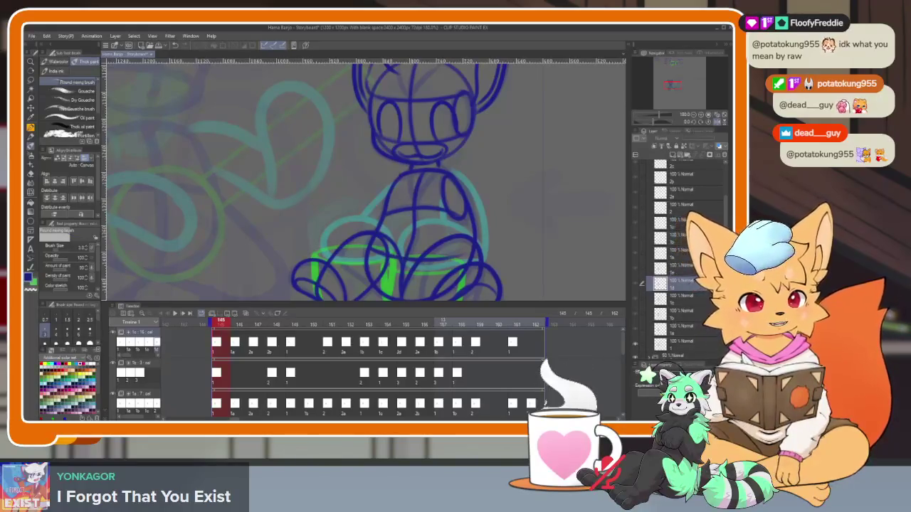
{"action": "scroll", "coordinate": [684, 325], "scroll_direction": "up", "scroll_amount": 3}
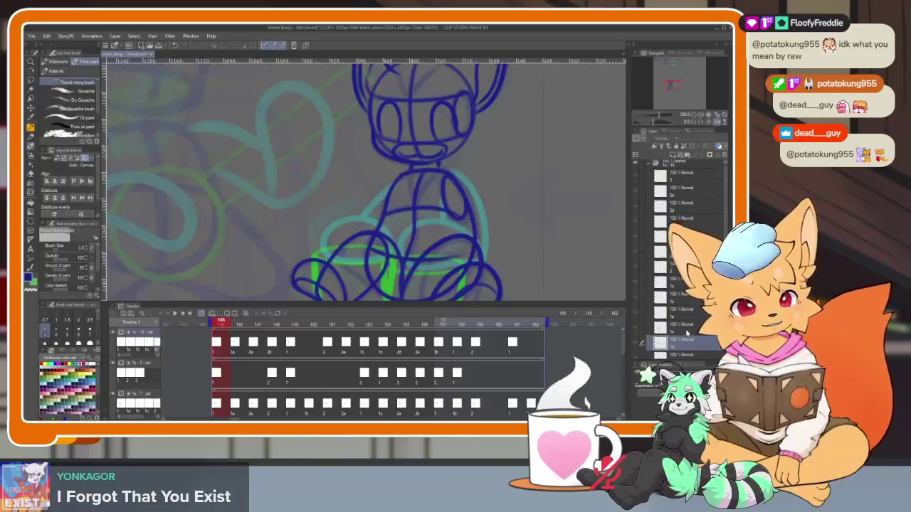
{"action": "key", "text": "ctrl+Right"}
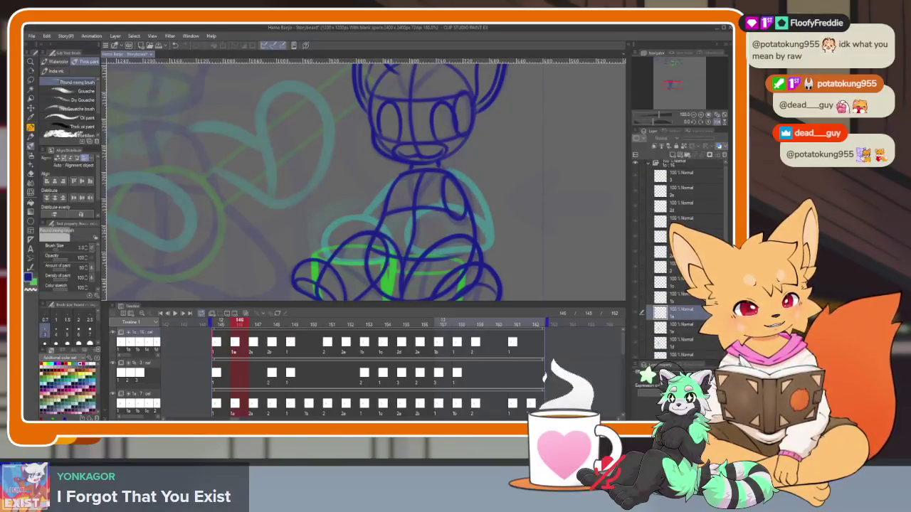
{"action": "left_click", "coordinate": [673, 281]}
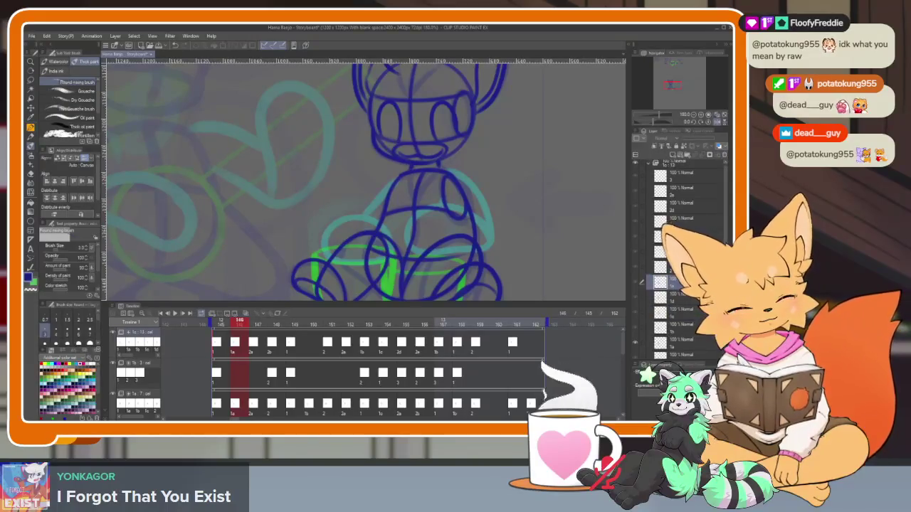
{"action": "scroll", "coordinate": [693, 309], "scroll_direction": "up", "scroll_amount": 1}
{"action": "left_click", "coordinate": [676, 269]}
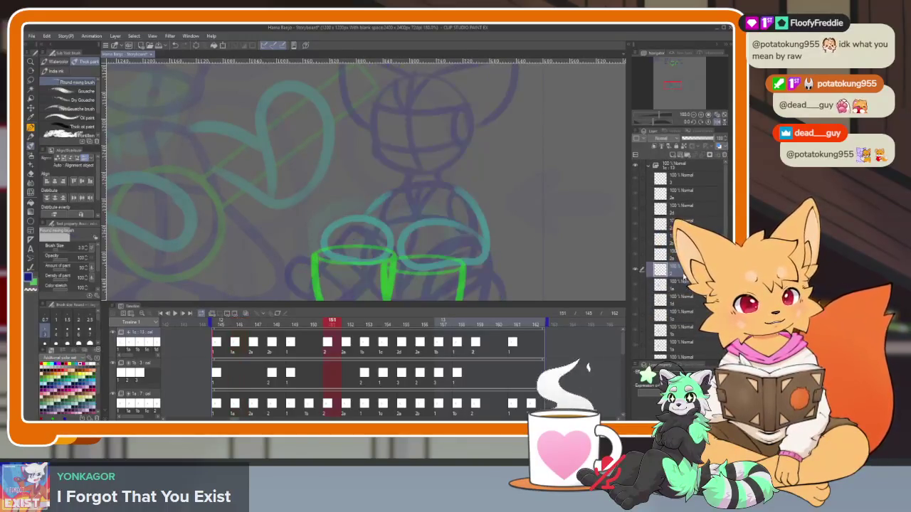
Hide the palettes and draw a dark blue head circle over the rough sketch
{"action": "key", "text": "Tab"}
{"action": "scroll", "coordinate": [415, 305], "scroll_direction": "up", "scroll_amount": 2}
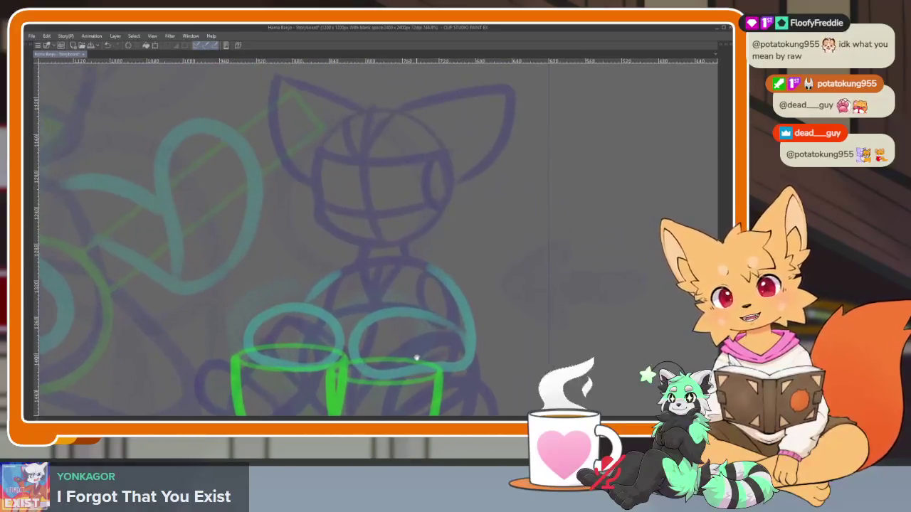
{"action": "scroll", "coordinate": [415, 336], "scroll_direction": "up", "scroll_amount": 1}
{"action": "scroll", "coordinate": [411, 349], "scroll_direction": "up", "scroll_amount": 1}
{"action": "scroll", "coordinate": [412, 357], "scroll_direction": "up", "scroll_amount": 1}
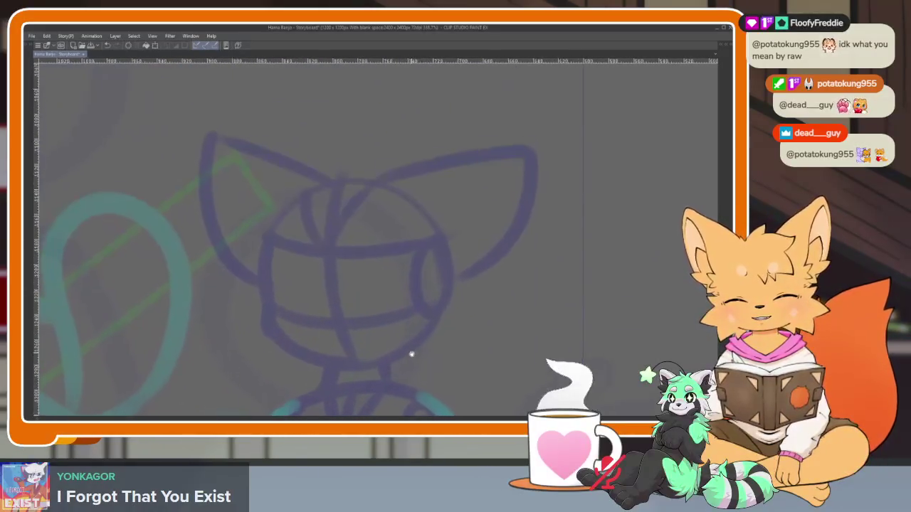
{"action": "scroll", "coordinate": [414, 358], "scroll_direction": "down", "scroll_amount": 1}
{"action": "key", "text": "Tab"}
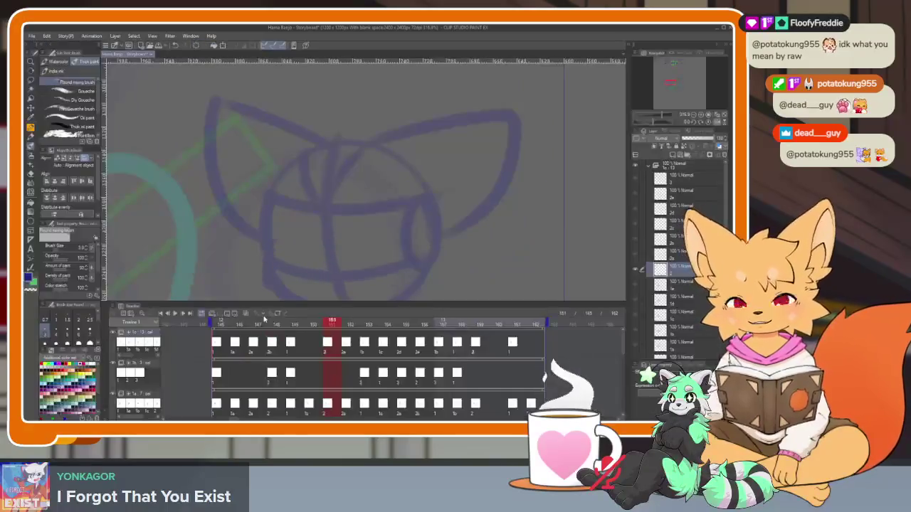
{"action": "key", "text": "Tab"}
{"action": "key", "text": "Tab"}
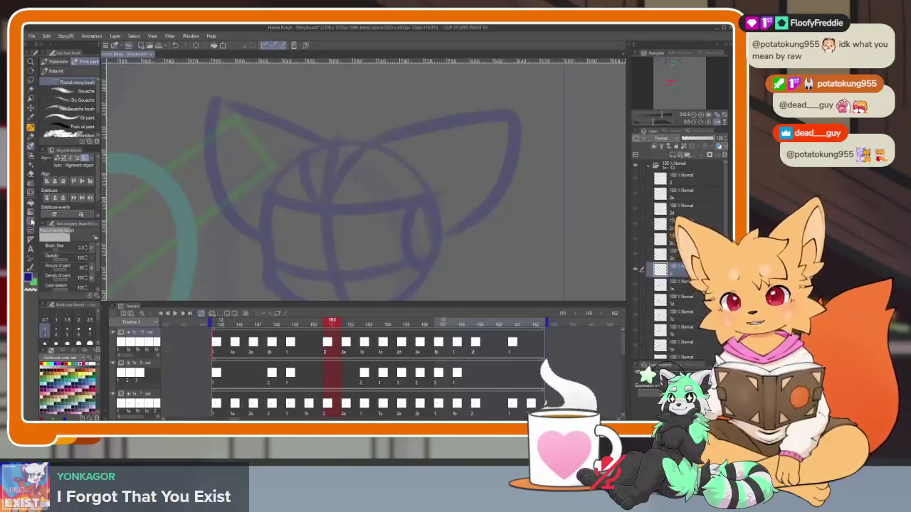
{"action": "key", "text": "Tab"}
{"action": "scroll", "coordinate": [356, 225], "scroll_direction": "up", "scroll_amount": 2}
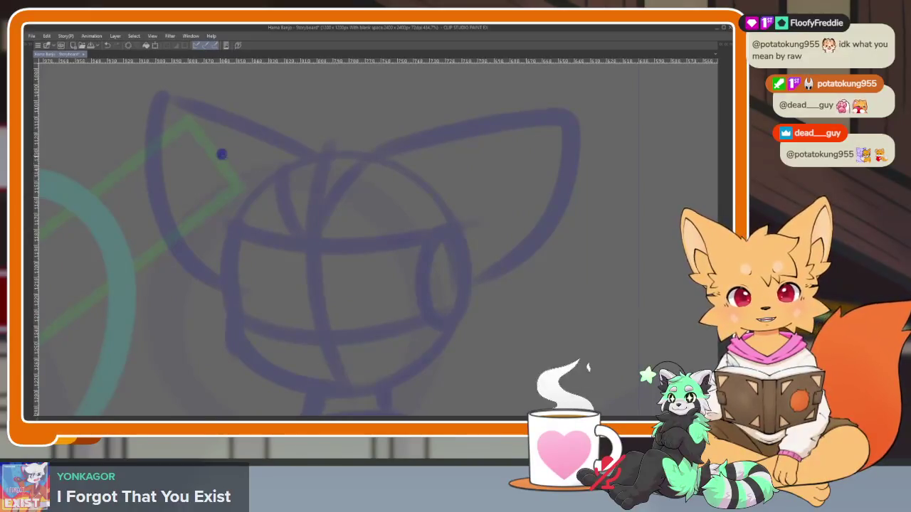
{"action": "left_click_drag", "start_coordinate": [221, 154], "coordinate": [463, 395]}
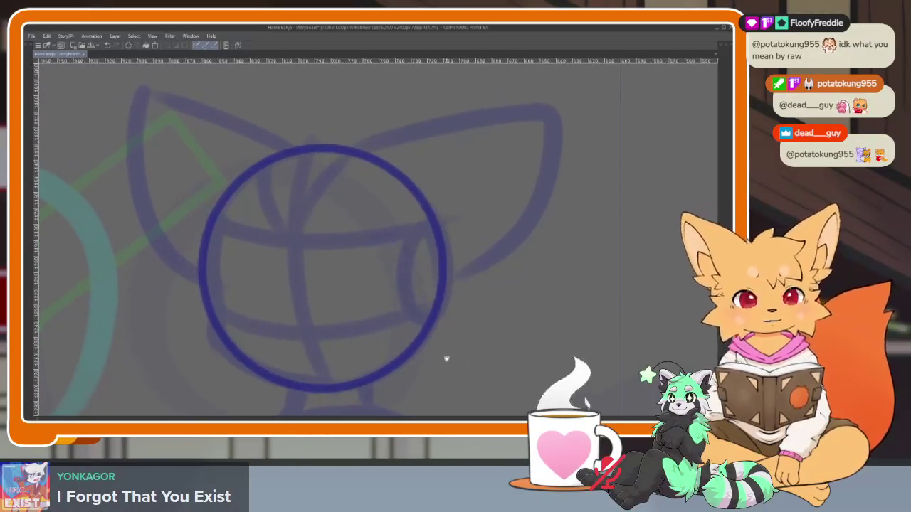
{"action": "left_click_drag", "start_coordinate": [431, 252], "coordinate": [437, 253]}
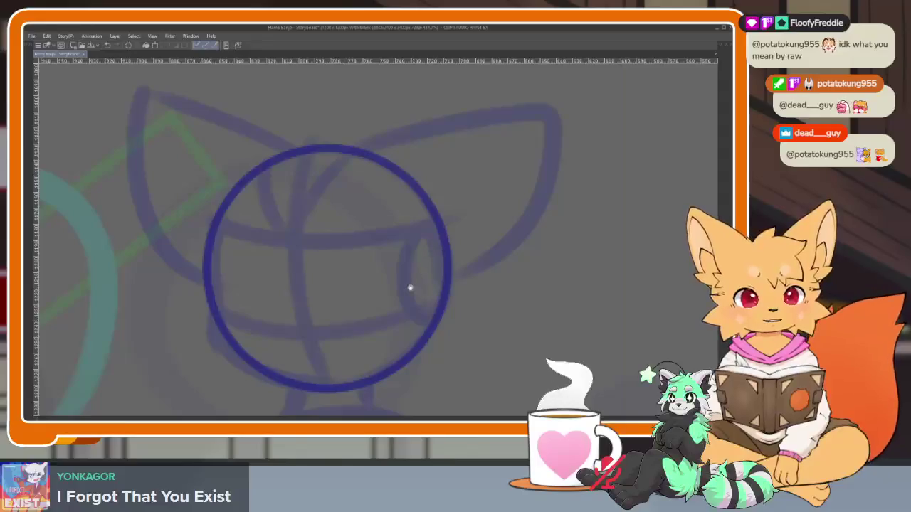
Add the vertical centre line, eye line and lower guideline, and retrace the head's left side
{"action": "scroll", "coordinate": [410, 287], "scroll_direction": "down", "scroll_amount": 2}
{"action": "scroll", "coordinate": [356, 213], "scroll_direction": "up", "scroll_amount": 1}
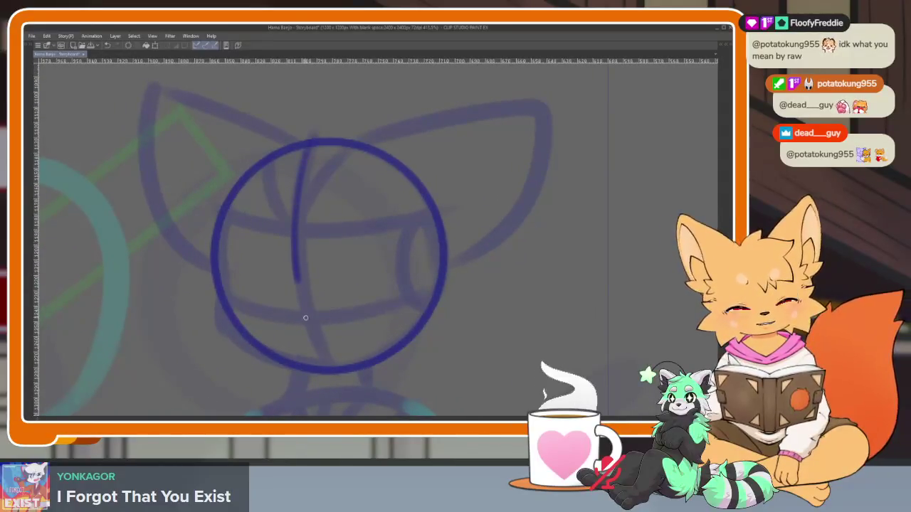
{"action": "left_click_drag", "start_coordinate": [307, 149], "coordinate": [327, 367]}
{"action": "scroll", "coordinate": [316, 352], "scroll_direction": "up", "scroll_amount": 3}
{"action": "left_click_drag", "start_coordinate": [200, 290], "coordinate": [499, 239]}
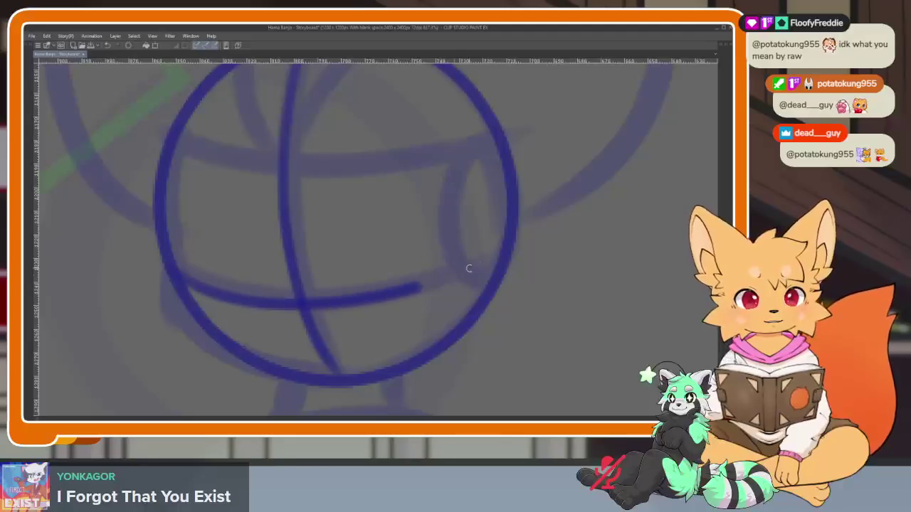
{"action": "mouse_move", "coordinate": [166, 185]}
{"action": "left_mouse_down"}
{"action": "mouse_move", "coordinate": [487, 176]}
{"action": "mouse_move", "coordinate": [486, 186]}
{"action": "left_mouse_up"}
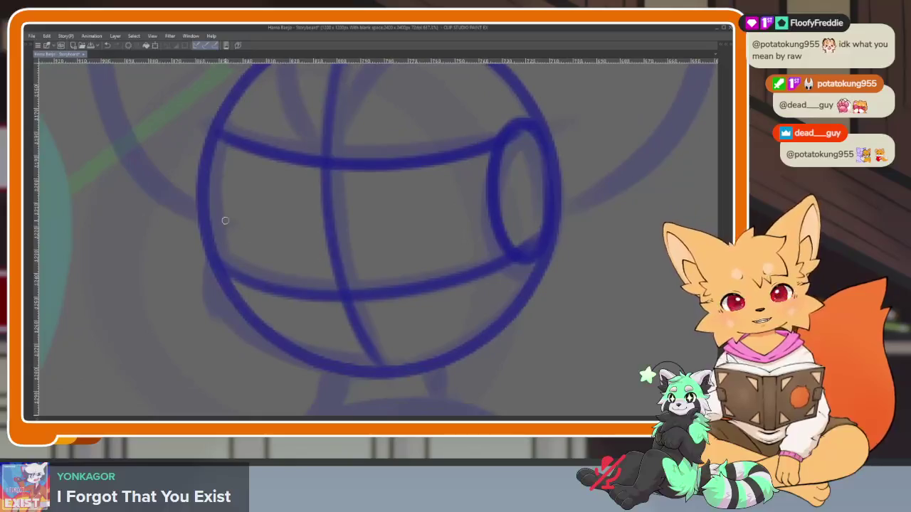
{"action": "left_click_drag", "start_coordinate": [204, 158], "coordinate": [424, 359]}
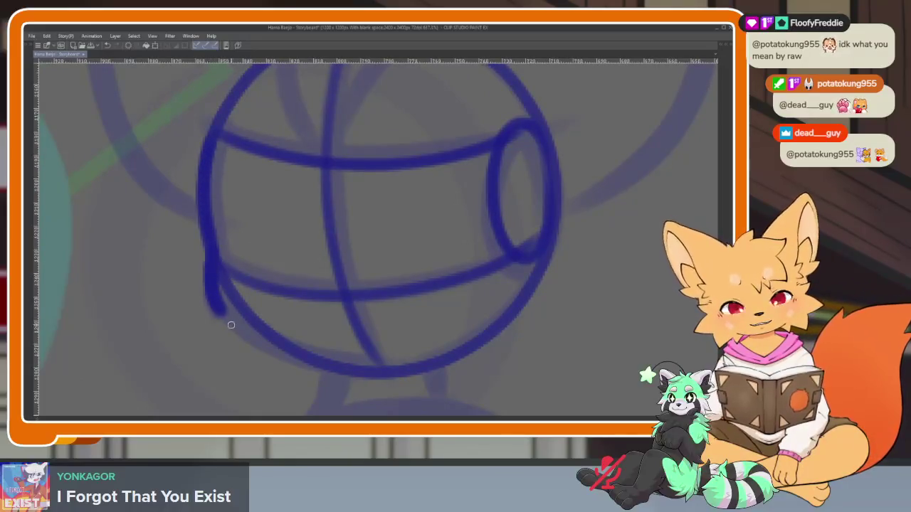
Outline both wide ears and add an inner line to each
{"action": "scroll", "coordinate": [496, 313], "scroll_direction": "down", "scroll_amount": 3}
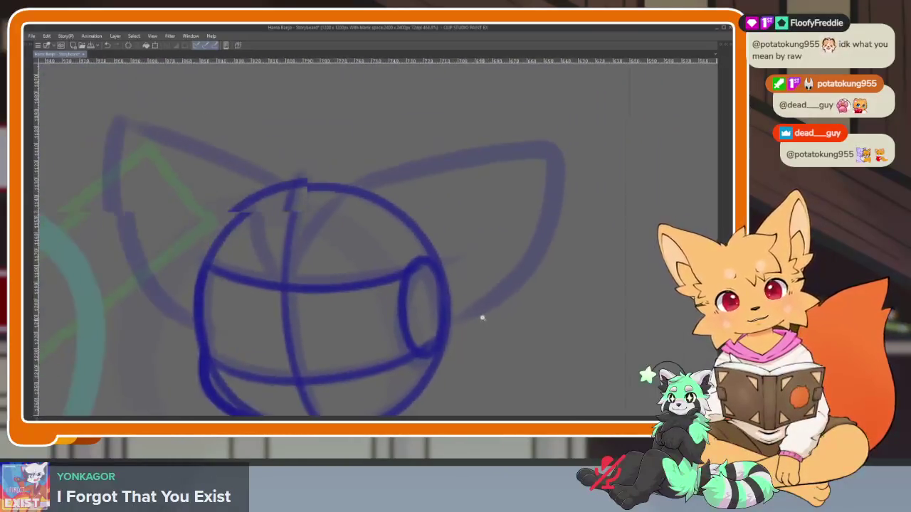
{"action": "mouse_move", "coordinate": [331, 213]}
{"action": "left_mouse_down"}
{"action": "mouse_move", "coordinate": [498, 183]}
{"action": "mouse_move", "coordinate": [518, 247]}
{"action": "mouse_move", "coordinate": [427, 353]}
{"action": "left_mouse_up"}
{"action": "left_click_drag", "start_coordinate": [332, 185], "coordinate": [228, 320]}
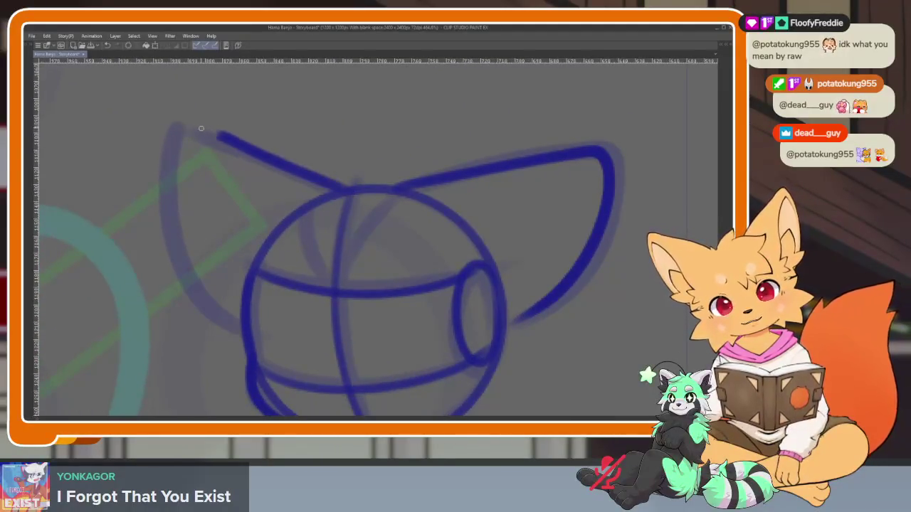
{"action": "scroll", "coordinate": [561, 267], "scroll_direction": "down", "scroll_amount": 3}
{"action": "scroll", "coordinate": [561, 266], "scroll_direction": "up", "scroll_amount": 2}
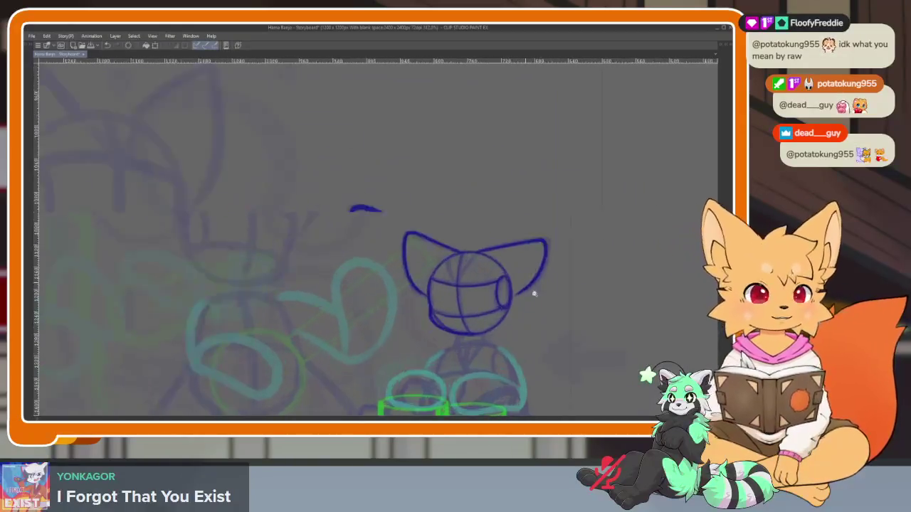
{"action": "scroll", "coordinate": [533, 294], "scroll_direction": "up", "scroll_amount": 3}
{"action": "mouse_move", "coordinate": [489, 291]}
{"action": "left_mouse_down"}
{"action": "mouse_move", "coordinate": [532, 237]}
{"action": "mouse_move", "coordinate": [498, 318]}
{"action": "left_mouse_up"}
{"action": "scroll", "coordinate": [321, 338], "scroll_direction": "up", "scroll_amount": 2}
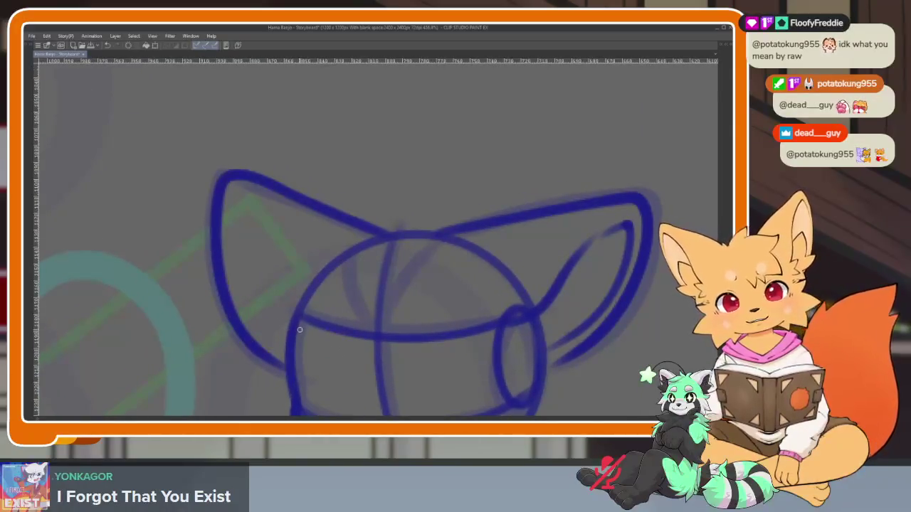
{"action": "left_click_drag", "start_coordinate": [276, 284], "coordinate": [283, 344]}
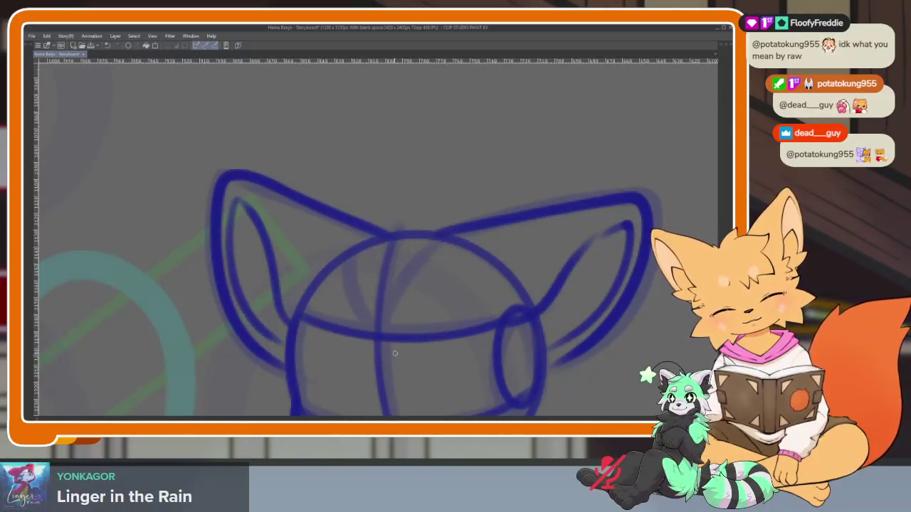
Add two hair tufts on top of the head
{"action": "scroll", "coordinate": [504, 315], "scroll_direction": "down", "scroll_amount": 2}
{"action": "scroll", "coordinate": [491, 305], "scroll_direction": "down", "scroll_amount": 1}
{"action": "scroll", "coordinate": [451, 264], "scroll_direction": "up", "scroll_amount": 3}
{"action": "mouse_move", "coordinate": [437, 236]}
{"action": "left_mouse_down"}
{"action": "mouse_move", "coordinate": [445, 261]}
{"action": "mouse_move", "coordinate": [325, 223]}
{"action": "left_mouse_up"}
{"action": "left_click_drag", "start_coordinate": [351, 260], "coordinate": [321, 305]}
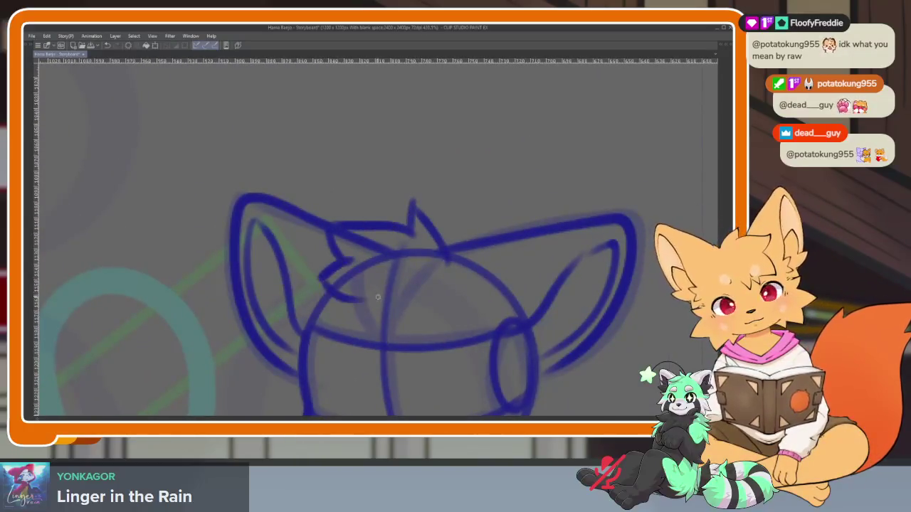
Draw the muzzle oval on the new head
{"action": "scroll", "coordinate": [498, 289], "scroll_direction": "up", "scroll_amount": 1}
{"action": "scroll", "coordinate": [498, 289], "scroll_direction": "up", "scroll_amount": 1}
{"action": "scroll", "coordinate": [399, 348], "scroll_direction": "up", "scroll_amount": 2}
{"action": "scroll", "coordinate": [392, 340], "scroll_direction": "up", "scroll_amount": 1}
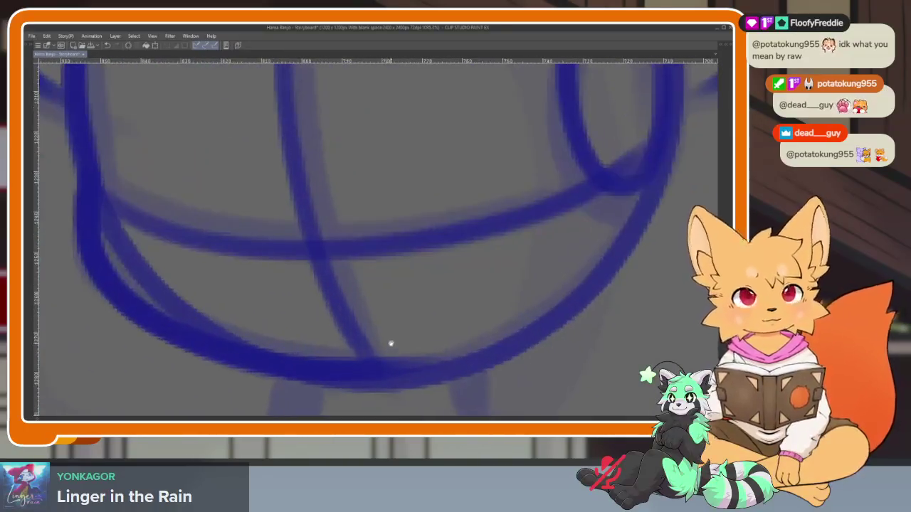
{"action": "scroll", "coordinate": [379, 353], "scroll_direction": "up", "scroll_amount": 1}
{"action": "scroll", "coordinate": [294, 282], "scroll_direction": "up", "scroll_amount": 1}
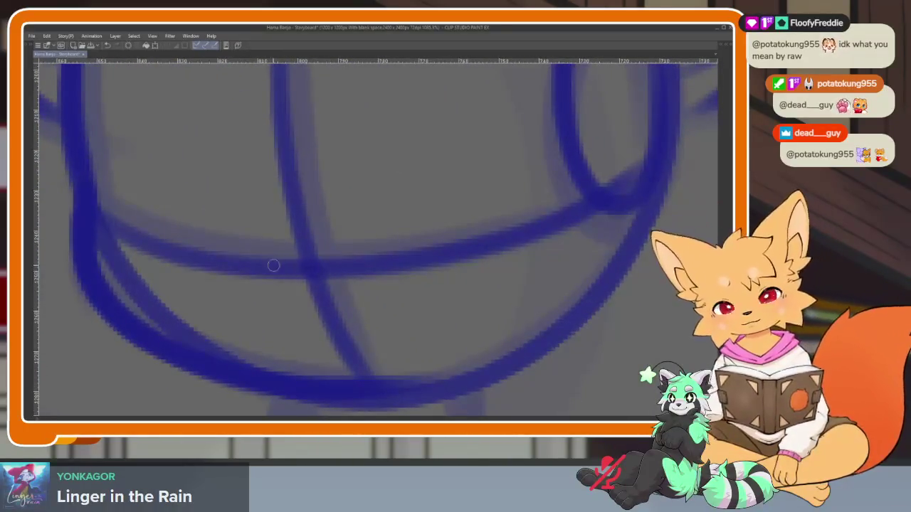
{"action": "left_click_drag", "start_coordinate": [288, 267], "coordinate": [285, 389]}
{"action": "left_click_drag", "start_coordinate": [229, 276], "coordinate": [432, 379]}
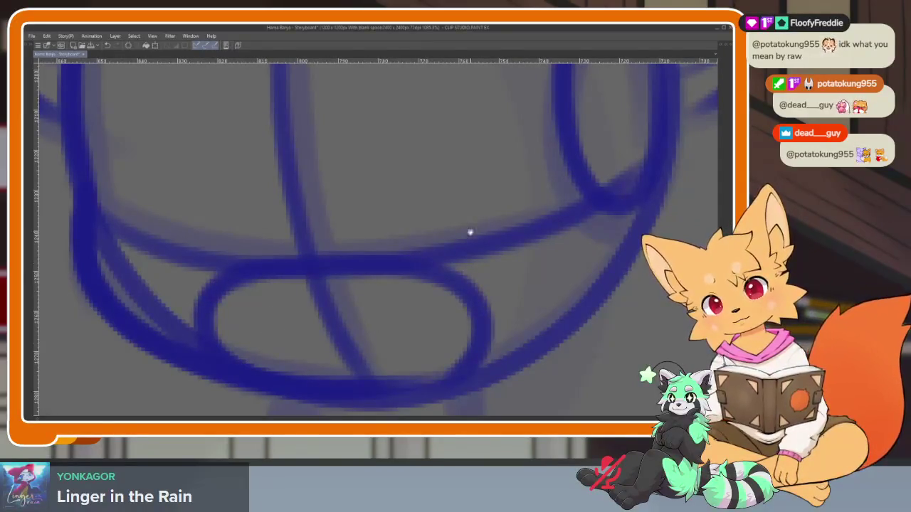
Draw both oval eyes and flip to the neighbouring frame to compare
{"action": "scroll", "coordinate": [470, 232], "scroll_direction": "down", "scroll_amount": 2}
{"action": "left_click_drag", "start_coordinate": [426, 247], "coordinate": [515, 316]}
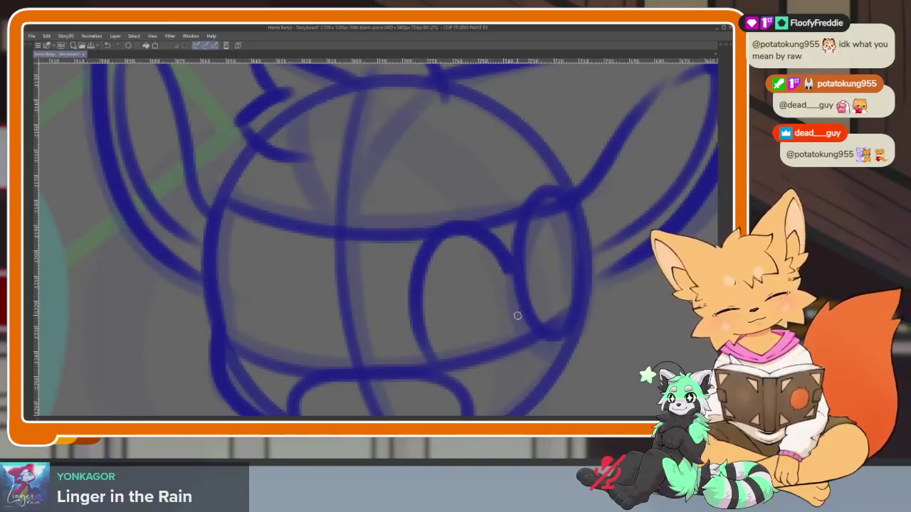
{"action": "left_click_drag", "start_coordinate": [306, 348], "coordinate": [249, 234]}
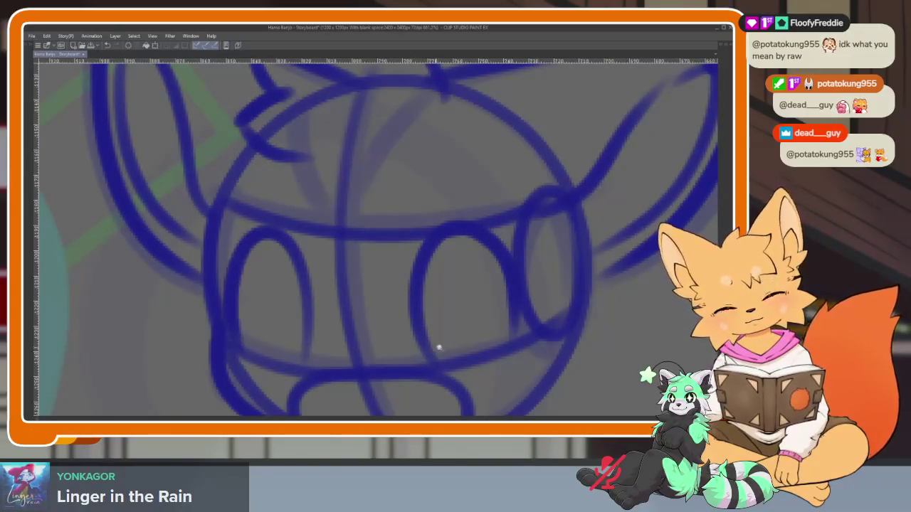
{"action": "scroll", "coordinate": [436, 345], "scroll_direction": "down", "scroll_amount": 5}
{"action": "key", "text": "Right"}
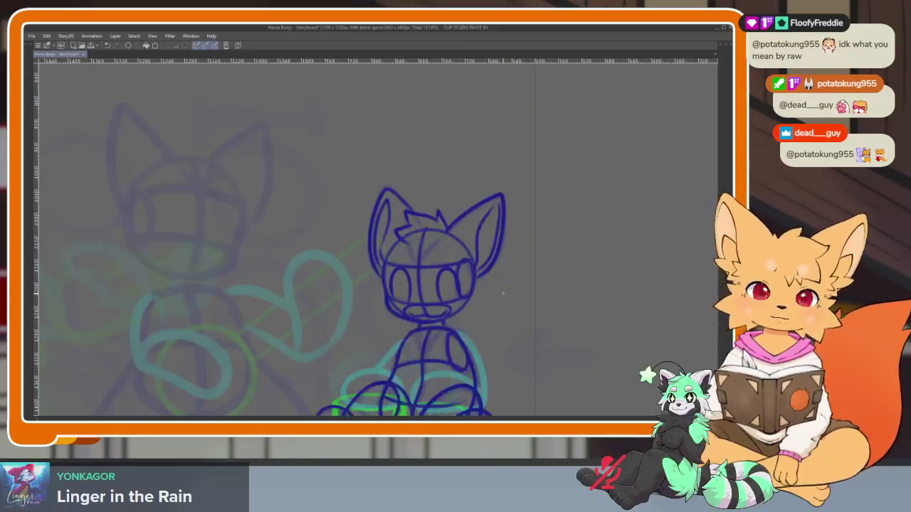
{"action": "key", "text": "Left"}
{"action": "key", "text": "Right"}
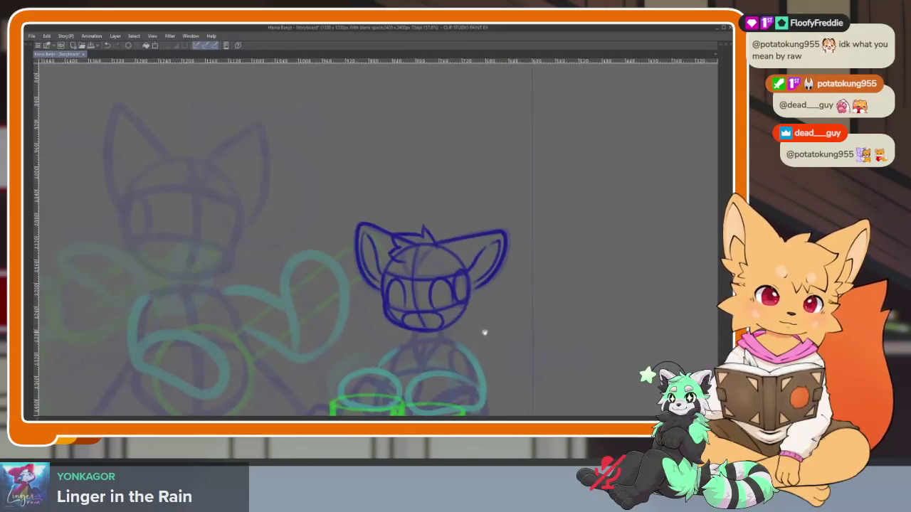
Move the view down to the cups and draw the body's top curve, redoing the first attempt
{"action": "scroll", "coordinate": [462, 332], "scroll_direction": "up", "scroll_amount": 3}
{"action": "scroll", "coordinate": [355, 331], "scroll_direction": "up", "scroll_amount": 2}
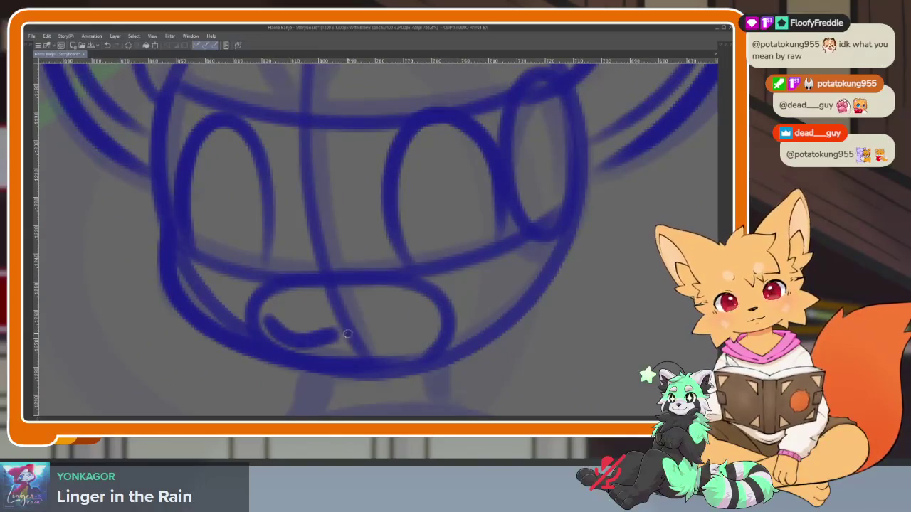
{"action": "scroll", "coordinate": [398, 335], "scroll_direction": "down", "scroll_amount": 2}
{"action": "scroll", "coordinate": [494, 306], "scroll_direction": "down", "scroll_amount": 1}
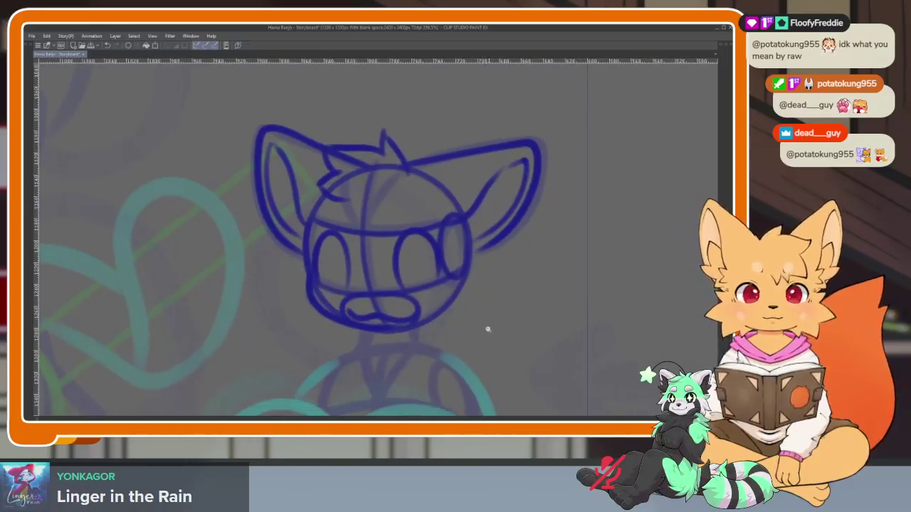
{"action": "scroll", "coordinate": [486, 330], "scroll_direction": "down", "scroll_amount": 2}
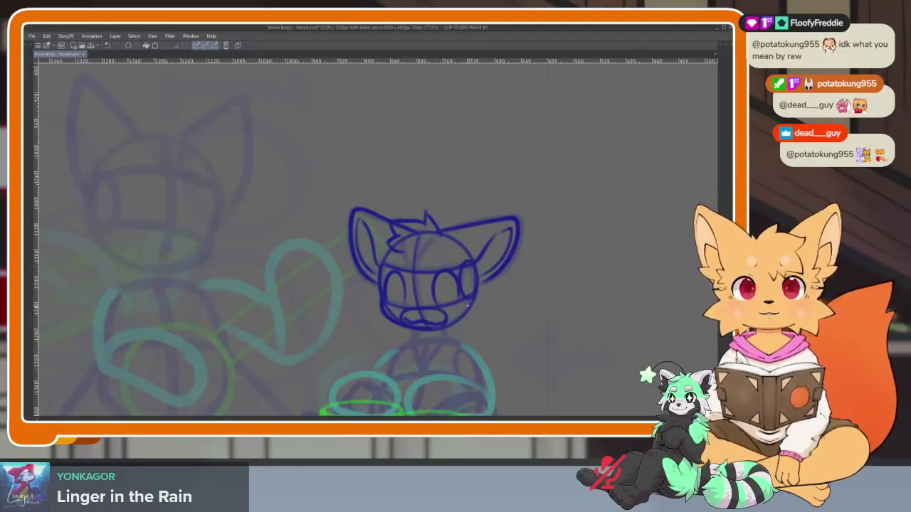
{"action": "scroll", "coordinate": [469, 324], "scroll_direction": "up", "scroll_amount": 1}
{"action": "scroll", "coordinate": [460, 329], "scroll_direction": "up", "scroll_amount": 1}
{"action": "scroll", "coordinate": [455, 327], "scroll_direction": "up", "scroll_amount": 2}
{"action": "scroll", "coordinate": [427, 328], "scroll_direction": "up", "scroll_amount": 1}
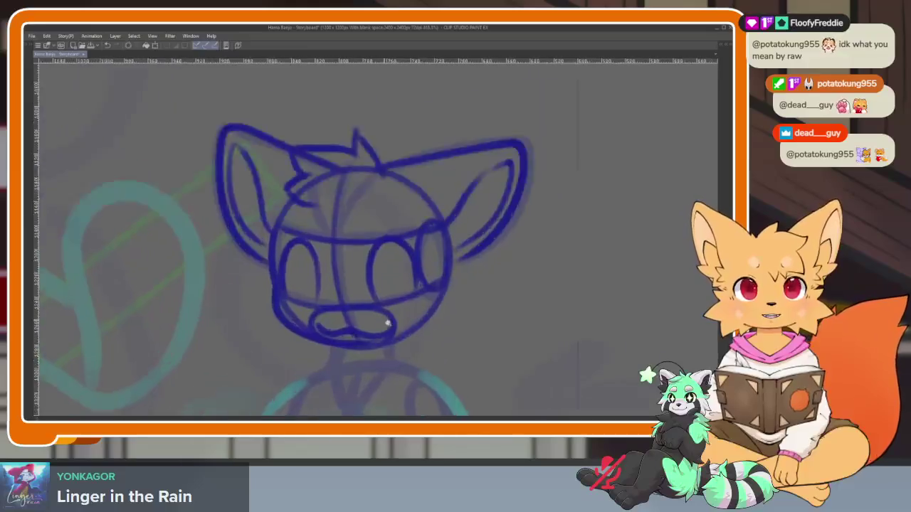
{"action": "scroll", "coordinate": [391, 342], "scroll_direction": "up", "scroll_amount": 2}
{"action": "scroll", "coordinate": [413, 335], "scroll_direction": "down", "scroll_amount": 2}
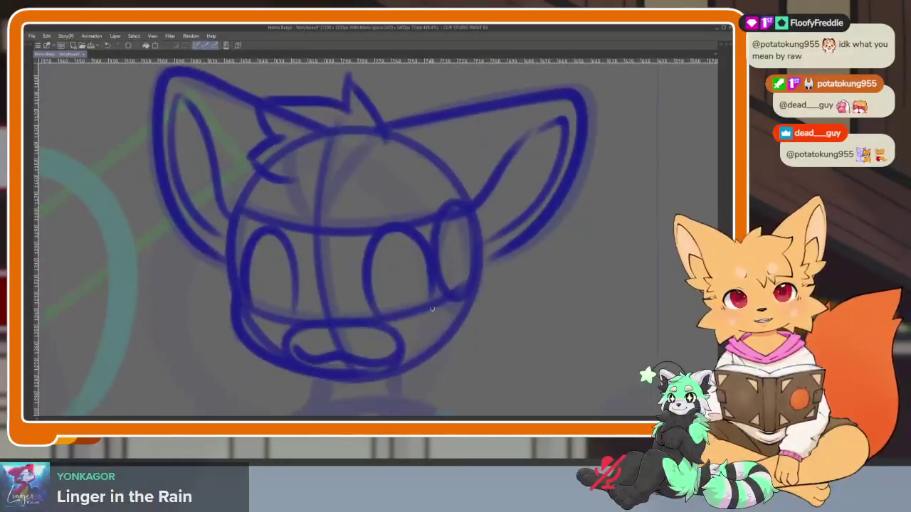
{"action": "scroll", "coordinate": [425, 318], "scroll_direction": "down", "scroll_amount": 2}
{"action": "scroll", "coordinate": [434, 308], "scroll_direction": "down", "scroll_amount": 2}
{"action": "scroll", "coordinate": [446, 298], "scroll_direction": "down", "scroll_amount": 6}
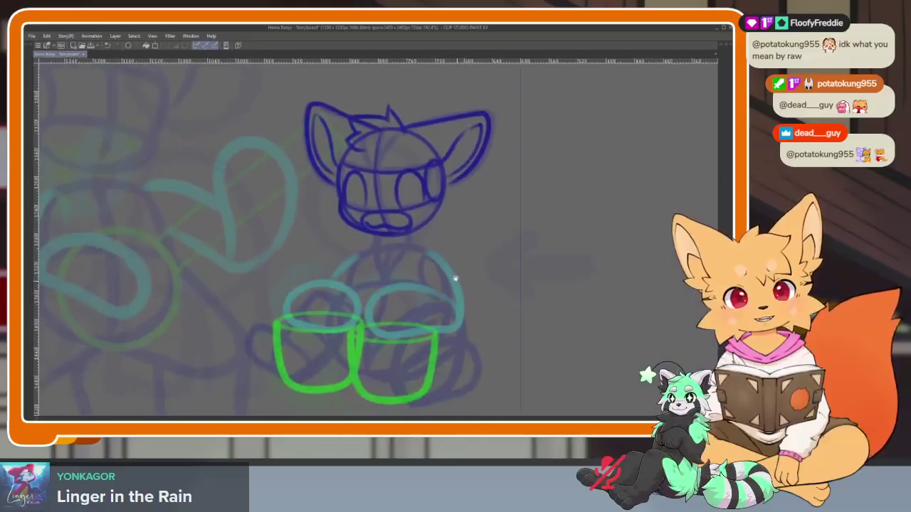
{"action": "scroll", "coordinate": [433, 325], "scroll_direction": "up", "scroll_amount": 3}
{"action": "scroll", "coordinate": [443, 332], "scroll_direction": "up", "scroll_amount": 2}
{"action": "scroll", "coordinate": [440, 331], "scroll_direction": "up", "scroll_amount": 1}
{"action": "left_click_drag", "start_coordinate": [441, 331], "coordinate": [391, 309]}
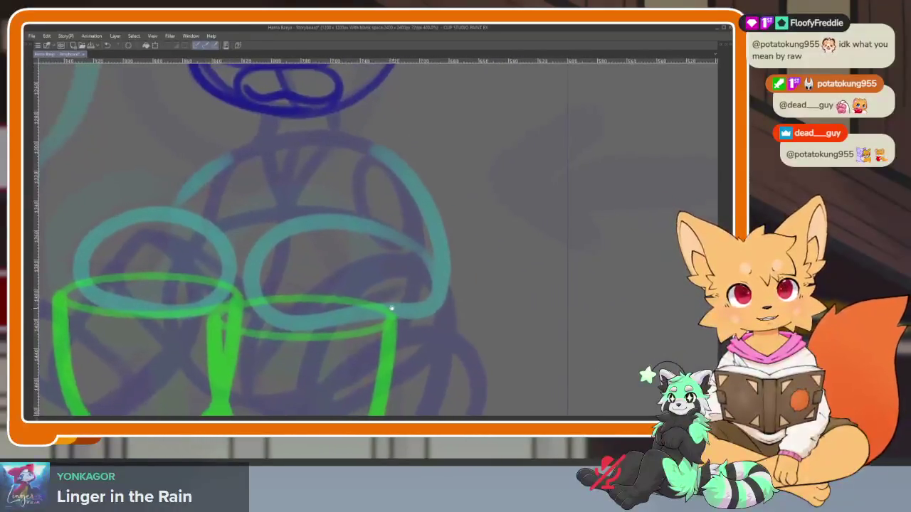
{"action": "left_click_drag", "start_coordinate": [325, 200], "coordinate": [308, 187]}
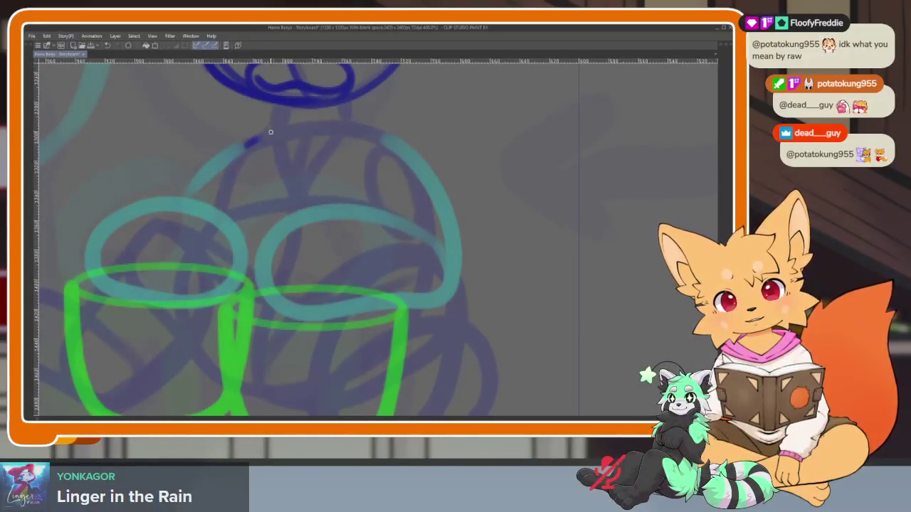
{"action": "left_click_drag", "start_coordinate": [270, 131], "coordinate": [406, 153]}
{"action": "key", "text": "ctrl+z"}
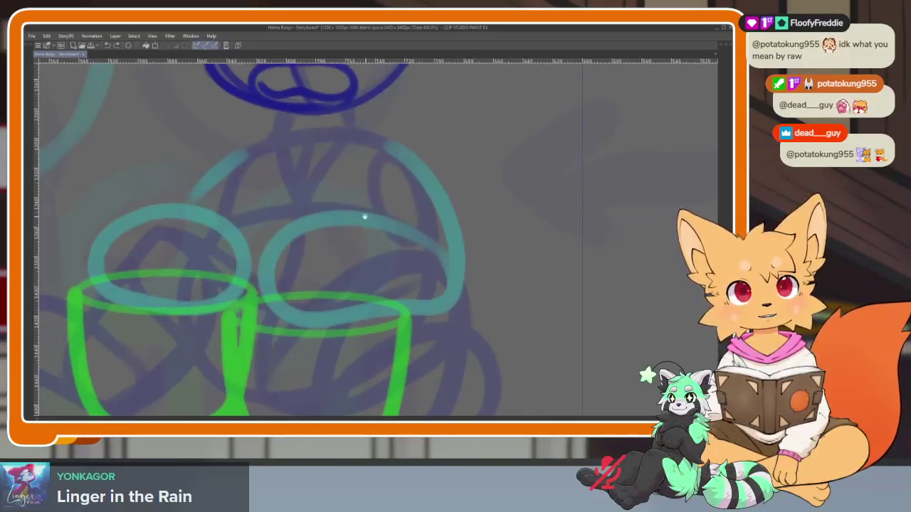
{"action": "left_click_drag", "start_coordinate": [247, 151], "coordinate": [400, 146]}
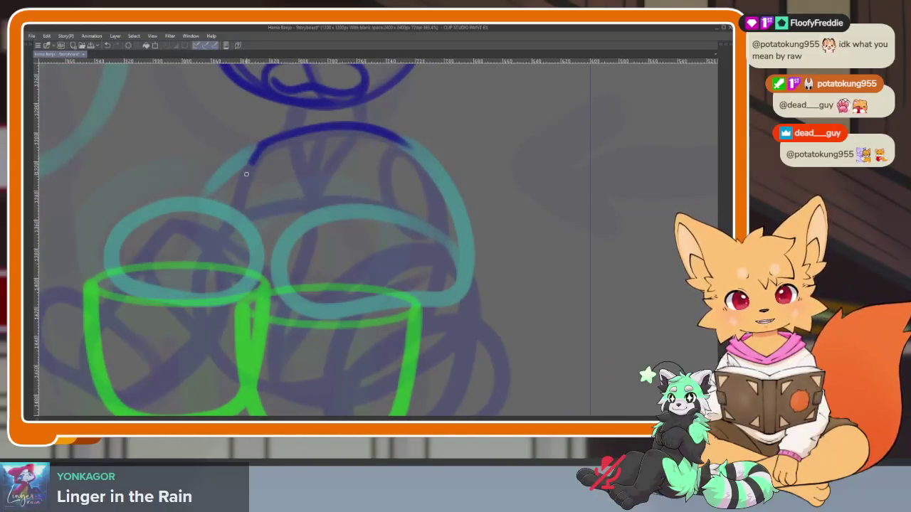
Extend the torso outline down and around, and draw its vertical centre line
{"action": "scroll", "coordinate": [411, 354], "scroll_direction": "up", "scroll_amount": 1}
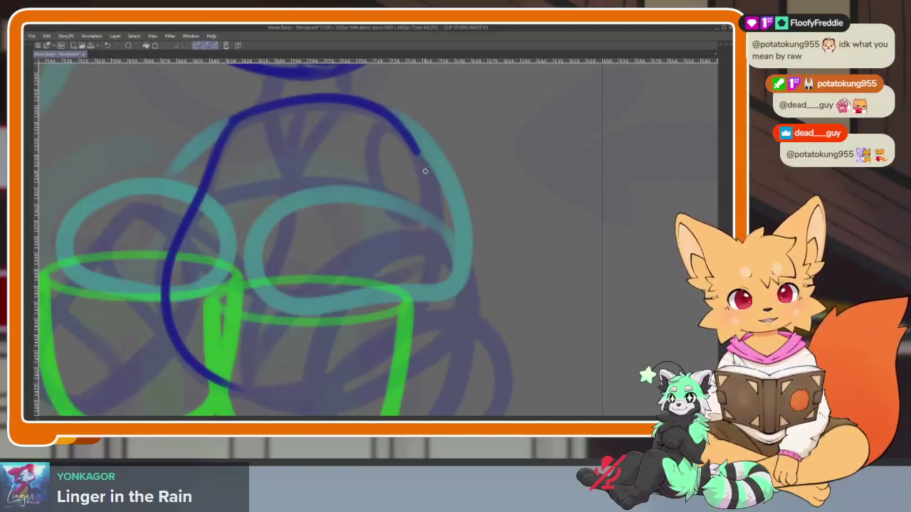
{"action": "left_click_drag", "start_coordinate": [419, 300], "coordinate": [298, 385]}
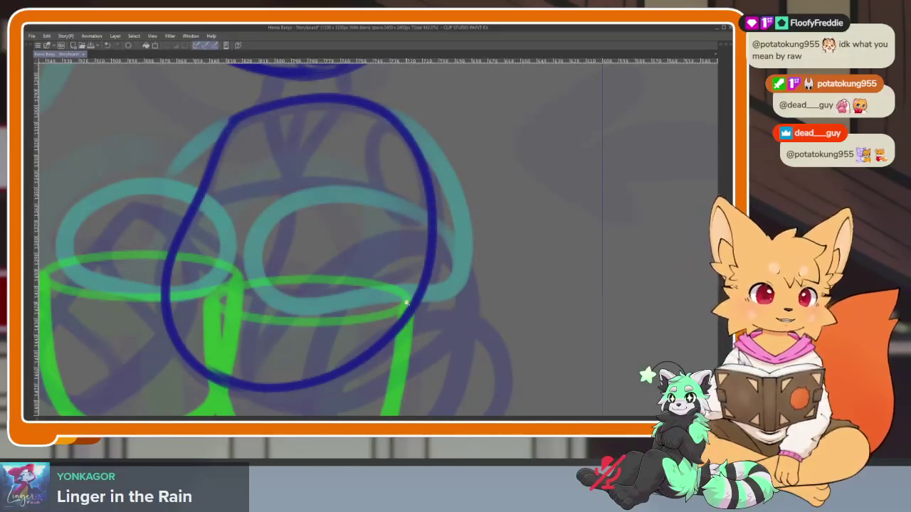
{"action": "scroll", "coordinate": [392, 315], "scroll_direction": "up", "scroll_amount": 1}
{"action": "scroll", "coordinate": [319, 158], "scroll_direction": "down", "scroll_amount": 1}
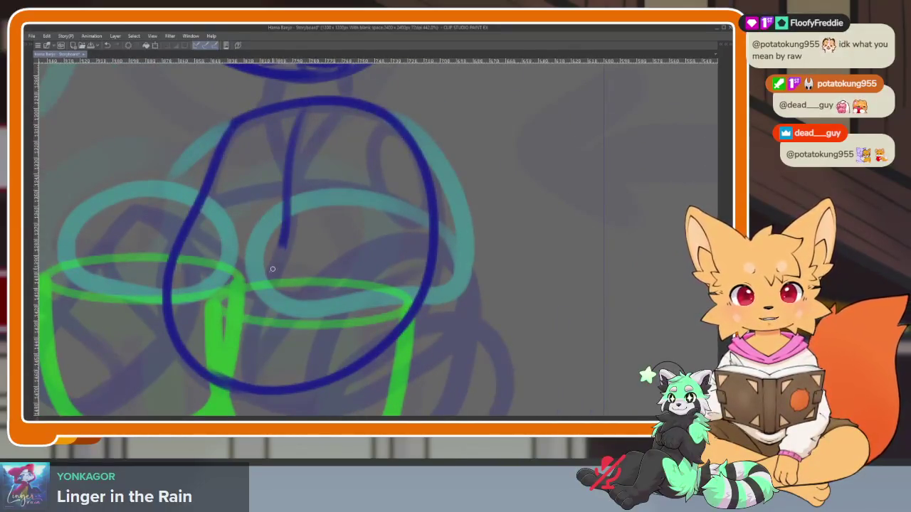
{"action": "left_click_drag", "start_coordinate": [280, 246], "coordinate": [249, 384]}
Draw a horizontal line across the torso, redrawing it once, plus lower and inner strokes
{"action": "scroll", "coordinate": [330, 302], "scroll_direction": "up", "scroll_amount": 2}
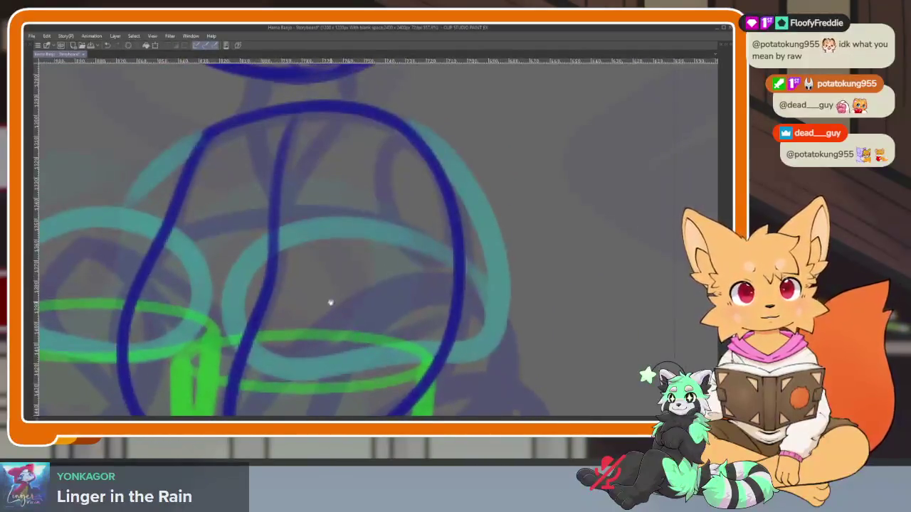
{"action": "left_click_drag", "start_coordinate": [168, 230], "coordinate": [431, 267]}
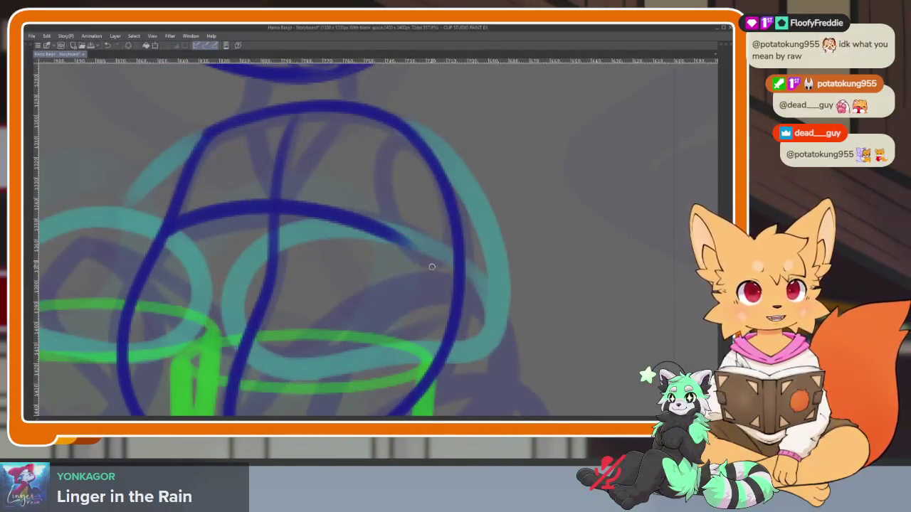
{"action": "key", "text": "ctrl+z"}
{"action": "left_click_drag", "start_coordinate": [171, 232], "coordinate": [437, 249]}
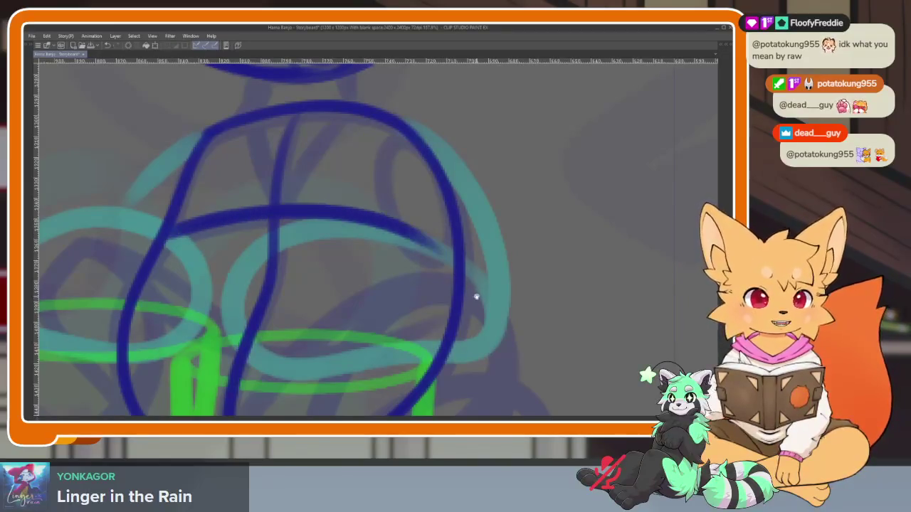
{"action": "scroll", "coordinate": [150, 258], "scroll_direction": "down", "scroll_amount": 1}
{"action": "left_click_drag", "start_coordinate": [146, 291], "coordinate": [420, 336]}
{"action": "scroll", "coordinate": [429, 326], "scroll_direction": "up", "scroll_amount": 2}
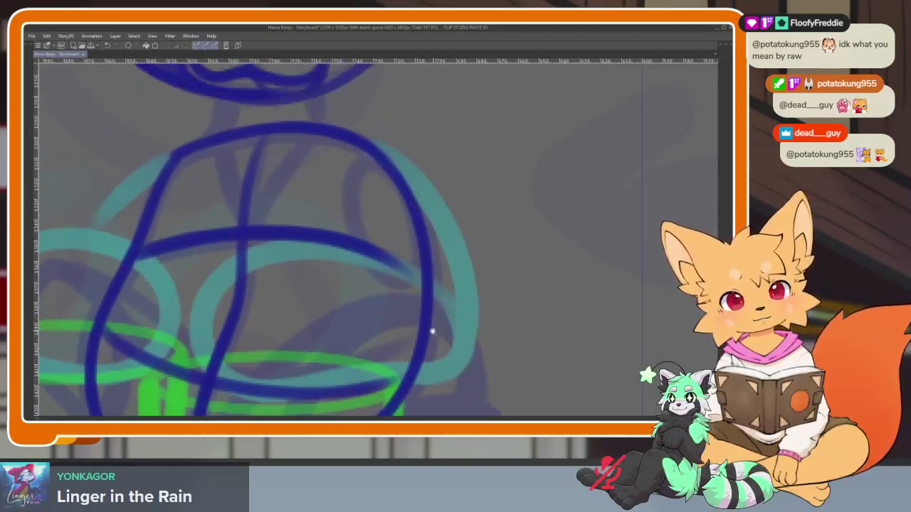
{"action": "scroll", "coordinate": [427, 304], "scroll_direction": "up", "scroll_amount": 1}
{"action": "left_click_drag", "start_coordinate": [356, 189], "coordinate": [423, 285]}
Start a leg curve from the centre of the torso
{"action": "scroll", "coordinate": [422, 270], "scroll_direction": "down", "scroll_amount": 2}
{"action": "scroll", "coordinate": [437, 301], "scroll_direction": "down", "scroll_amount": 1}
{"action": "scroll", "coordinate": [400, 332], "scroll_direction": "down", "scroll_amount": 1}
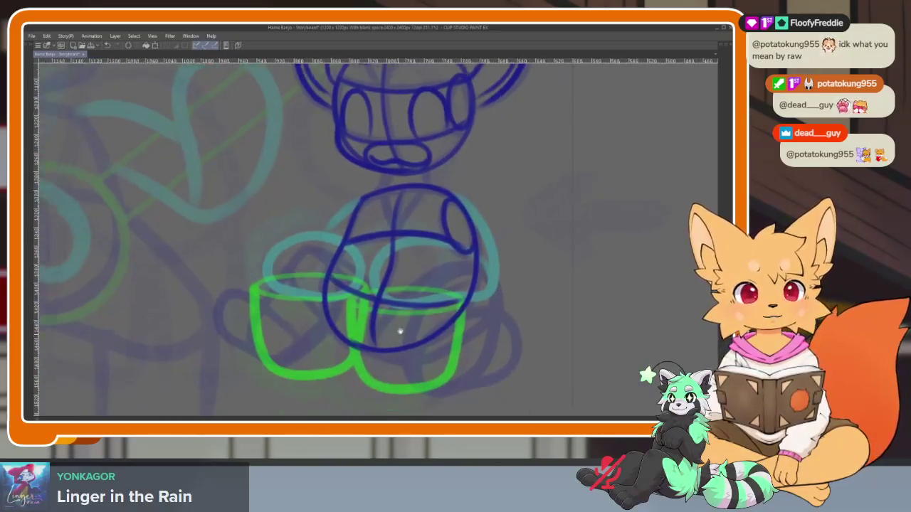
{"action": "scroll", "coordinate": [400, 332], "scroll_direction": "up", "scroll_amount": 2}
{"action": "scroll", "coordinate": [342, 321], "scroll_direction": "up", "scroll_amount": 1}
{"action": "scroll", "coordinate": [415, 371], "scroll_direction": "up", "scroll_amount": 1}
{"action": "mouse_move", "coordinate": [422, 317]}
{"action": "left_mouse_down"}
{"action": "mouse_move", "coordinate": [375, 231]}
{"action": "mouse_move", "coordinate": [290, 207]}
{"action": "left_mouse_up"}
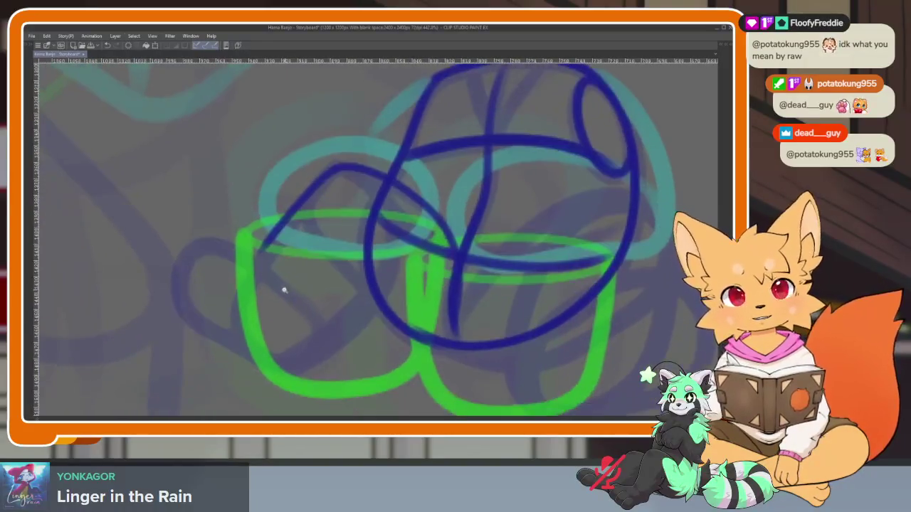
Draw the left leg down past the cup rim with a foot looping back over the cup
{"action": "scroll", "coordinate": [280, 289], "scroll_direction": "up", "scroll_amount": 1}
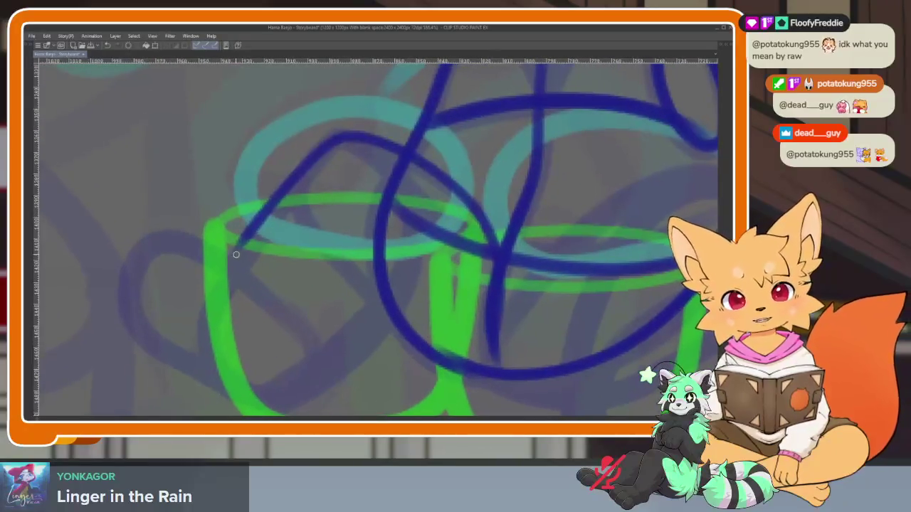
{"action": "mouse_move", "coordinate": [230, 251]}
{"action": "left_mouse_down"}
{"action": "mouse_move", "coordinate": [142, 252]}
{"action": "mouse_move", "coordinate": [190, 367]}
{"action": "left_mouse_up"}
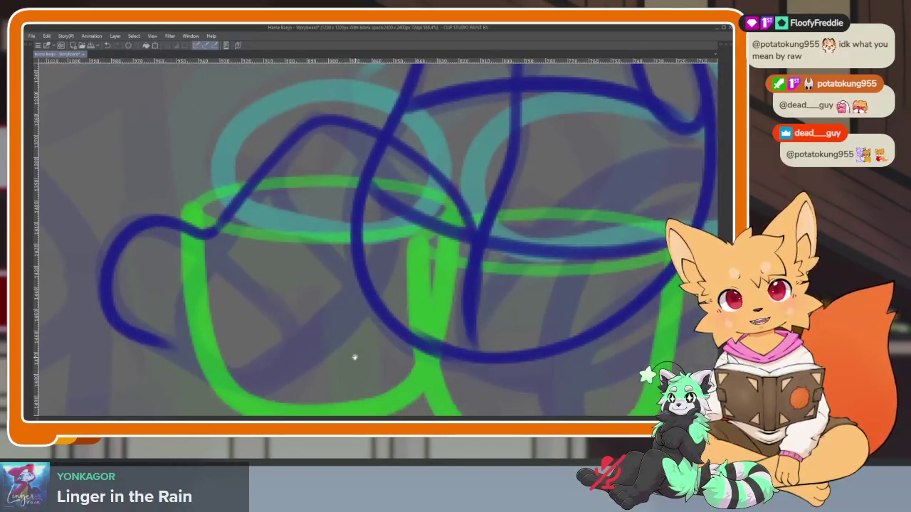
{"action": "mouse_move", "coordinate": [149, 343]}
{"action": "left_mouse_down"}
{"action": "mouse_move", "coordinate": [232, 377]}
{"action": "mouse_move", "coordinate": [329, 326]}
{"action": "mouse_move", "coordinate": [384, 200]}
{"action": "mouse_move", "coordinate": [244, 178]}
{"action": "left_mouse_up"}
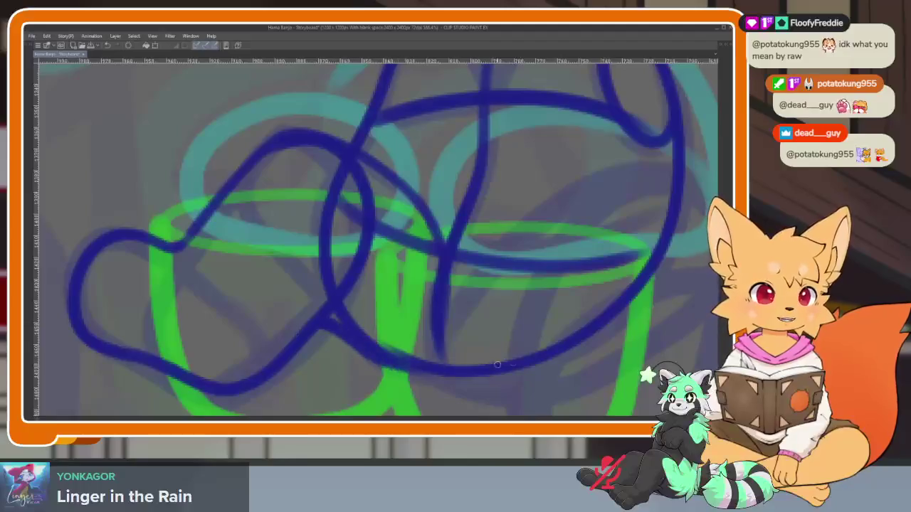
{"action": "scroll", "coordinate": [330, 324], "scroll_direction": "down", "scroll_amount": 3}
{"action": "scroll", "coordinate": [467, 320], "scroll_direction": "down", "scroll_amount": 3}
{"action": "scroll", "coordinate": [406, 330], "scroll_direction": "down", "scroll_amount": 2}
{"action": "scroll", "coordinate": [399, 322], "scroll_direction": "up", "scroll_amount": 2}
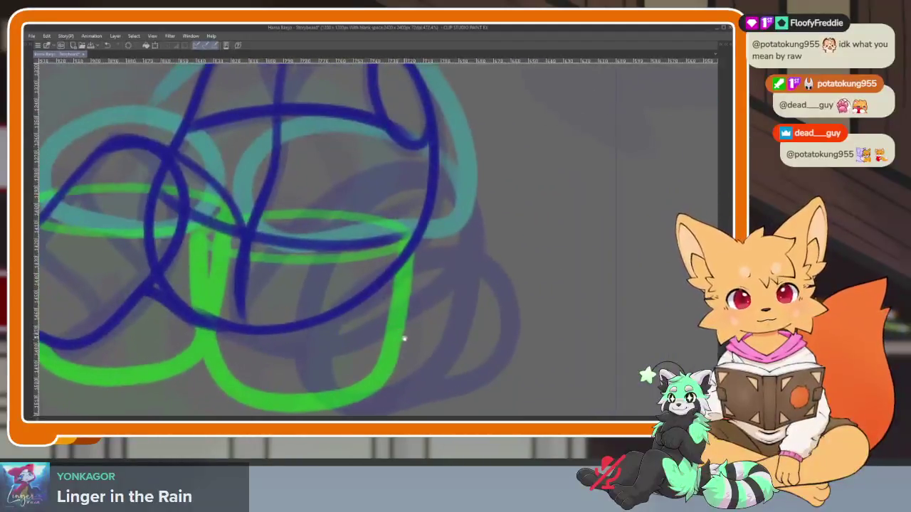
{"action": "scroll", "coordinate": [402, 334], "scroll_direction": "up", "scroll_amount": 2}
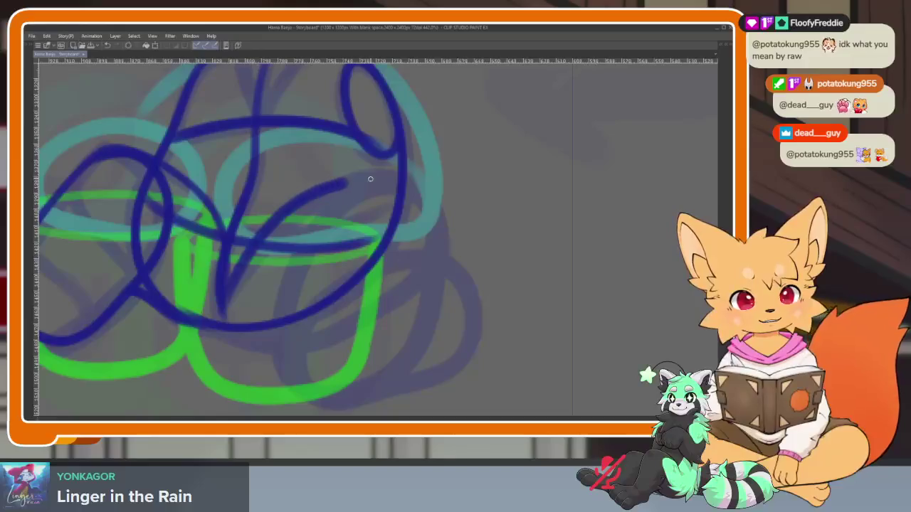
{"action": "scroll", "coordinate": [449, 278], "scroll_direction": "up", "scroll_amount": 1}
{"action": "scroll", "coordinate": [431, 281], "scroll_direction": "up", "scroll_amount": 1}
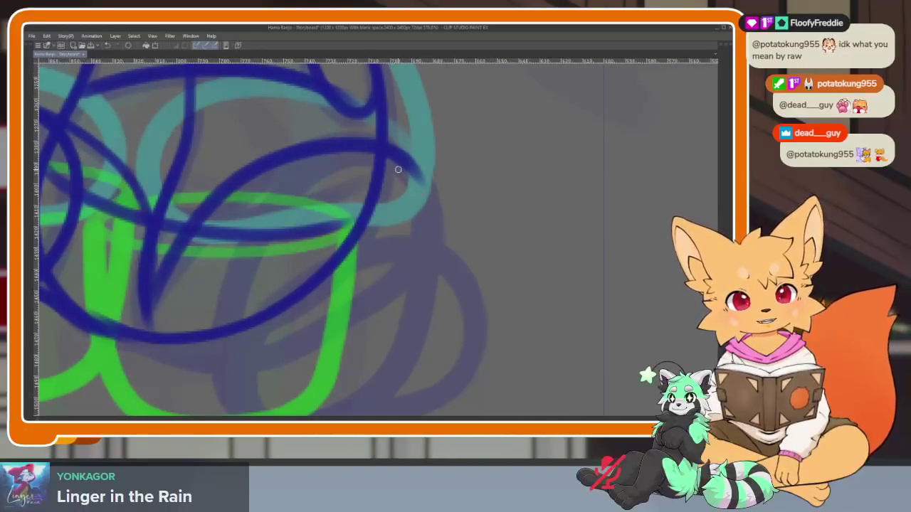
Draw the right leg curving down with its foot loops around the other cup
{"action": "left_click_drag", "start_coordinate": [398, 170], "coordinate": [150, 327]}
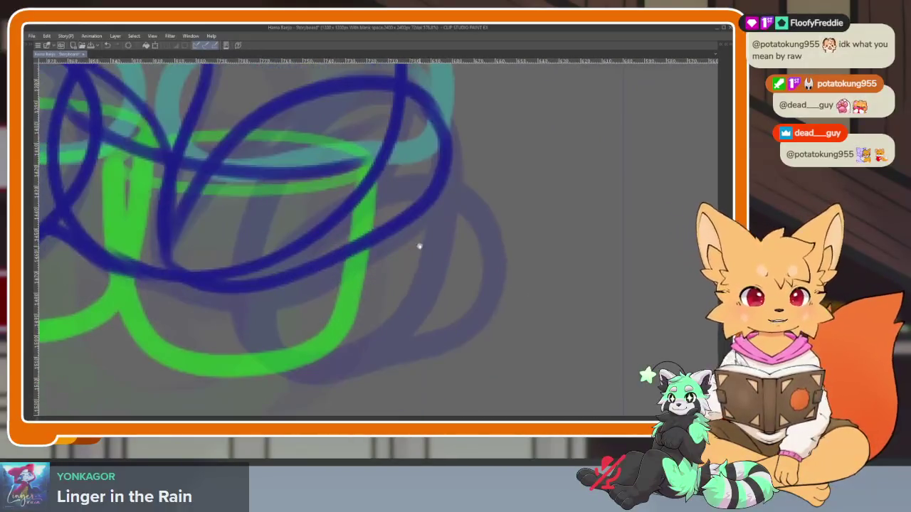
{"action": "mouse_move", "coordinate": [251, 313]}
{"action": "left_mouse_down"}
{"action": "mouse_move", "coordinate": [400, 178]}
{"action": "mouse_move", "coordinate": [488, 291]}
{"action": "mouse_move", "coordinate": [350, 360]}
{"action": "mouse_move", "coordinate": [267, 269]}
{"action": "left_mouse_up"}
{"action": "scroll", "coordinate": [406, 335], "scroll_direction": "down", "scroll_amount": 2}
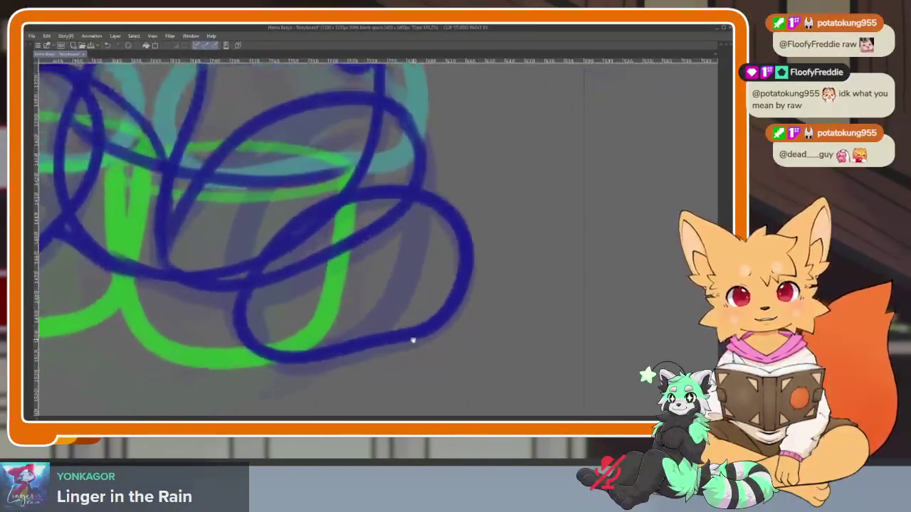
{"action": "mouse_move", "coordinate": [462, 313]}
{"action": "left_mouse_down"}
{"action": "mouse_move", "coordinate": [370, 282]}
{"action": "mouse_move", "coordinate": [278, 370]}
{"action": "left_mouse_up"}
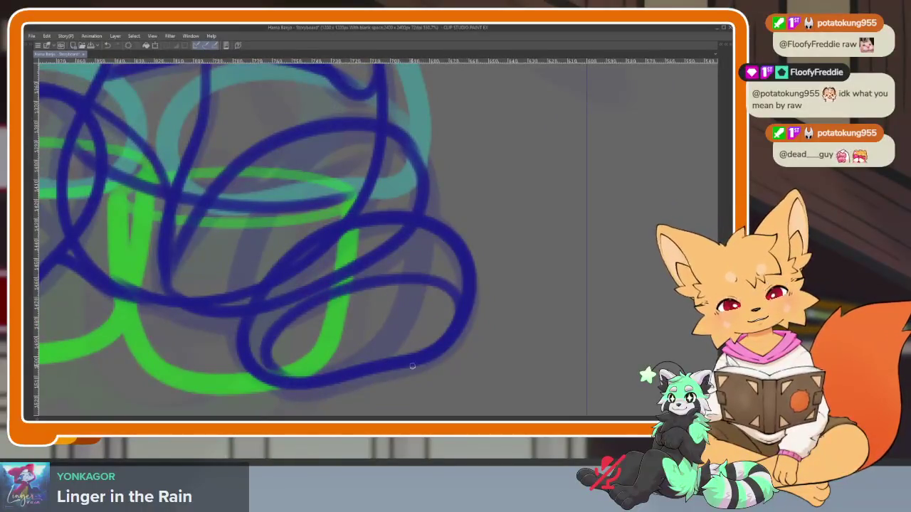
{"action": "scroll", "coordinate": [469, 313], "scroll_direction": "down", "scroll_amount": 4}
{"action": "scroll", "coordinate": [372, 330], "scroll_direction": "up", "scroll_amount": 4}
{"action": "scroll", "coordinate": [354, 317], "scroll_direction": "up", "scroll_amount": 2}
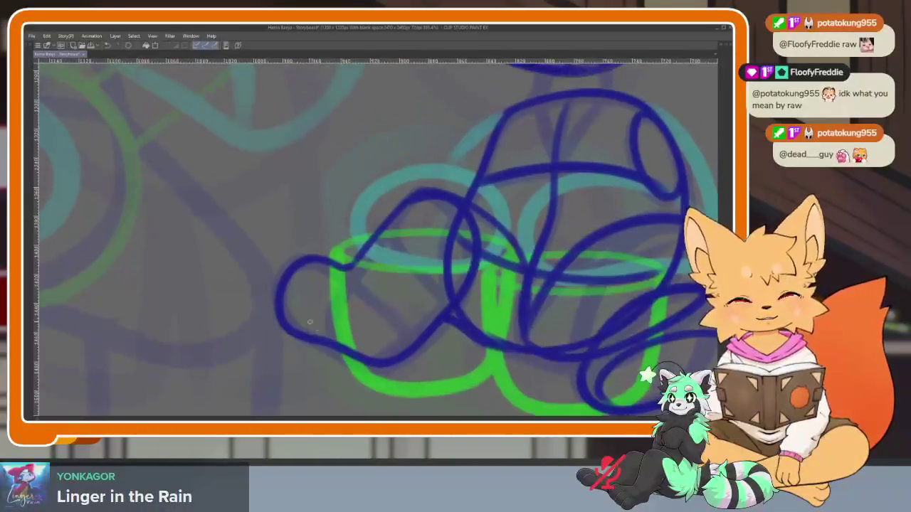
{"action": "left_click_drag", "start_coordinate": [330, 306], "coordinate": [381, 346]}
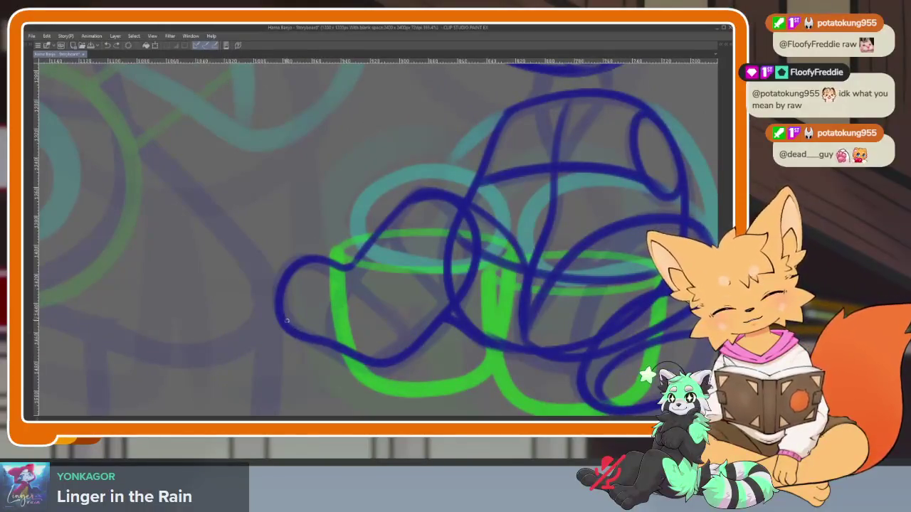
{"action": "scroll", "coordinate": [494, 325], "scroll_direction": "down", "scroll_amount": 4}
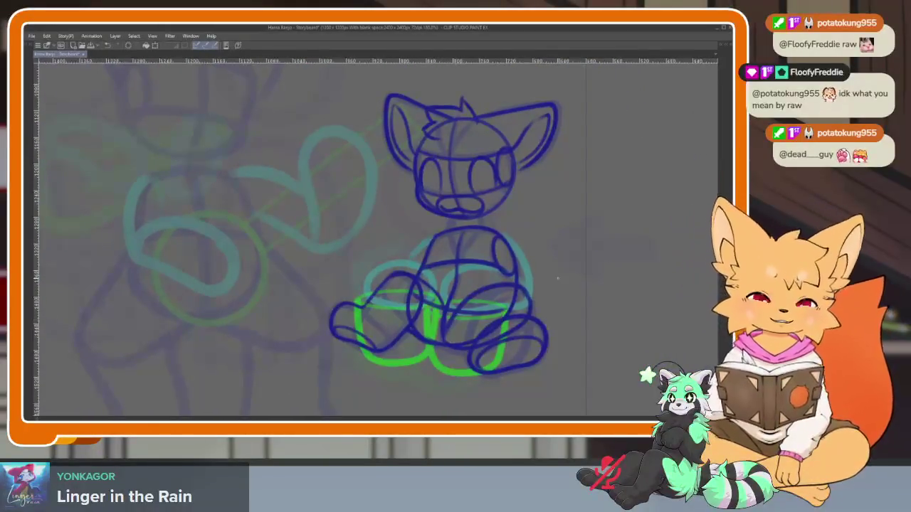
Undo the last change and draw the two neck lines joining head and body
{"action": "scroll", "coordinate": [557, 277], "scroll_direction": "up", "scroll_amount": 1}
{"action": "key", "text": "ctrl+z"}
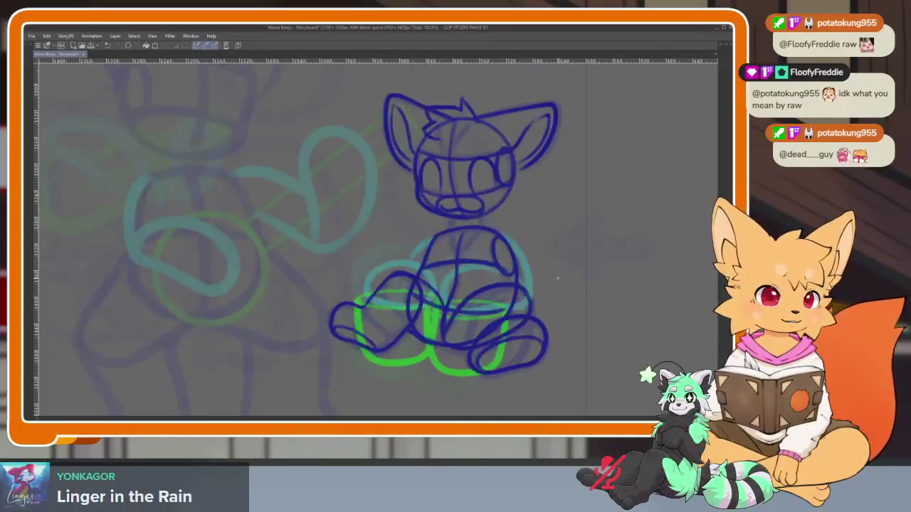
{"action": "scroll", "coordinate": [549, 295], "scroll_direction": "down", "scroll_amount": 1}
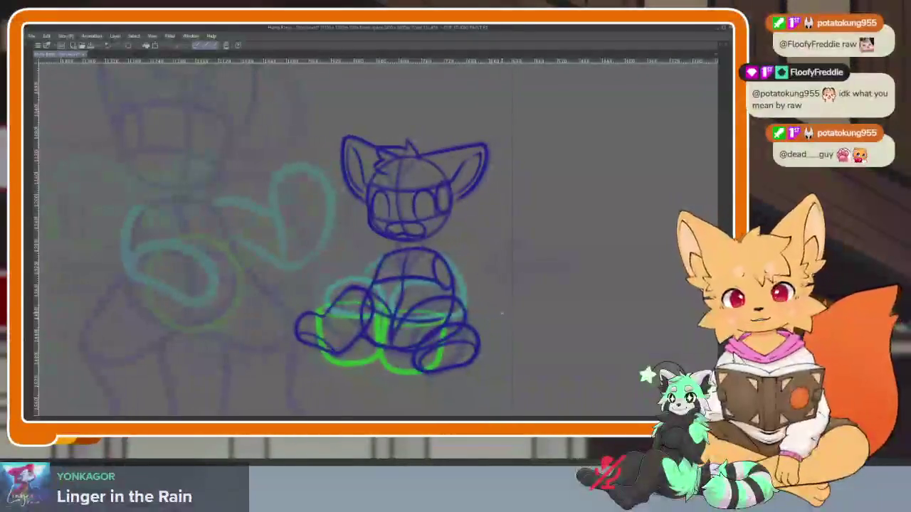
{"action": "scroll", "coordinate": [421, 250], "scroll_direction": "up", "scroll_amount": 5}
{"action": "left_click_drag", "start_coordinate": [379, 262], "coordinate": [367, 292]}
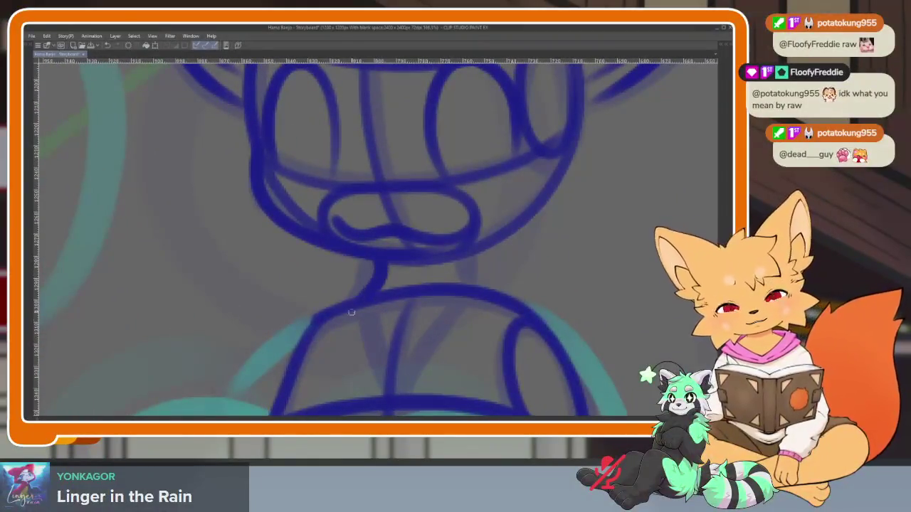
{"action": "left_click_drag", "start_coordinate": [459, 253], "coordinate": [468, 284]}
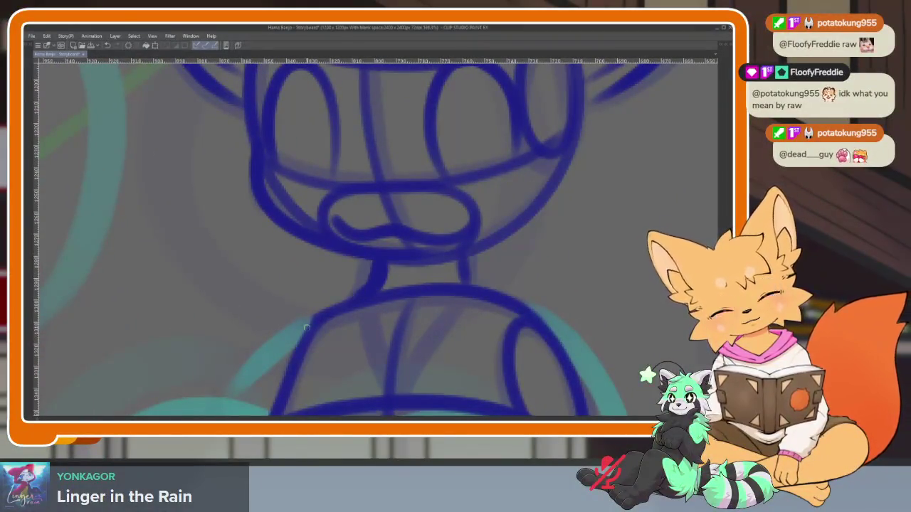
Add a blue line from the right of the neck to the shoulder
{"action": "scroll", "coordinate": [427, 306], "scroll_direction": "down", "scroll_amount": 2}
{"action": "scroll", "coordinate": [460, 331], "scroll_direction": "down", "scroll_amount": 1}
{"action": "scroll", "coordinate": [463, 340], "scroll_direction": "down", "scroll_amount": 1}
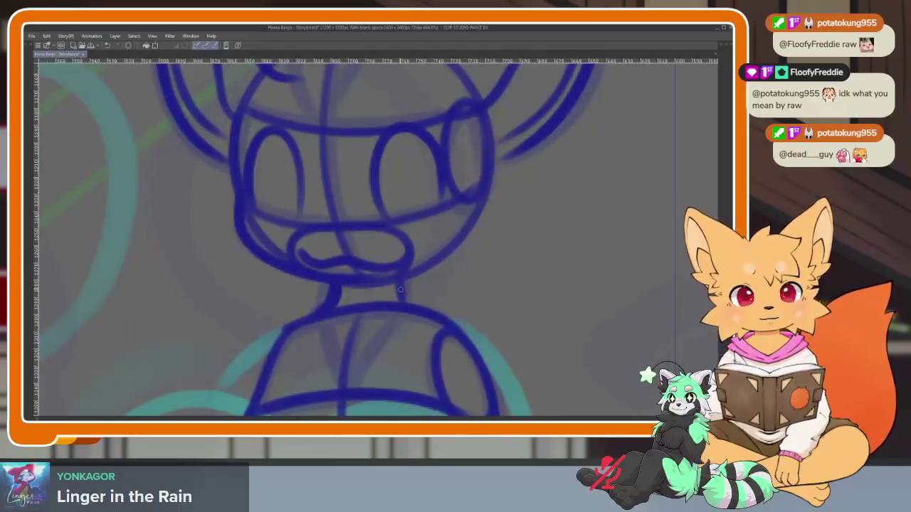
{"action": "left_click_drag", "start_coordinate": [403, 288], "coordinate": [457, 325]}
Compare with the neighbouring frame, then show all palettes and the timeline again
{"action": "scroll", "coordinate": [469, 327], "scroll_direction": "down", "scroll_amount": 2}
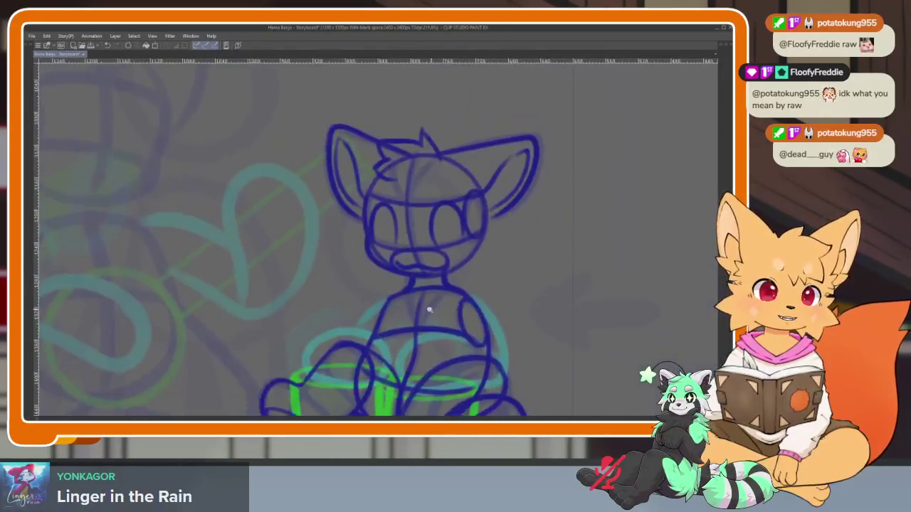
{"action": "scroll", "coordinate": [413, 284], "scroll_direction": "up", "scroll_amount": 5}
{"action": "scroll", "coordinate": [446, 335], "scroll_direction": "down", "scroll_amount": 3}
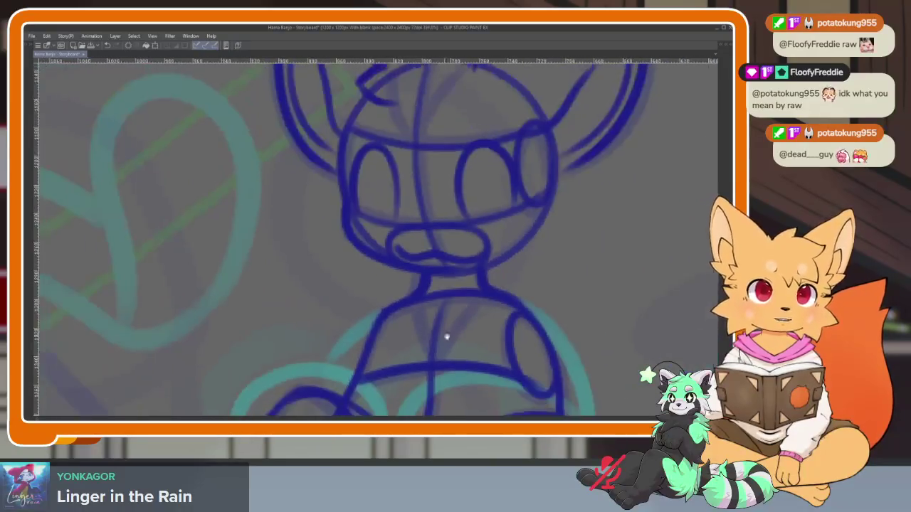
{"action": "scroll", "coordinate": [456, 327], "scroll_direction": "down", "scroll_amount": 1}
{"action": "scroll", "coordinate": [498, 299], "scroll_direction": "down", "scroll_amount": 2}
{"action": "key", "text": "Right"}
{"action": "key", "text": "Left"}
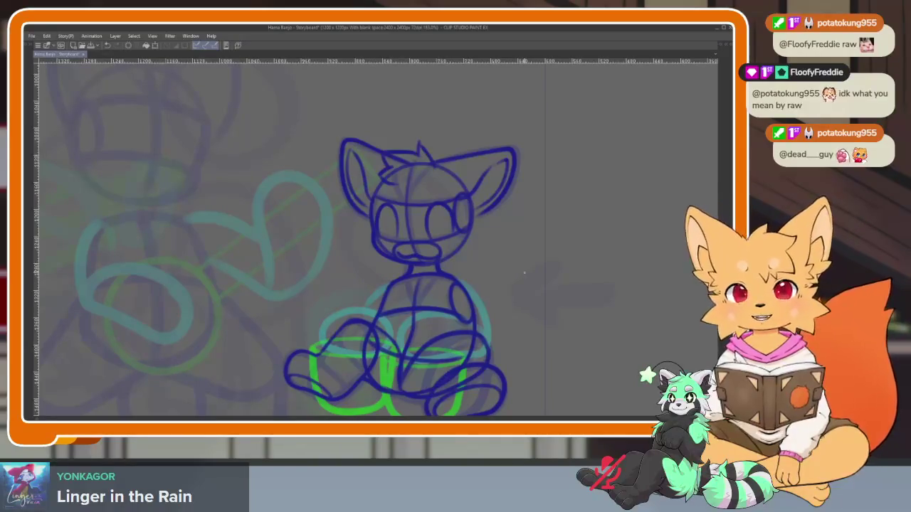
{"action": "key", "text": "Tab"}
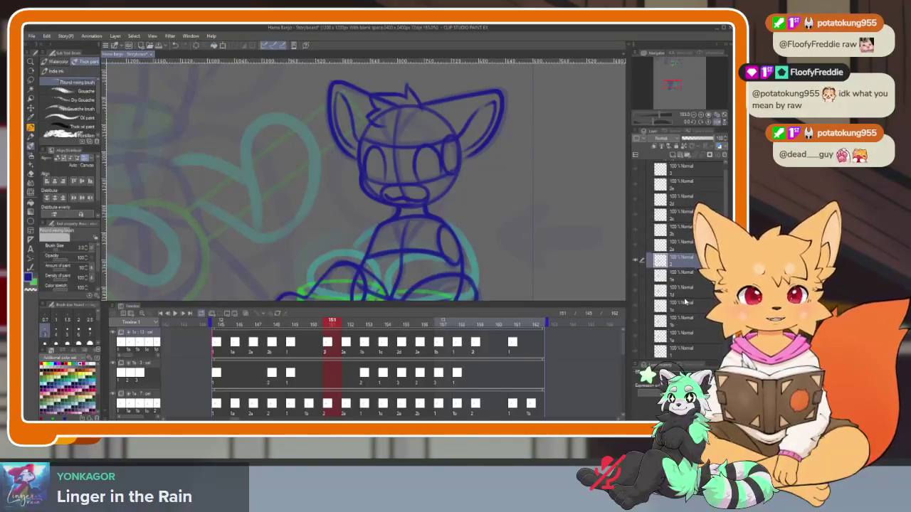
Change which drawing layers the cel shows and step forward to frame 152
{"action": "scroll", "coordinate": [684, 266], "scroll_direction": "up", "scroll_amount": 1}
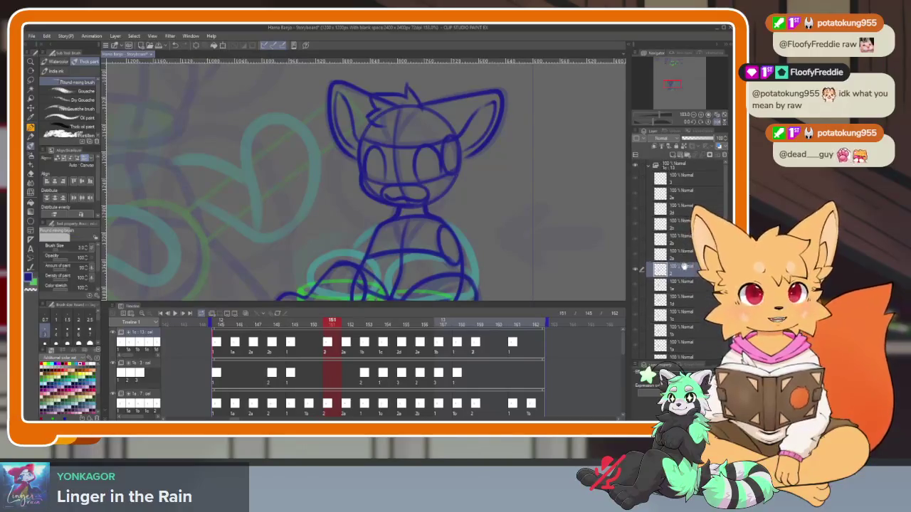
{"action": "left_click", "coordinate": [635, 284]}
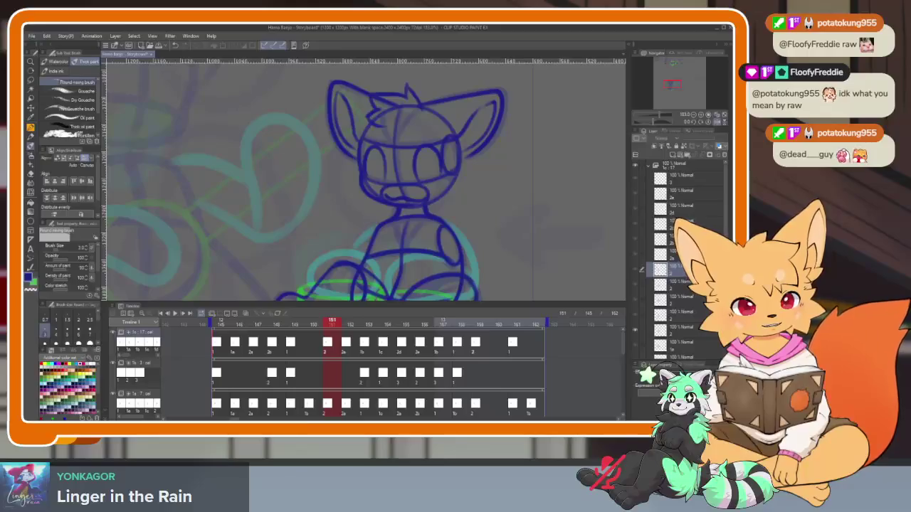
{"action": "left_click", "coordinate": [676, 331]}
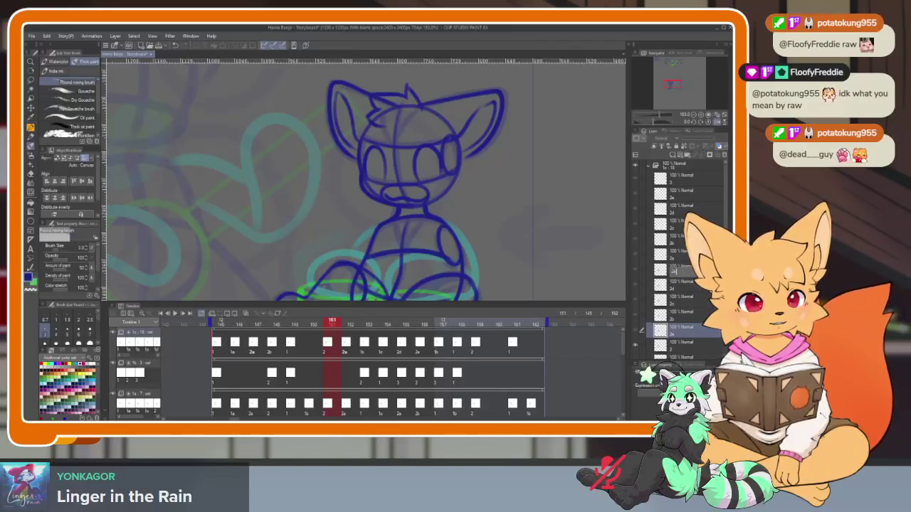
{"action": "key", "text": "Right"}
{"action": "left_click", "coordinate": [688, 191]}
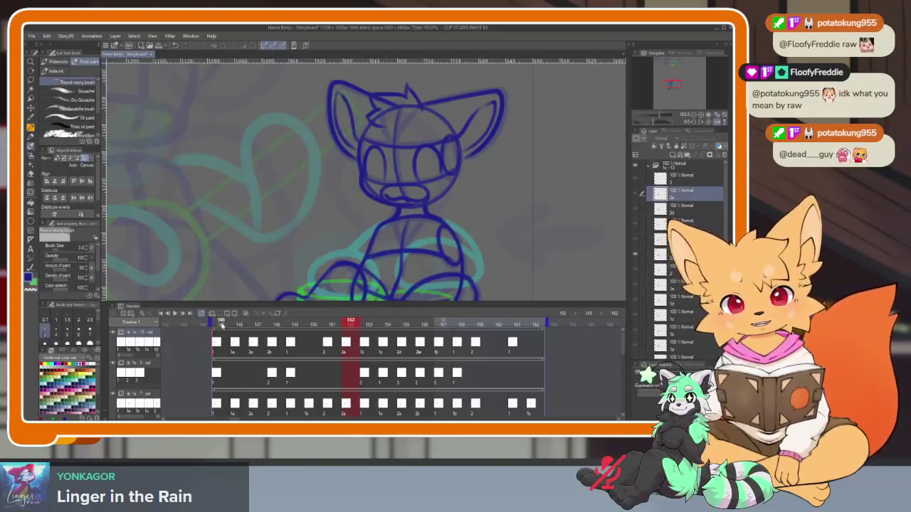
Return to frame 145, pick its drawing layers, and hide the workspace for a canvas-only view
{"action": "left_click", "coordinate": [222, 325]}
{"action": "left_click", "coordinate": [705, 165]}
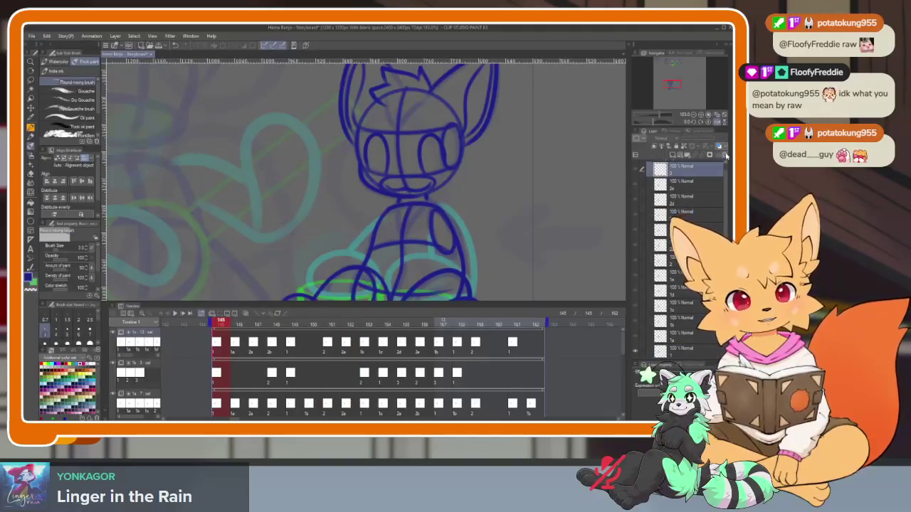
{"action": "left_click", "coordinate": [222, 324]}
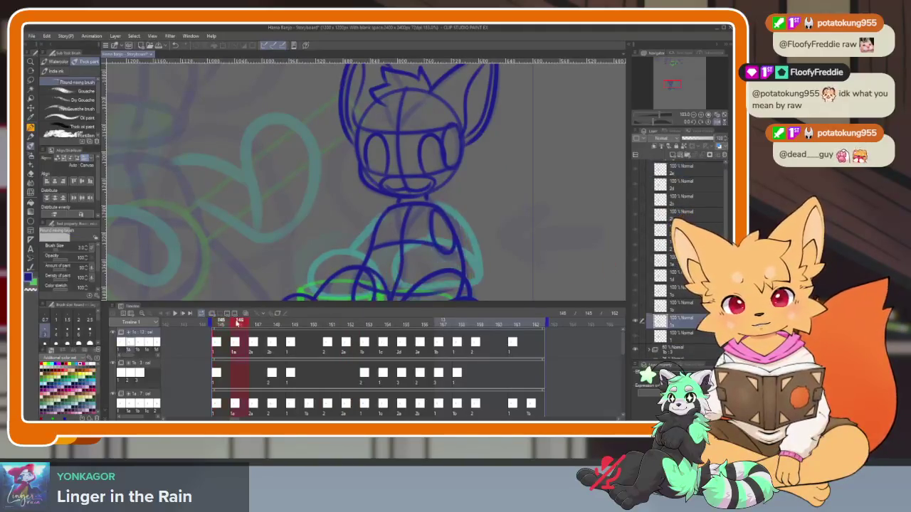
{"action": "key", "text": "Tab"}
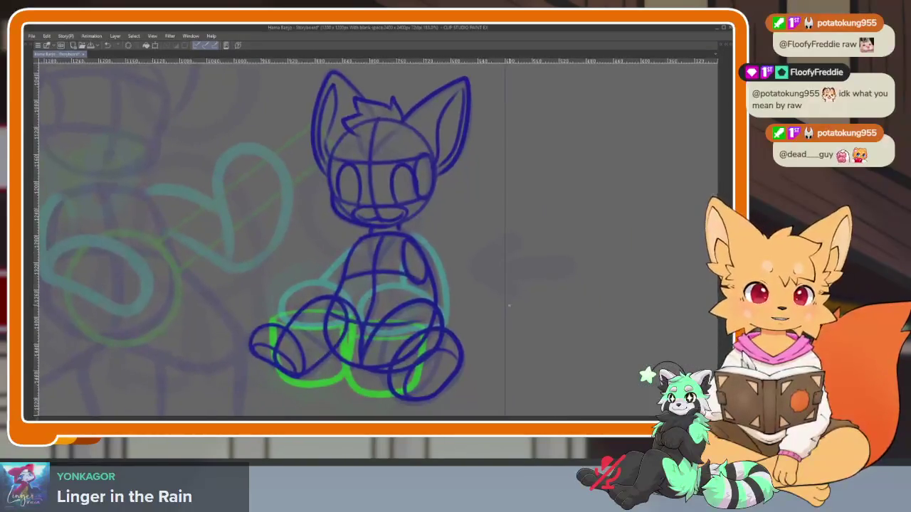
{"action": "key", "text": "Tab"}
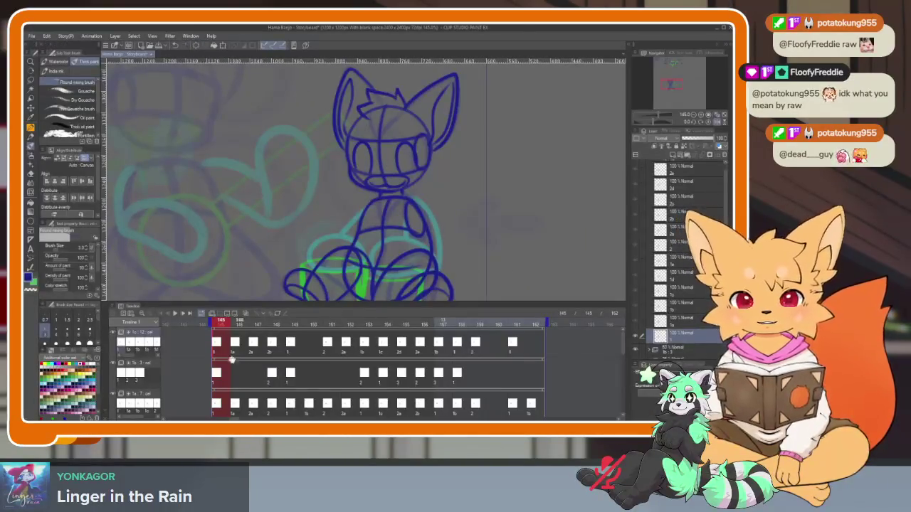
{"action": "key", "text": "Tab"}
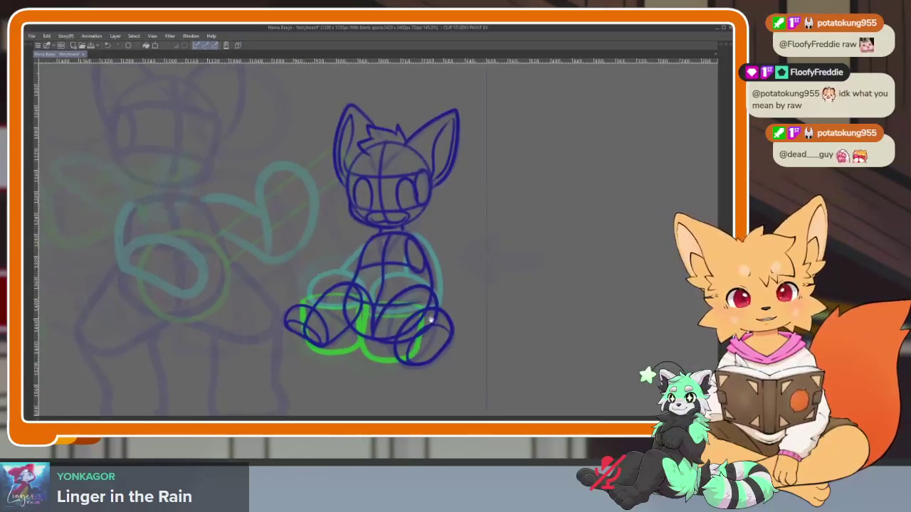
Zoom in on the cups and switch to the Figure tool's Direct draw ellipse sub-tool
{"action": "scroll", "coordinate": [418, 333], "scroll_direction": "up", "scroll_amount": 3}
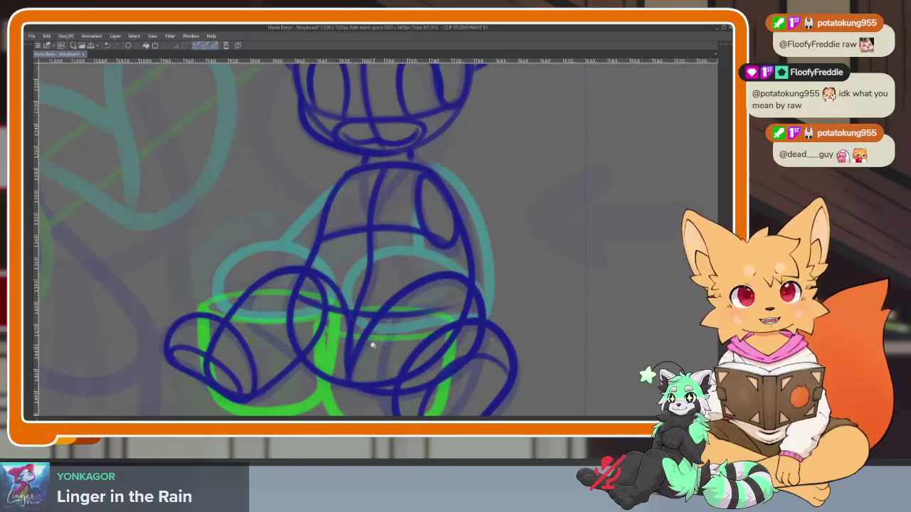
{"action": "scroll", "coordinate": [377, 341], "scroll_direction": "down", "scroll_amount": 1}
{"action": "scroll", "coordinate": [398, 341], "scroll_direction": "down", "scroll_amount": 1}
{"action": "scroll", "coordinate": [420, 345], "scroll_direction": "down", "scroll_amount": 1}
{"action": "scroll", "coordinate": [427, 350], "scroll_direction": "down", "scroll_amount": 1}
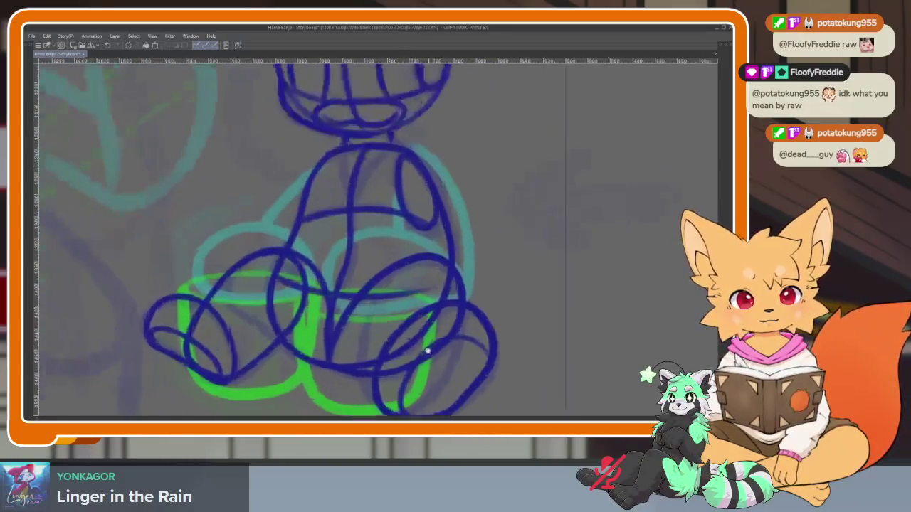
{"action": "scroll", "coordinate": [423, 342], "scroll_direction": "up", "scroll_amount": 1}
{"action": "scroll", "coordinate": [377, 321], "scroll_direction": "up", "scroll_amount": 1}
{"action": "scroll", "coordinate": [392, 339], "scroll_direction": "up", "scroll_amount": 1}
{"action": "scroll", "coordinate": [391, 357], "scroll_direction": "up", "scroll_amount": 1}
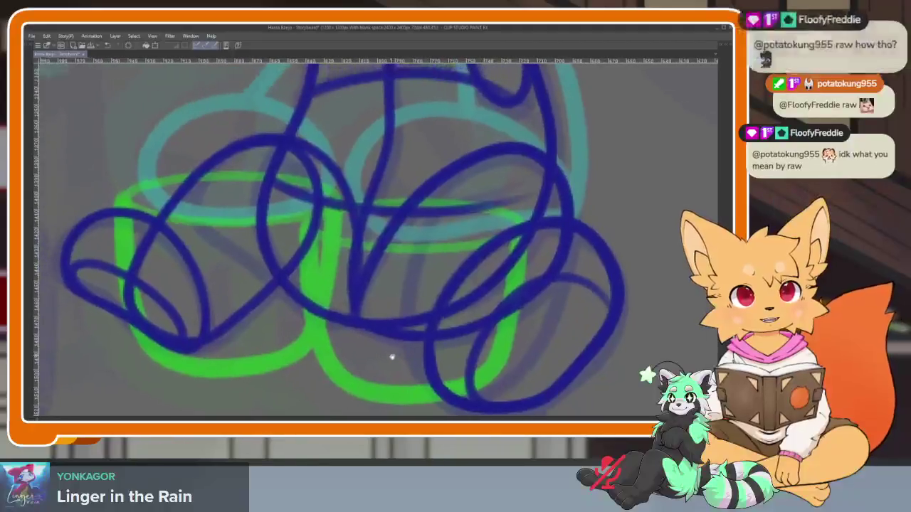
{"action": "key", "text": "Tab"}
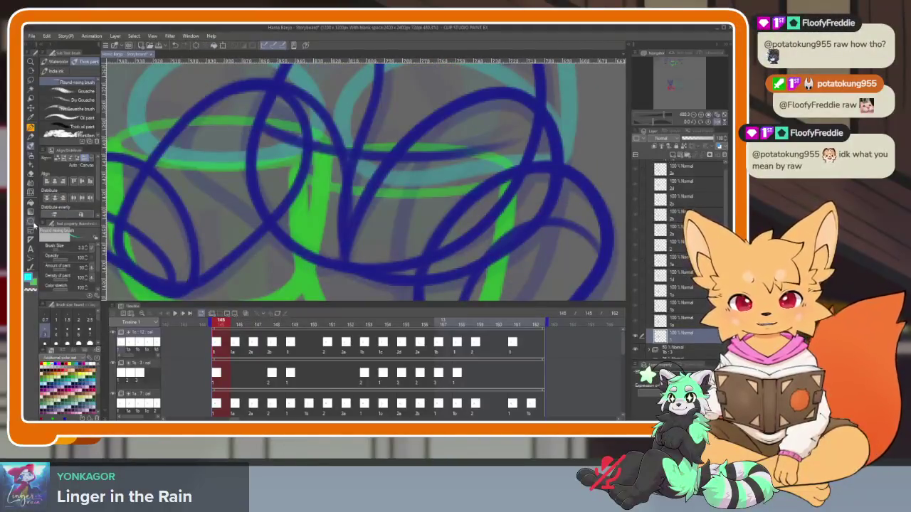
{"action": "left_click", "coordinate": [31, 222]}
{"action": "key", "text": "Tab"}
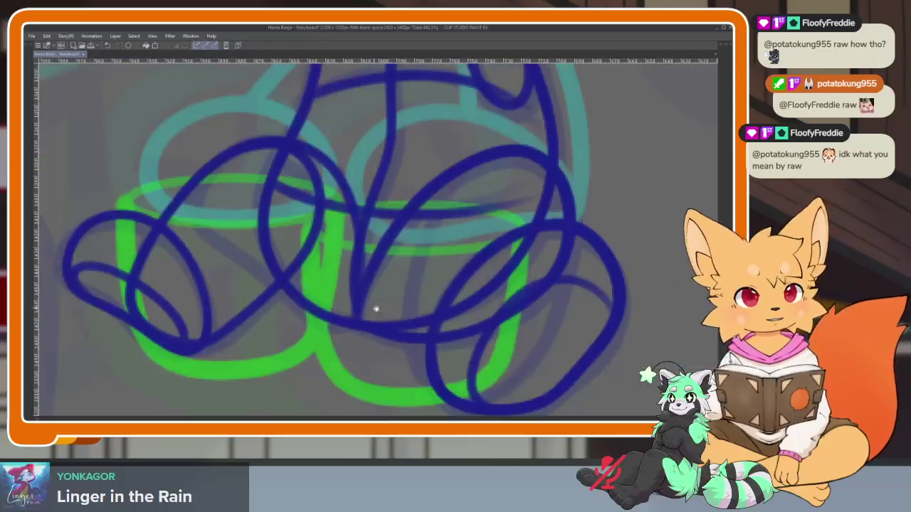
Readjust the zoom over the cups and bring the palettes back
{"action": "scroll", "coordinate": [420, 320], "scroll_direction": "up", "scroll_amount": 1}
{"action": "scroll", "coordinate": [433, 327], "scroll_direction": "up", "scroll_amount": 1}
{"action": "scroll", "coordinate": [434, 336], "scroll_direction": "up", "scroll_amount": 1}
{"action": "scroll", "coordinate": [436, 338], "scroll_direction": "down", "scroll_amount": 2}
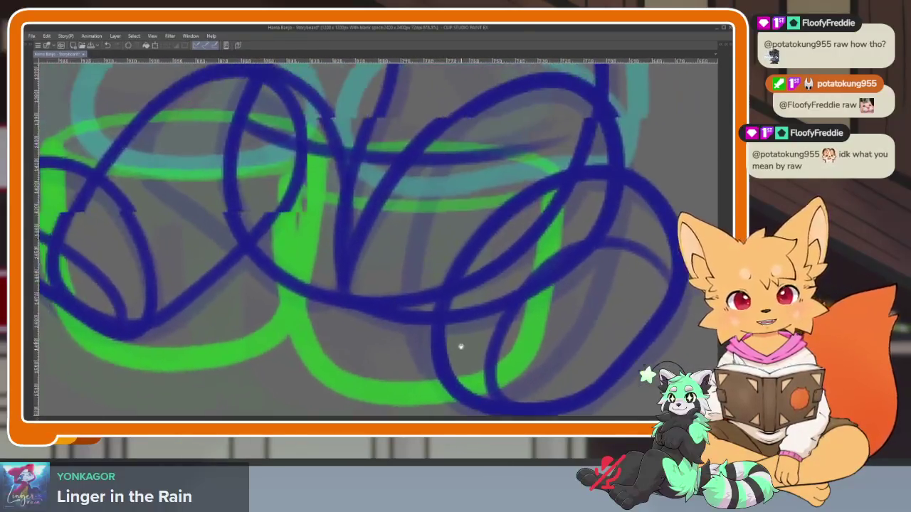
{"action": "scroll", "coordinate": [455, 368], "scroll_direction": "up", "scroll_amount": 1}
{"action": "scroll", "coordinate": [355, 329], "scroll_direction": "up", "scroll_amount": 1}
{"action": "scroll", "coordinate": [356, 339], "scroll_direction": "up", "scroll_amount": 1}
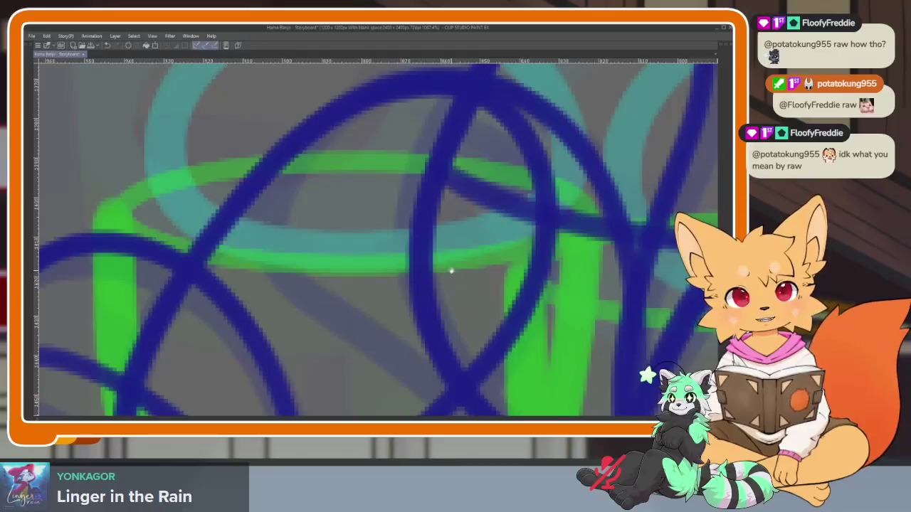
{"action": "scroll", "coordinate": [425, 324], "scroll_direction": "down", "scroll_amount": 1}
{"action": "key", "text": "Tab"}
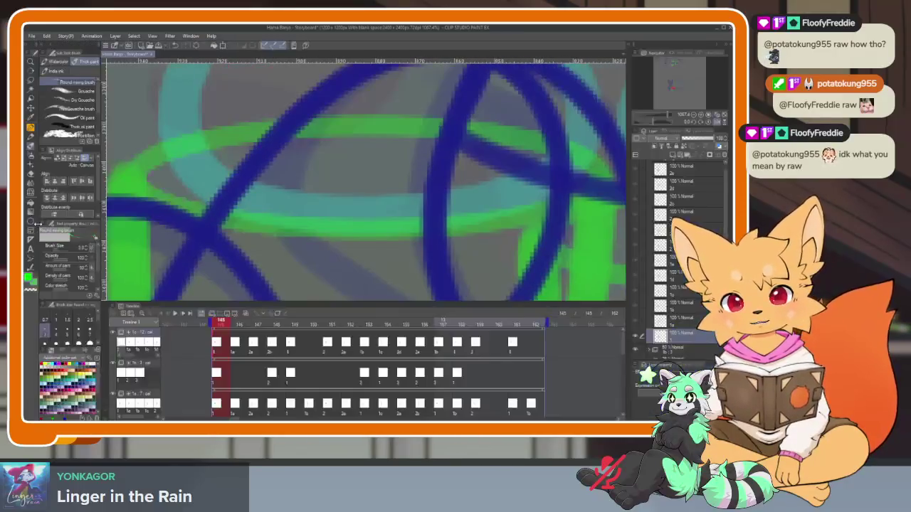
Draw green rim ellipses for both teacups in a canvas-only view
{"action": "key", "text": "Tab"}
{"action": "left_click_drag", "start_coordinate": [125, 180], "coordinate": [626, 286]}
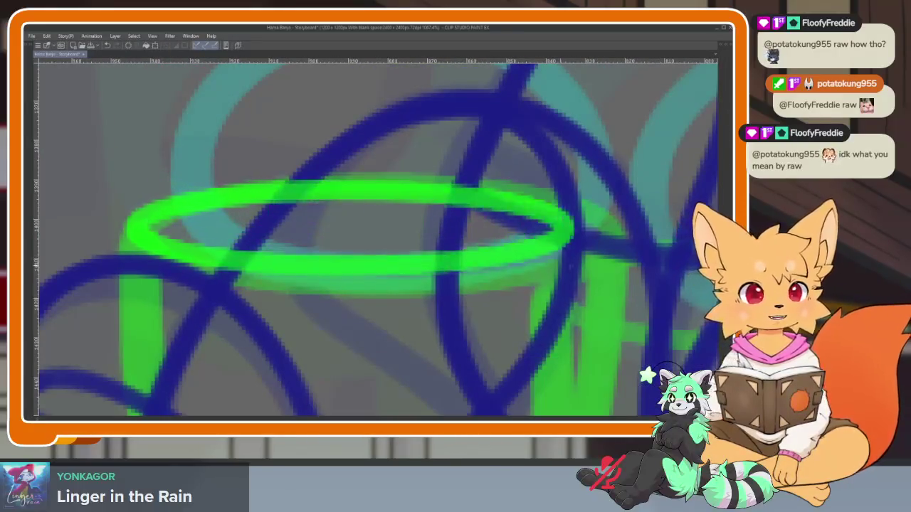
{"action": "scroll", "coordinate": [610, 285], "scroll_direction": "down", "scroll_amount": 3}
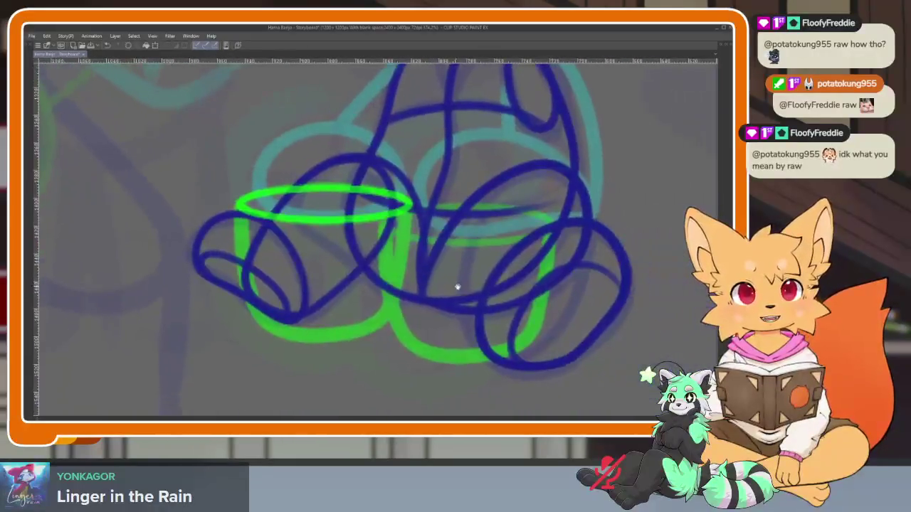
{"action": "scroll", "coordinate": [417, 327], "scroll_direction": "up", "scroll_amount": 1}
{"action": "scroll", "coordinate": [416, 327], "scroll_direction": "up", "scroll_amount": 2}
{"action": "scroll", "coordinate": [413, 306], "scroll_direction": "up", "scroll_amount": 2}
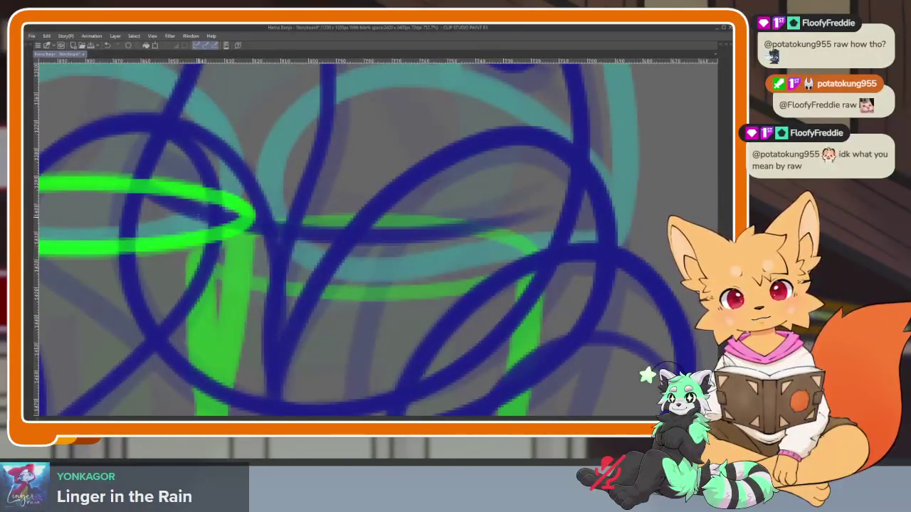
{"action": "left_click_drag", "start_coordinate": [191, 208], "coordinate": [539, 286]}
{"action": "scroll", "coordinate": [456, 324], "scroll_direction": "down", "scroll_amount": 3}
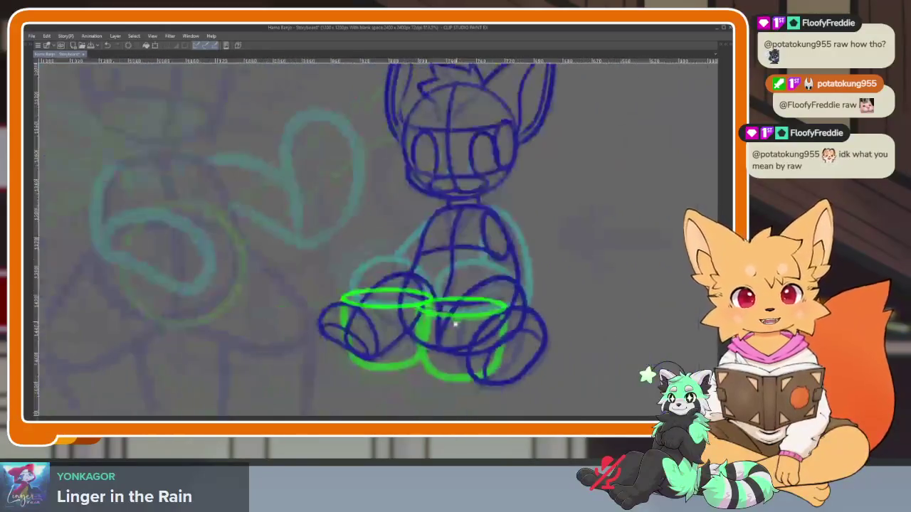
{"action": "scroll", "coordinate": [444, 317], "scroll_direction": "up", "scroll_amount": 1}
{"action": "scroll", "coordinate": [455, 315], "scroll_direction": "up", "scroll_amount": 2}
{"action": "scroll", "coordinate": [427, 313], "scroll_direction": "up", "scroll_amount": 2}
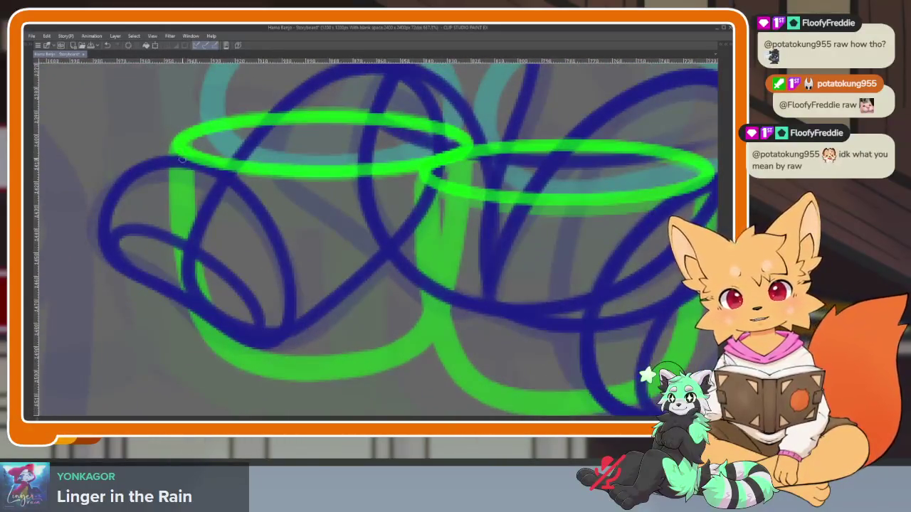
Redraw both cups' left sides and bottoms, redoing the second cup's side and bottom curve
{"action": "mouse_move", "coordinate": [180, 151]}
{"action": "left_mouse_down"}
{"action": "mouse_move", "coordinate": [217, 338]}
{"action": "mouse_move", "coordinate": [352, 366]}
{"action": "mouse_move", "coordinate": [430, 327]}
{"action": "left_mouse_up"}
{"action": "scroll", "coordinate": [468, 333], "scroll_direction": "down", "scroll_amount": 1}
{"action": "scroll", "coordinate": [432, 332], "scroll_direction": "down", "scroll_amount": 1}
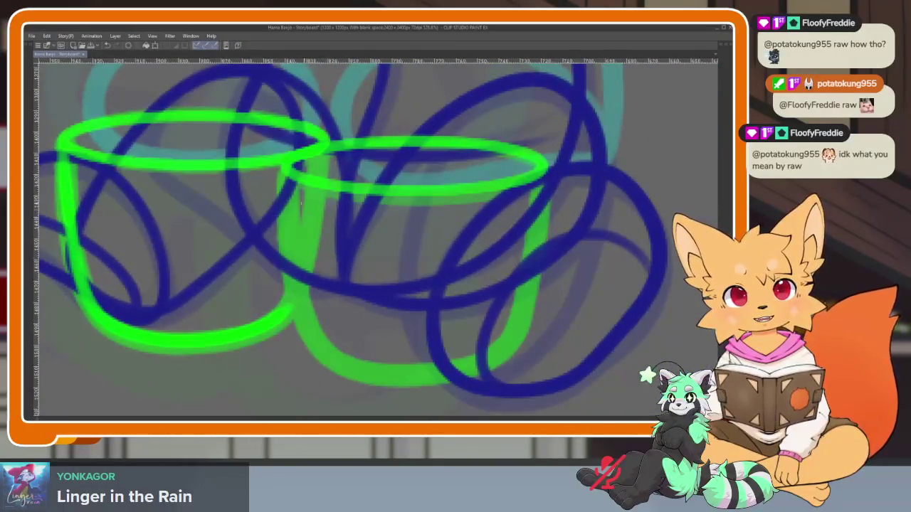
{"action": "mouse_move", "coordinate": [289, 165]}
{"action": "left_mouse_down"}
{"action": "mouse_move", "coordinate": [299, 328]}
{"action": "mouse_move", "coordinate": [391, 370]}
{"action": "mouse_move", "coordinate": [445, 367]}
{"action": "left_mouse_up"}
{"action": "scroll", "coordinate": [486, 368], "scroll_direction": "down", "scroll_amount": 4}
{"action": "scroll", "coordinate": [455, 356], "scroll_direction": "up", "scroll_amount": 2}
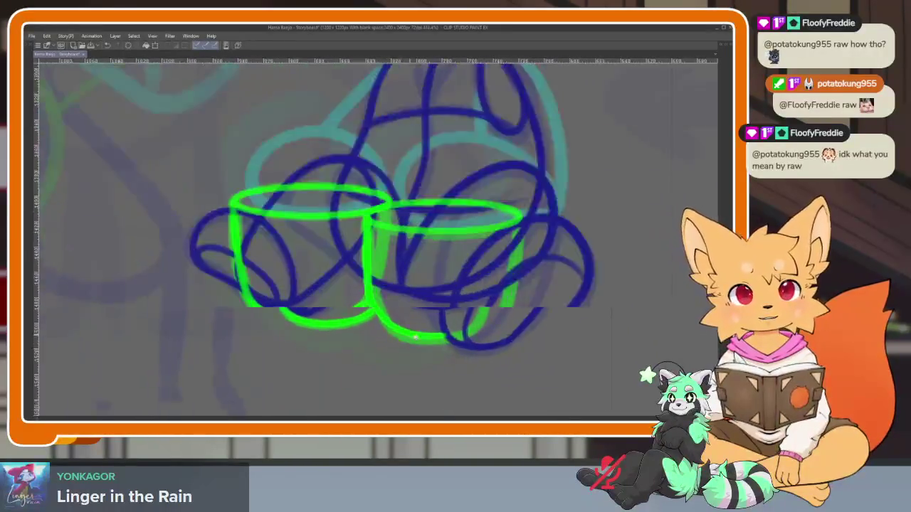
{"action": "scroll", "coordinate": [451, 348], "scroll_direction": "up", "scroll_amount": 1}
{"action": "scroll", "coordinate": [426, 363], "scroll_direction": "up", "scroll_amount": 1}
{"action": "scroll", "coordinate": [426, 363], "scroll_direction": "up", "scroll_amount": 1}
{"action": "key", "text": "ctrl+z"}
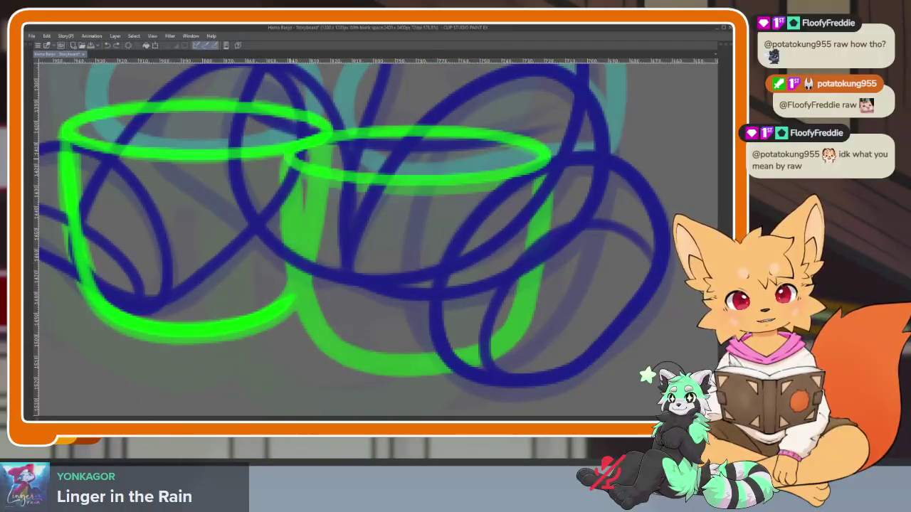
{"action": "left_click_drag", "start_coordinate": [289, 182], "coordinate": [293, 286]}
{"action": "left_click_drag", "start_coordinate": [347, 349], "coordinate": [453, 364]}
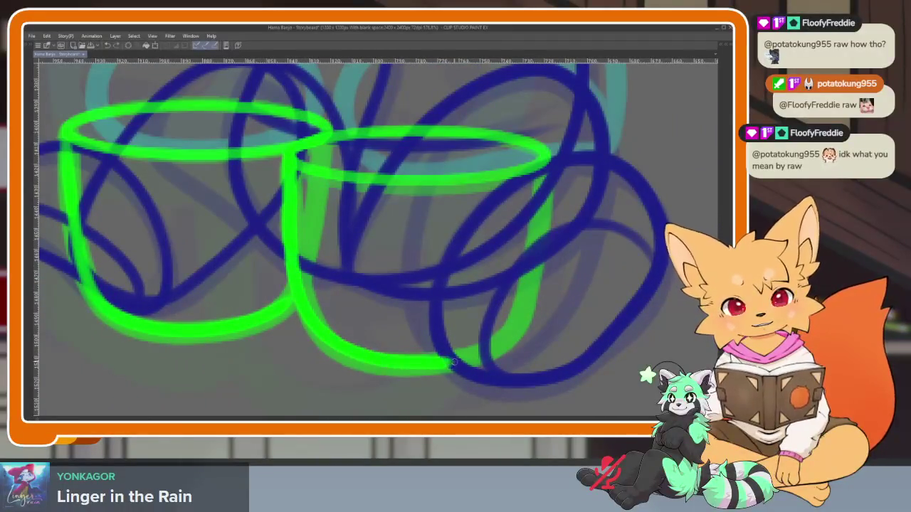
Draw a green handle on the second cup
{"action": "scroll", "coordinate": [306, 311], "scroll_direction": "down", "scroll_amount": 1}
{"action": "scroll", "coordinate": [315, 291], "scroll_direction": "up", "scroll_amount": 3}
{"action": "mouse_move", "coordinate": [370, 213]}
{"action": "left_mouse_down"}
{"action": "mouse_move", "coordinate": [316, 279]}
{"action": "mouse_move", "coordinate": [373, 334]}
{"action": "left_mouse_up"}
{"action": "scroll", "coordinate": [448, 338], "scroll_direction": "down", "scroll_amount": 4}
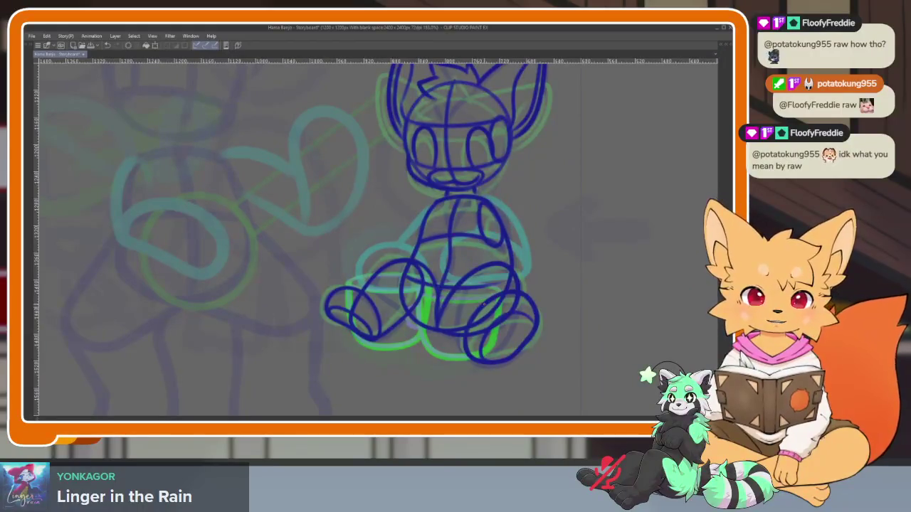
Flip between neighbouring cels to compare, then restore the tool, layer and timeline panels
{"action": "key", "text": "Right"}
{"action": "key", "text": "Left"}
{"action": "key", "text": "Right"}
{"action": "key", "text": "Left"}
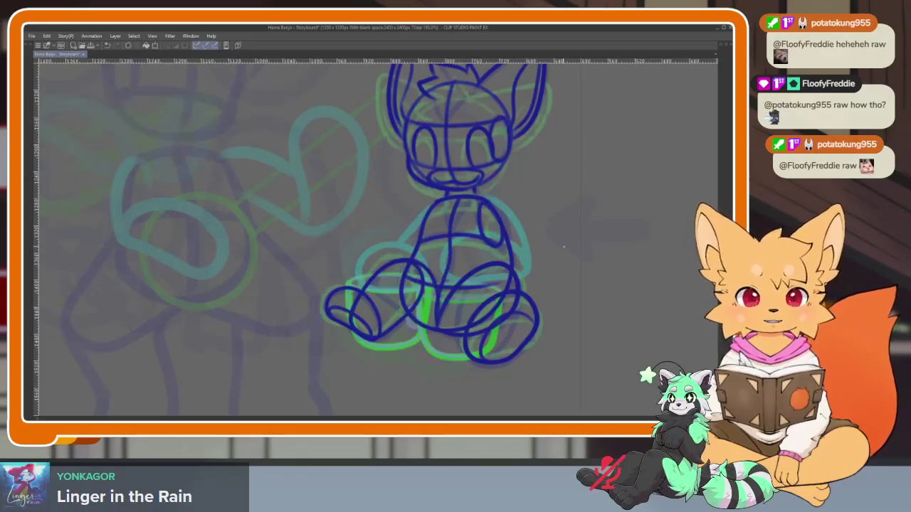
{"action": "key", "text": "Right"}
{"action": "scroll", "coordinate": [398, 320], "scroll_direction": "up", "scroll_amount": 3}
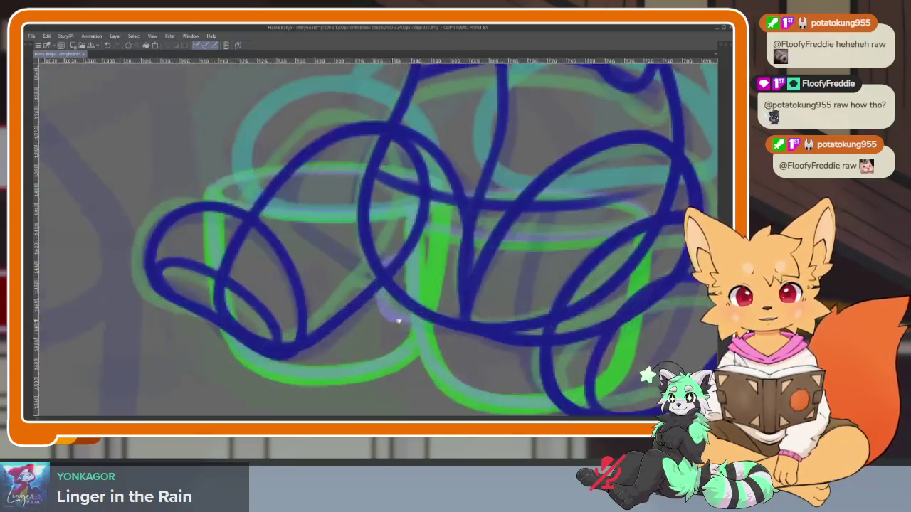
{"action": "scroll", "coordinate": [390, 326], "scroll_direction": "up", "scroll_amount": 2}
{"action": "scroll", "coordinate": [390, 325], "scroll_direction": "down", "scroll_amount": 2}
{"action": "scroll", "coordinate": [349, 325], "scroll_direction": "down", "scroll_amount": 2}
{"action": "key", "text": "Tab"}
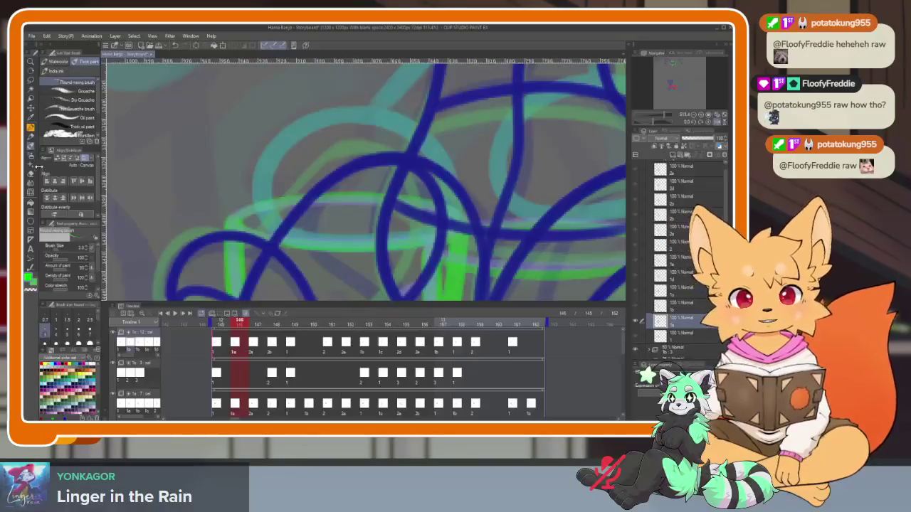
Draw the first green cup's rim ellipse over the fox's feet
{"action": "key", "text": "Tab"}
{"action": "mouse_move", "coordinate": [249, 266]}
{"action": "left_mouse_down"}
{"action": "mouse_move", "coordinate": [441, 274]}
{"action": "mouse_move", "coordinate": [245, 284]}
{"action": "left_mouse_up"}
{"action": "mouse_move", "coordinate": [355, 285]}
{"action": "left_mouse_down"}
{"action": "mouse_move", "coordinate": [335, 167]}
{"action": "mouse_move", "coordinate": [327, 210]}
{"action": "left_mouse_up"}
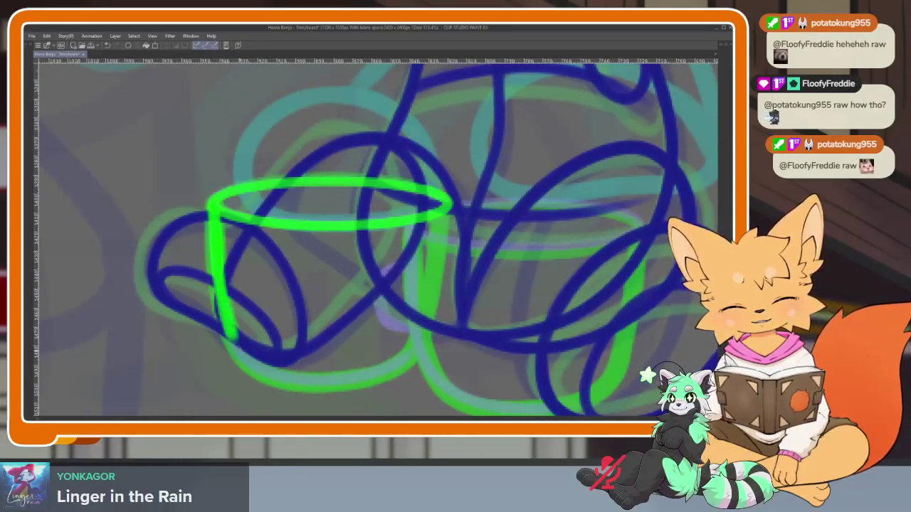
{"action": "mouse_move", "coordinate": [512, 358]}
{"action": "left_mouse_down"}
{"action": "mouse_move", "coordinate": [437, 301]}
{"action": "mouse_move", "coordinate": [372, 342]}
{"action": "left_mouse_up"}
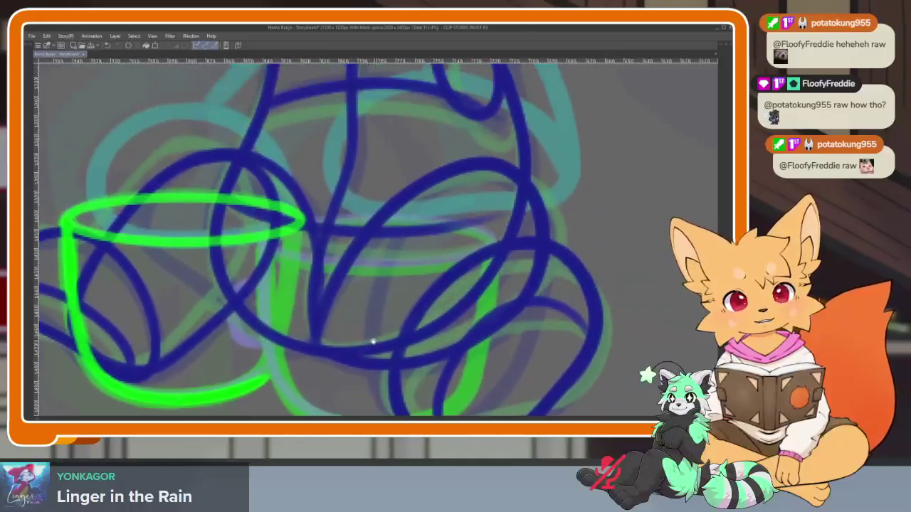
{"action": "key", "text": "Tab"}
{"action": "key", "text": "Tab"}
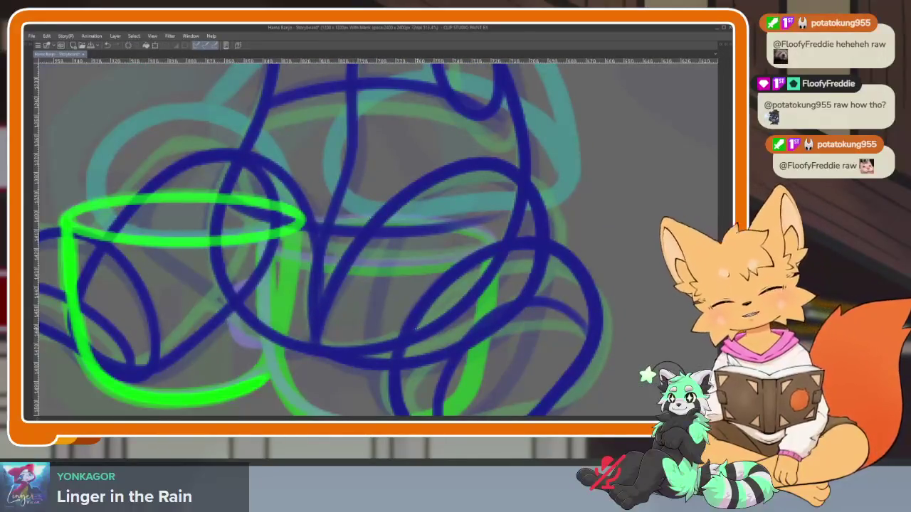
{"action": "scroll", "coordinate": [409, 323], "scroll_direction": "up", "scroll_amount": 2}
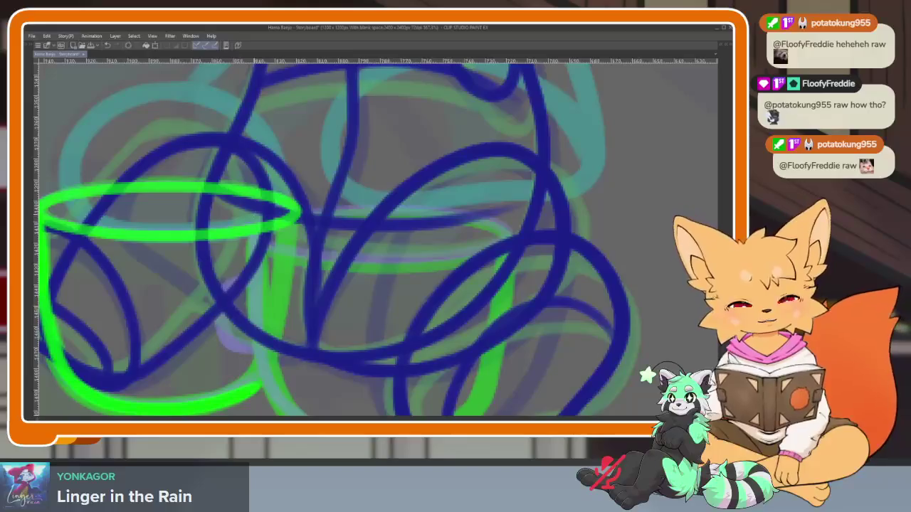
Draw the second cup's rim, left wall, bottom curve and handle in green
{"action": "left_click_drag", "start_coordinate": [257, 214], "coordinate": [510, 262]}
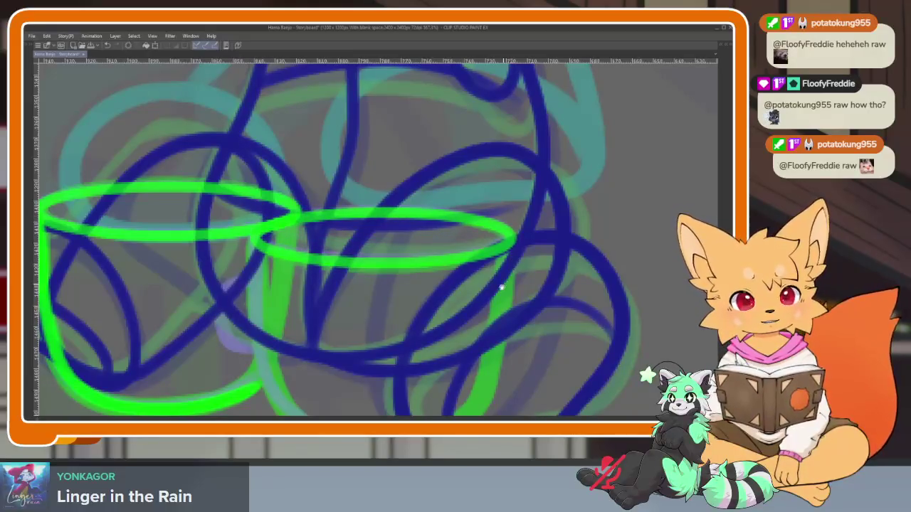
{"action": "scroll", "coordinate": [501, 288], "scroll_direction": "down", "scroll_amount": 3}
{"action": "left_click_drag", "start_coordinate": [256, 245], "coordinate": [270, 326]}
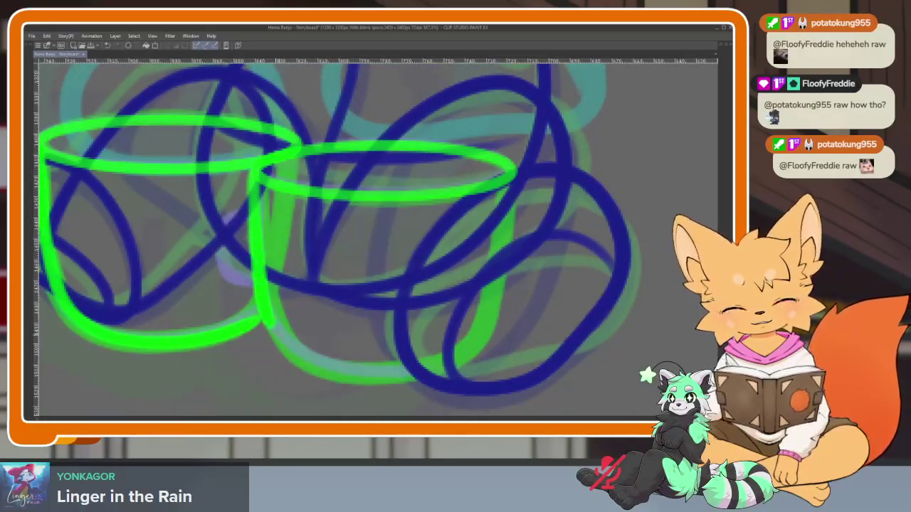
{"action": "left_click_drag", "start_coordinate": [348, 367], "coordinate": [470, 370]}
{"action": "scroll", "coordinate": [376, 239], "scroll_direction": "down", "scroll_amount": 5}
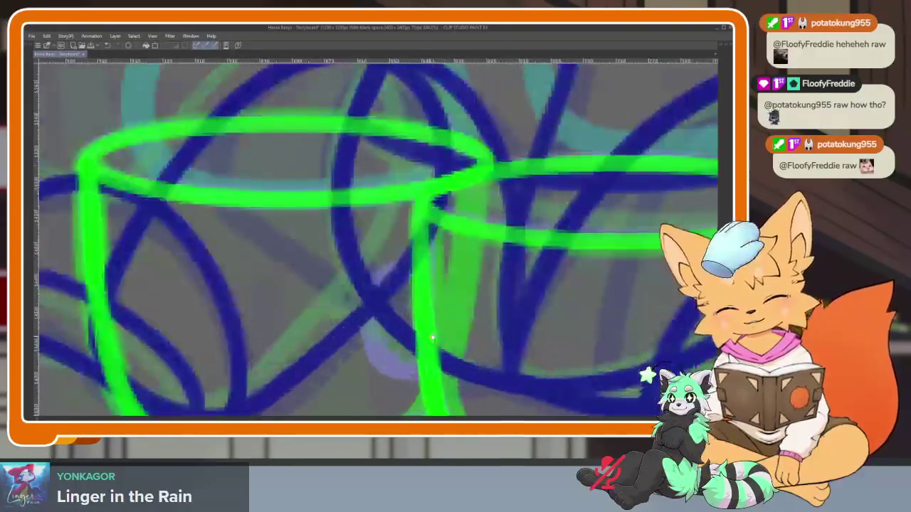
{"action": "scroll", "coordinate": [376, 238], "scroll_direction": "up", "scroll_amount": 6}
{"action": "mouse_move", "coordinate": [409, 259]}
{"action": "left_mouse_down"}
{"action": "mouse_move", "coordinate": [370, 292]}
{"action": "mouse_move", "coordinate": [384, 359]}
{"action": "mouse_move", "coordinate": [423, 377]}
{"action": "left_mouse_up"}
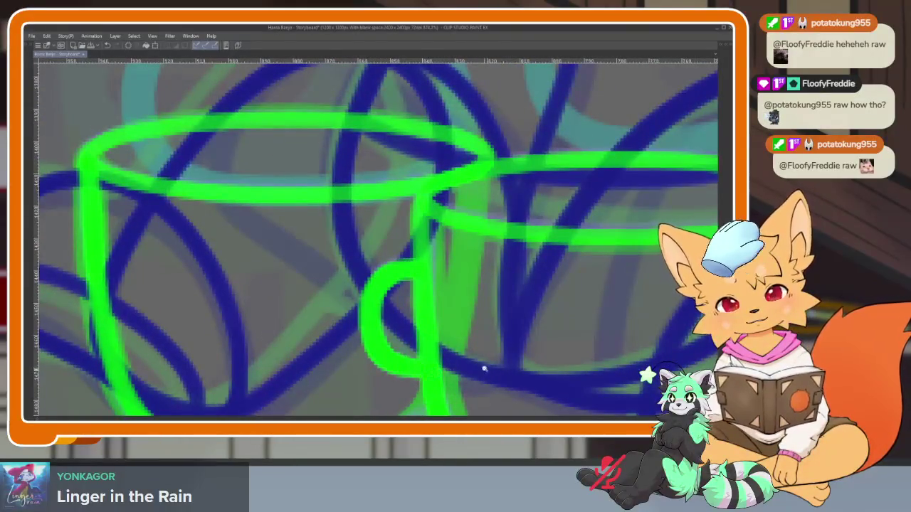
Frame both cups, then show the panels and advance to the next cel
{"action": "scroll", "coordinate": [484, 370], "scroll_direction": "down", "scroll_amount": 3}
{"action": "left_click_drag", "start_coordinate": [486, 309], "coordinate": [518, 304]}
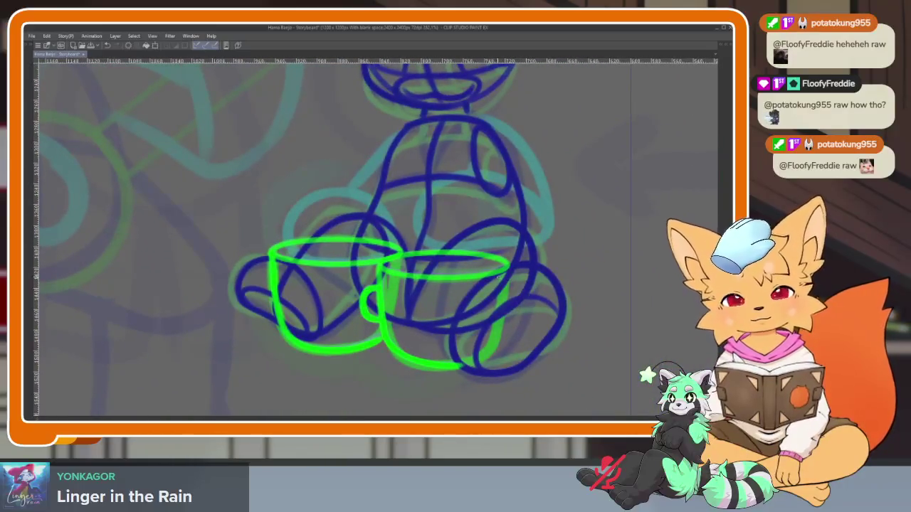
{"action": "scroll", "coordinate": [432, 331], "scroll_direction": "up", "scroll_amount": 2}
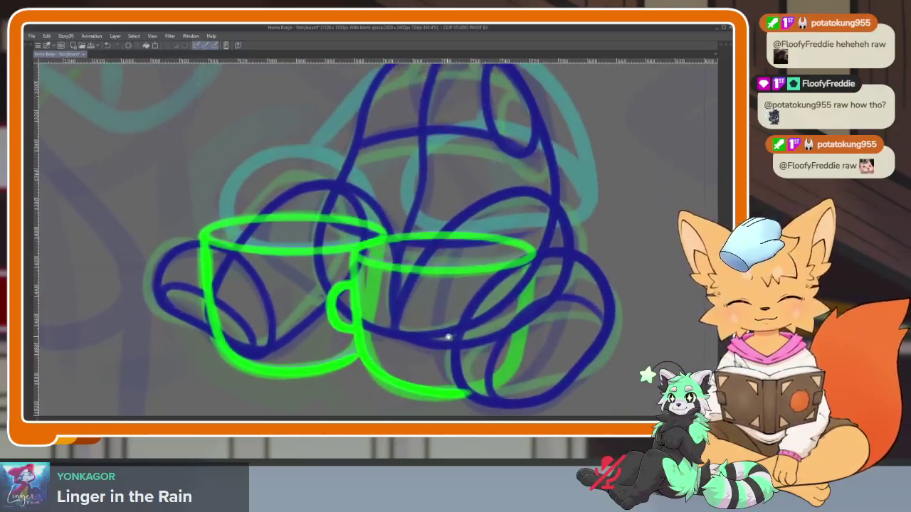
{"action": "scroll", "coordinate": [484, 325], "scroll_direction": "up", "scroll_amount": 2}
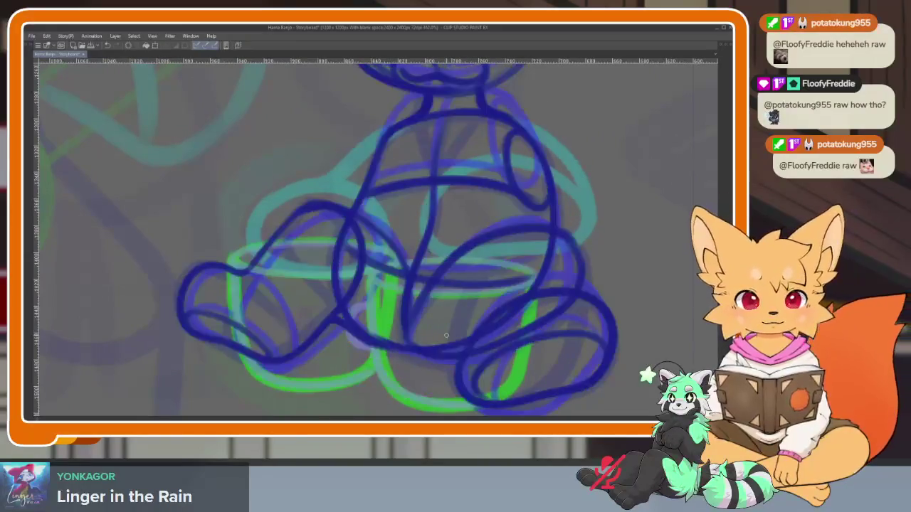
{"action": "key", "text": "Tab"}
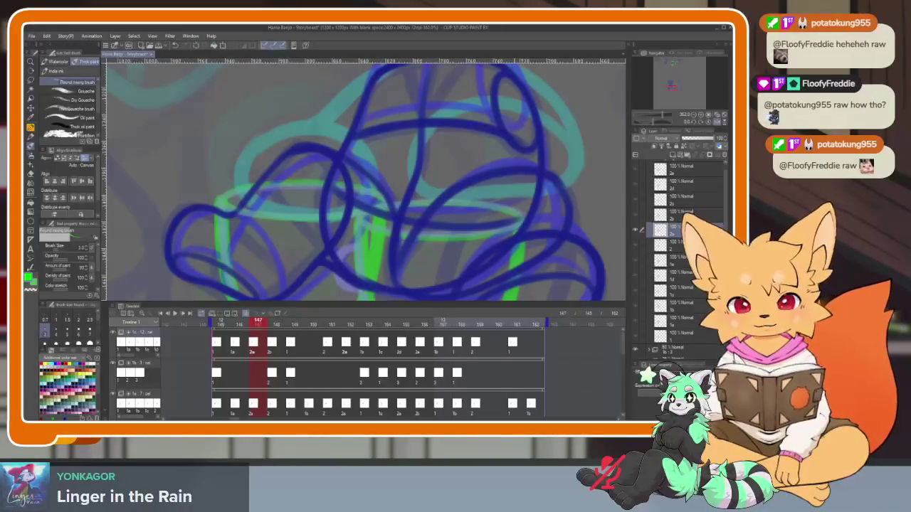
Trace both cups' rims in bright green over the onion skin
{"action": "key", "text": "Tab"}
{"action": "scroll", "coordinate": [441, 315], "scroll_direction": "up", "scroll_amount": 1}
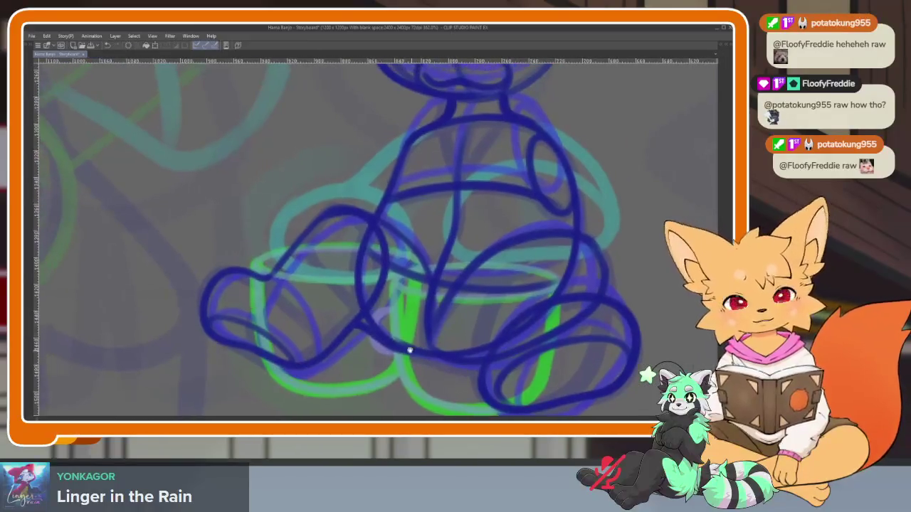
{"action": "scroll", "coordinate": [408, 348], "scroll_direction": "up", "scroll_amount": 3}
{"action": "scroll", "coordinate": [413, 360], "scroll_direction": "up", "scroll_amount": 2}
{"action": "key", "text": "Tab"}
{"action": "key", "text": "Tab"}
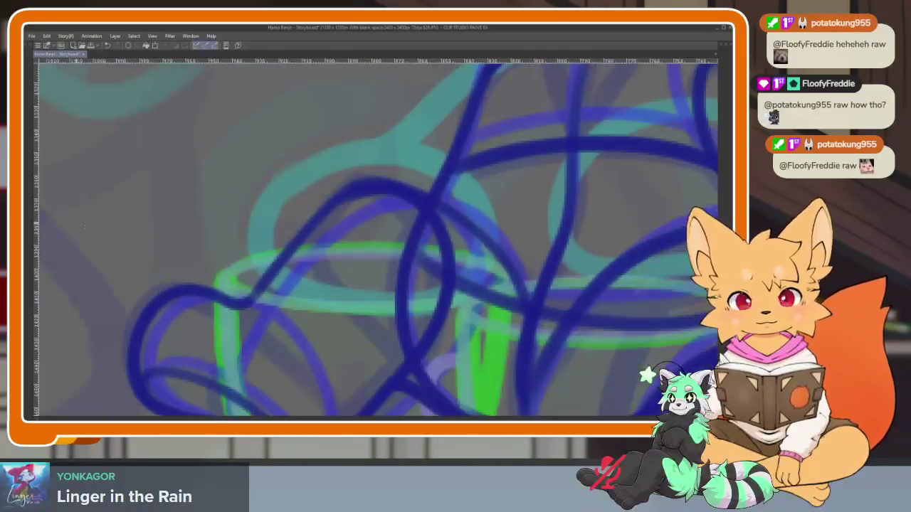
{"action": "mouse_move", "coordinate": [235, 256]}
{"action": "left_mouse_down"}
{"action": "mouse_move", "coordinate": [507, 306]}
{"action": "mouse_move", "coordinate": [327, 269]}
{"action": "left_mouse_up"}
{"action": "mouse_move", "coordinate": [269, 244]}
{"action": "left_mouse_down"}
{"action": "mouse_move", "coordinate": [554, 299]}
{"action": "mouse_move", "coordinate": [324, 277]}
{"action": "left_mouse_up"}
Draw the left walls and bottom curves of both green cups
{"action": "mouse_move", "coordinate": [203, 187]}
{"action": "left_mouse_down"}
{"action": "mouse_move", "coordinate": [214, 291]}
{"action": "mouse_move", "coordinate": [242, 359]}
{"action": "mouse_move", "coordinate": [341, 388]}
{"action": "mouse_move", "coordinate": [445, 358]}
{"action": "left_mouse_up"}
{"action": "left_click_drag", "start_coordinate": [483, 309], "coordinate": [341, 259]}
{"action": "left_click_drag", "start_coordinate": [303, 168], "coordinate": [312, 278]}
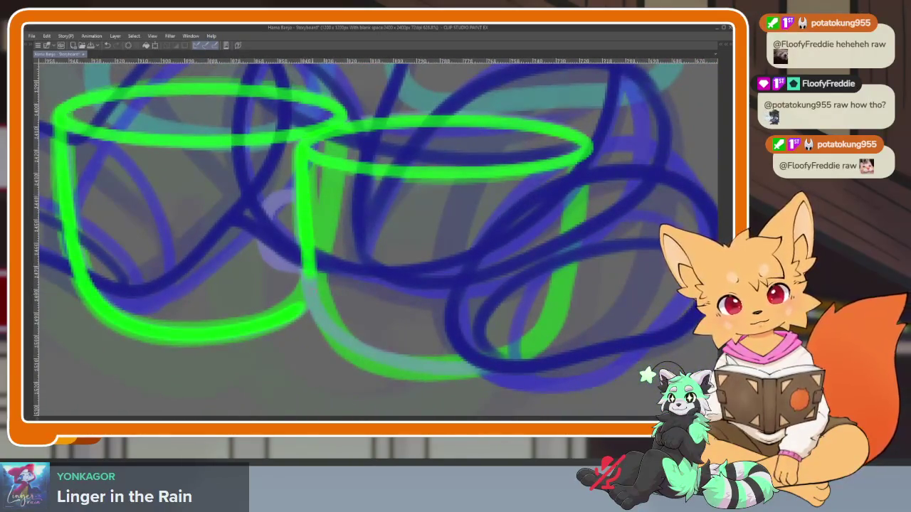
{"action": "left_click_drag", "start_coordinate": [340, 338], "coordinate": [449, 366]}
{"action": "scroll", "coordinate": [565, 341], "scroll_direction": "down", "scroll_amount": 3}
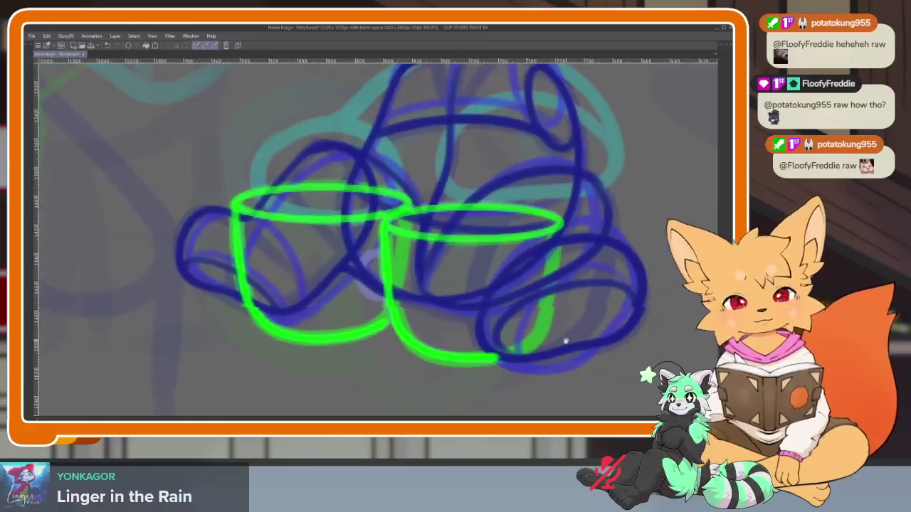
{"action": "scroll", "coordinate": [392, 299], "scroll_direction": "up", "scroll_amount": 3}
{"action": "scroll", "coordinate": [377, 217], "scroll_direction": "up", "scroll_amount": 2}
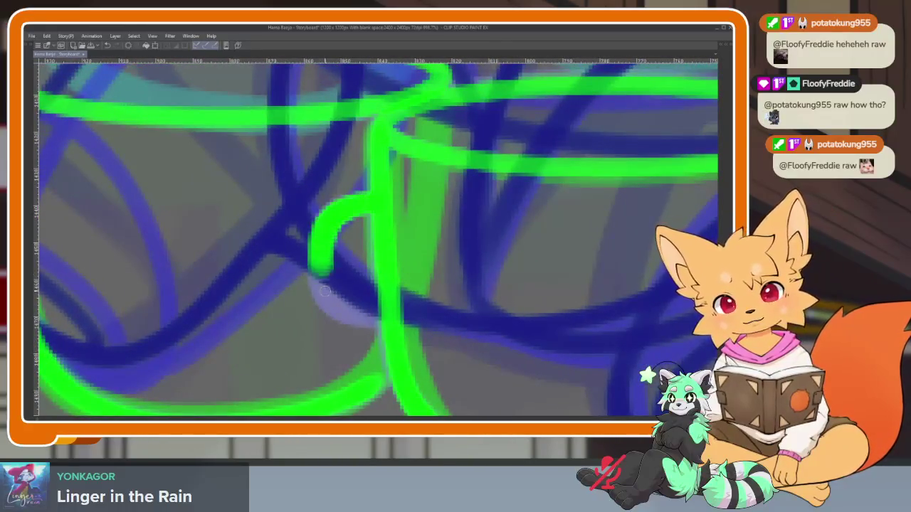
{"action": "scroll", "coordinate": [356, 313], "scroll_direction": "down", "scroll_amount": 3}
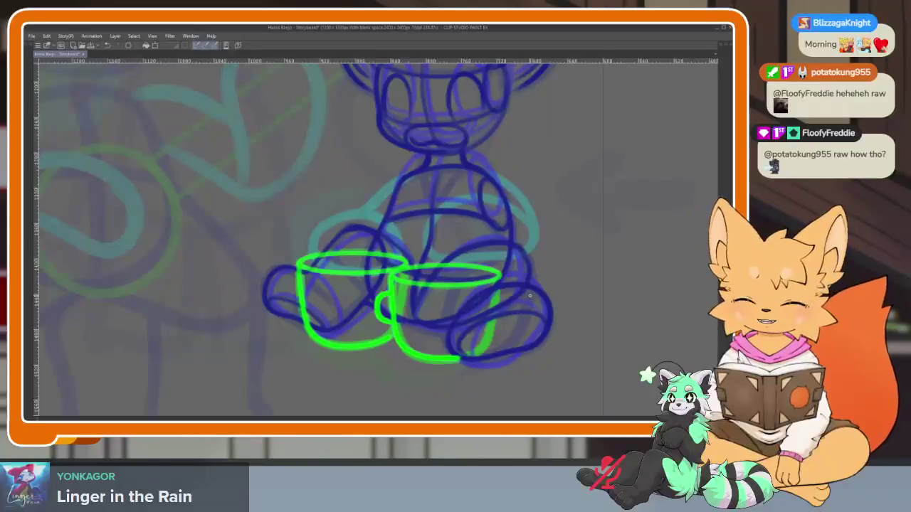
{"action": "scroll", "coordinate": [456, 334], "scroll_direction": "up", "scroll_amount": 2}
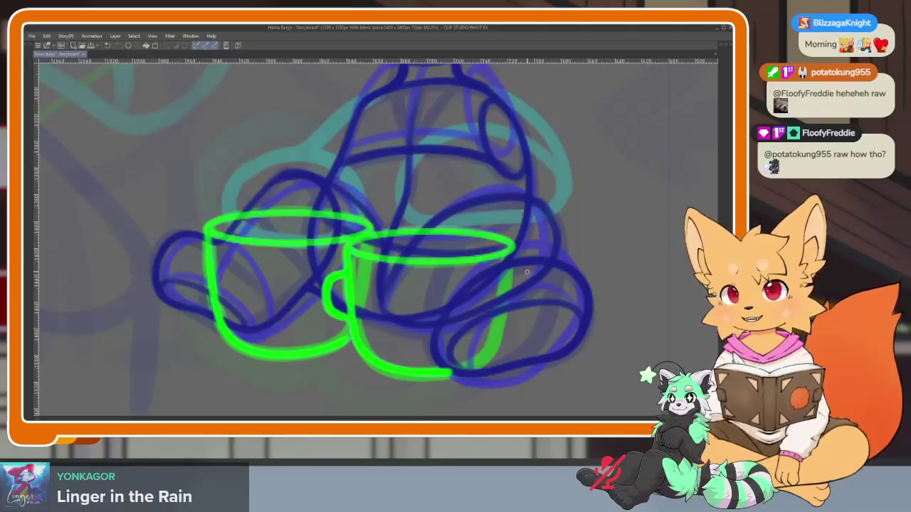
{"action": "scroll", "coordinate": [481, 277], "scroll_direction": "down", "scroll_amount": 3}
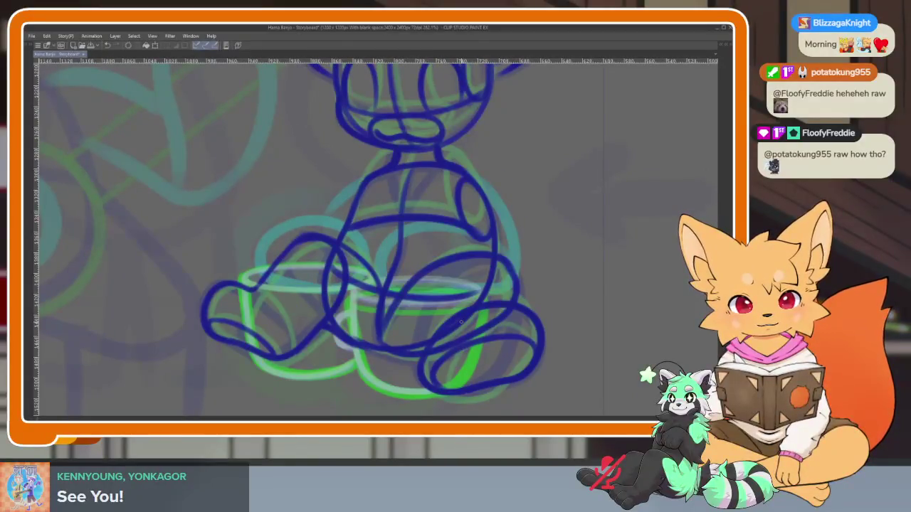
Draw the first cup's green rim ellipse on this cel
{"action": "scroll", "coordinate": [460, 328], "scroll_direction": "up", "scroll_amount": 3}
{"action": "scroll", "coordinate": [341, 317], "scroll_direction": "up", "scroll_amount": 2}
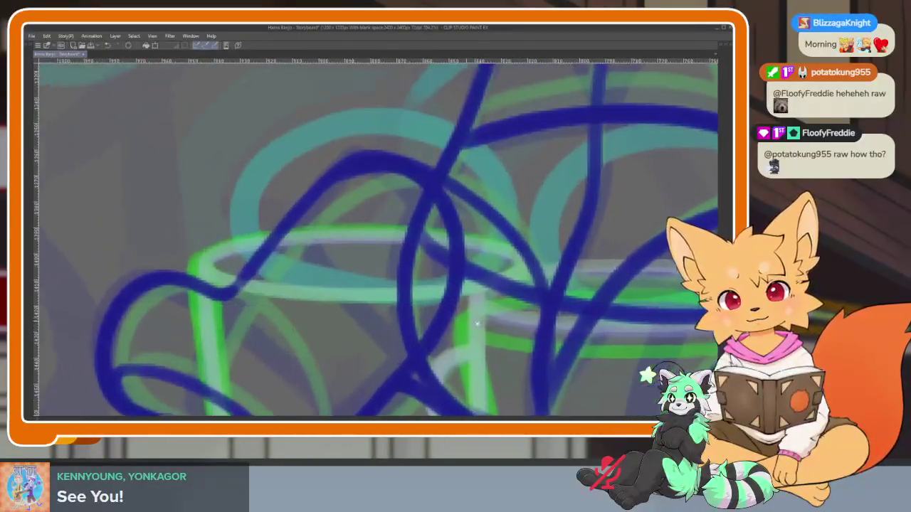
{"action": "scroll", "coordinate": [472, 315], "scroll_direction": "up", "scroll_amount": 1}
{"action": "key", "text": "Tab"}
{"action": "key", "text": "Tab"}
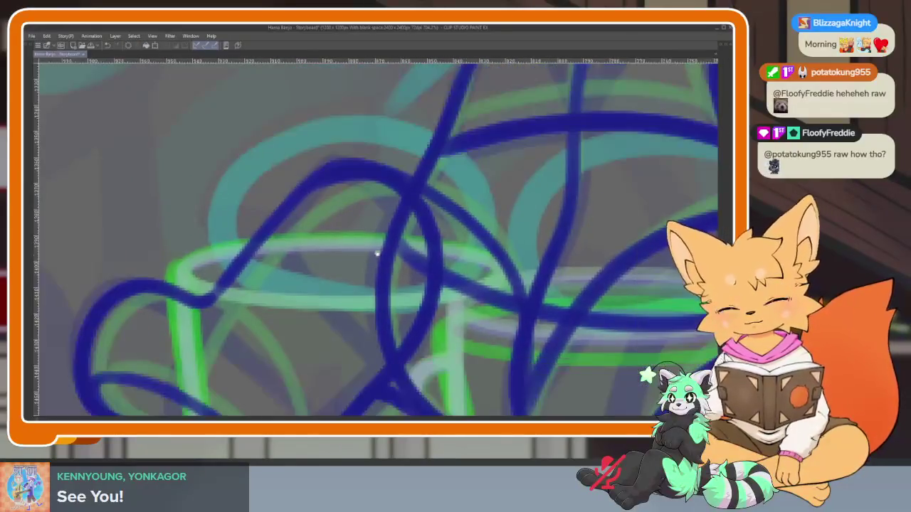
{"action": "left_click_drag", "start_coordinate": [169, 245], "coordinate": [174, 256]}
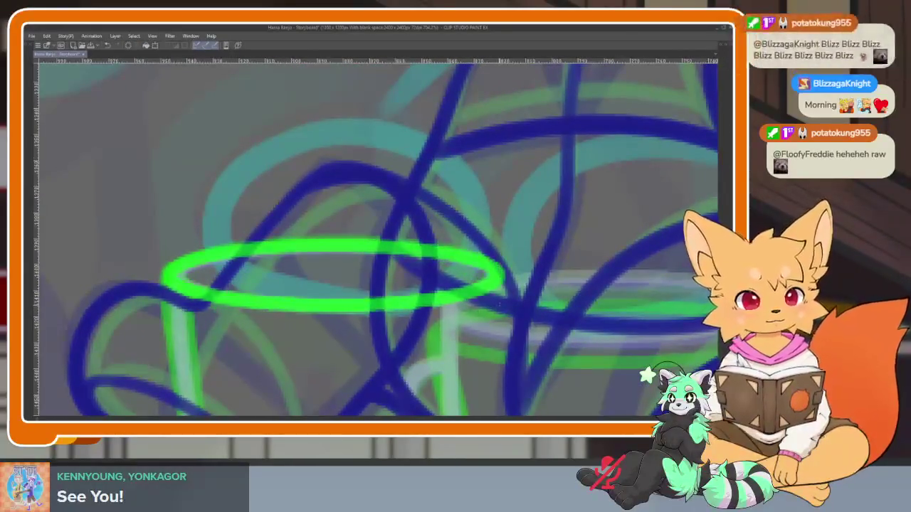
{"action": "scroll", "coordinate": [457, 318], "scroll_direction": "up", "scroll_amount": 1}
{"action": "scroll", "coordinate": [458, 318], "scroll_direction": "right", "scroll_amount": 3}
{"action": "scroll", "coordinate": [492, 315], "scroll_direction": "right", "scroll_amount": 2}
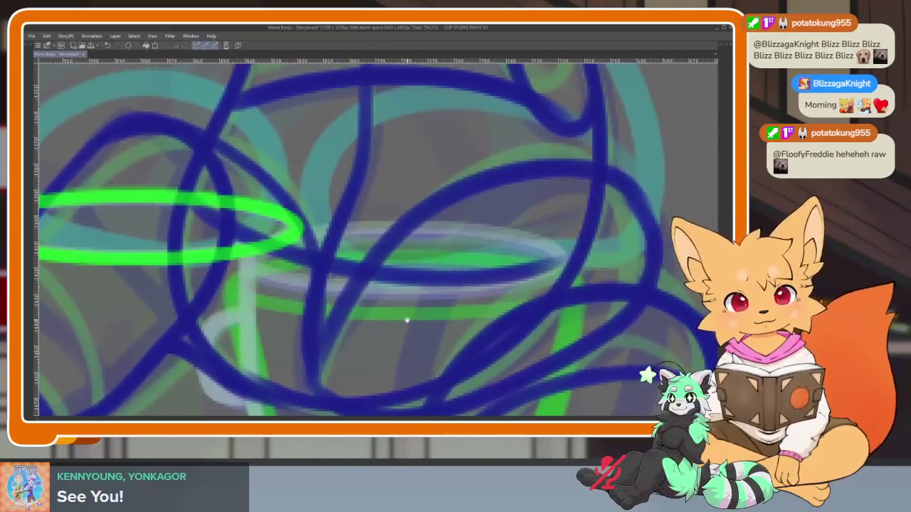
{"action": "scroll", "coordinate": [266, 297], "scroll_direction": "down", "scroll_amount": 1}
{"action": "scroll", "coordinate": [284, 372], "scroll_direction": "down", "scroll_amount": 1}
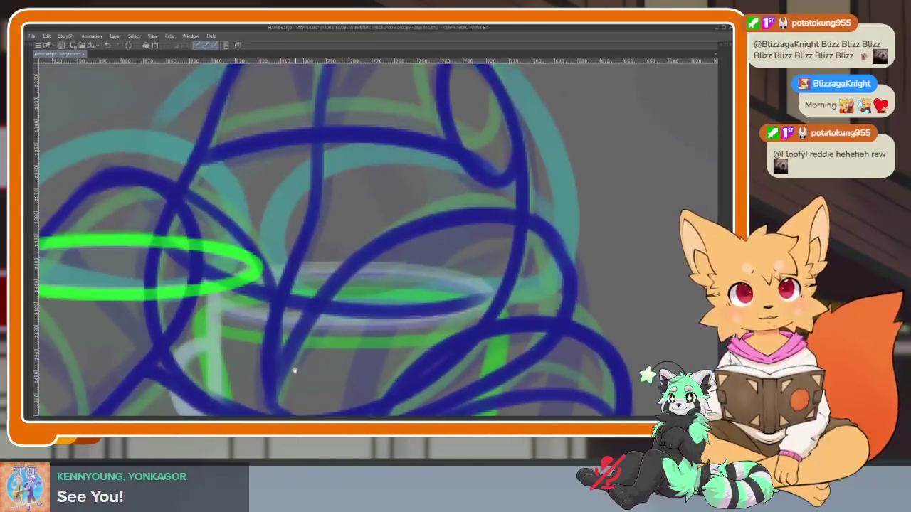
Draw the second cup's green rim ellipse
{"action": "left_click_drag", "start_coordinate": [203, 299], "coordinate": [502, 337]}
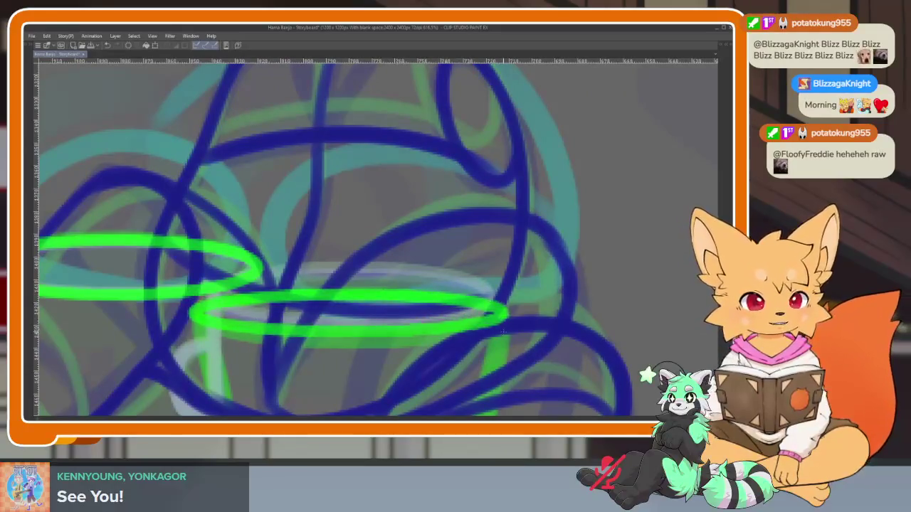
{"action": "scroll", "coordinate": [398, 305], "scroll_direction": "left", "scroll_amount": 2}
{"action": "scroll", "coordinate": [398, 305], "scroll_direction": "down", "scroll_amount": 1}
{"action": "scroll", "coordinate": [390, 60], "scroll_direction": "left", "scroll_amount": 2}
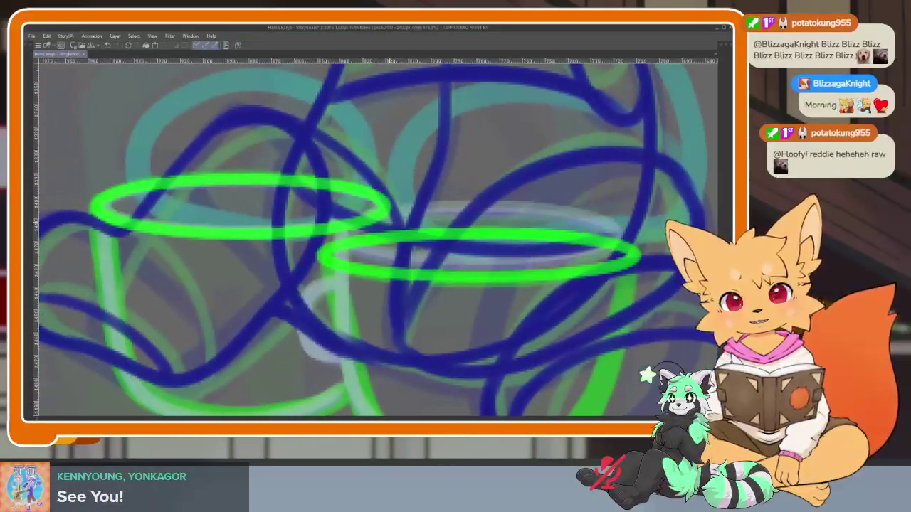
{"action": "scroll", "coordinate": [427, 278], "scroll_direction": "down", "scroll_amount": 1}
{"action": "scroll", "coordinate": [463, 277], "scroll_direction": "up", "scroll_amount": 1}
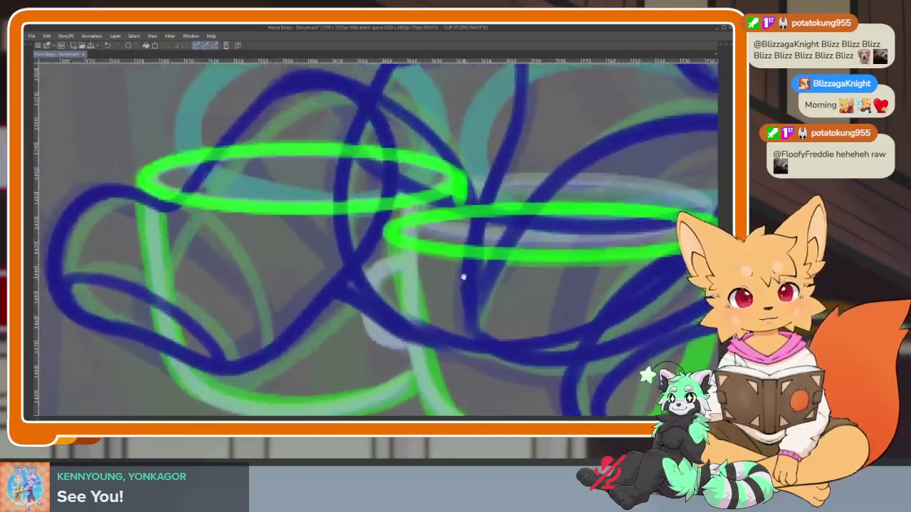
{"action": "scroll", "coordinate": [456, 214], "scroll_direction": "down", "scroll_amount": 2}
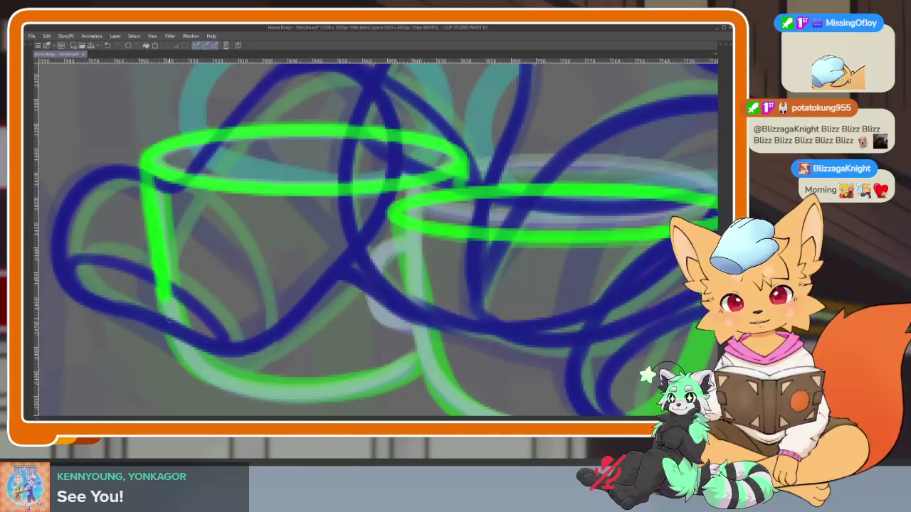
{"action": "scroll", "coordinate": [451, 330], "scroll_direction": "down", "scroll_amount": 5}
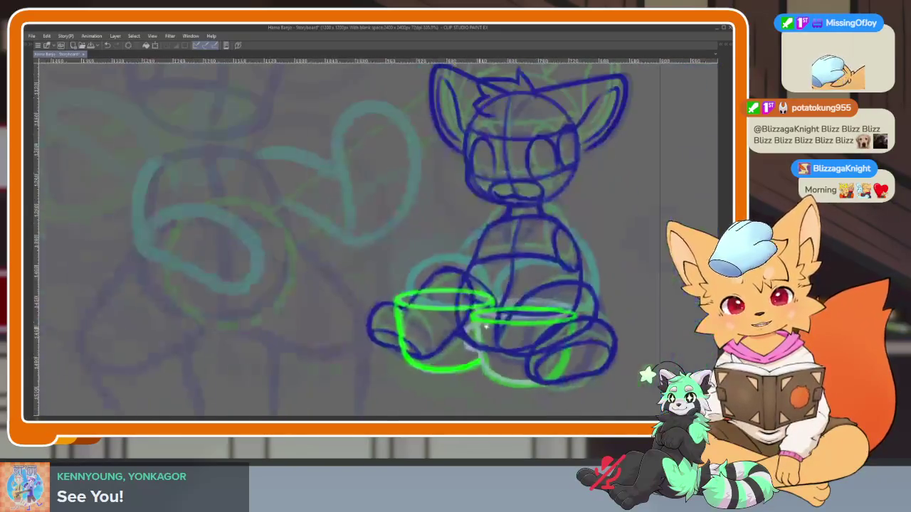
{"action": "scroll", "coordinate": [451, 330], "scroll_direction": "up", "scroll_amount": 1}
{"action": "scroll", "coordinate": [452, 330], "scroll_direction": "up", "scroll_amount": 4}
Draw the second cup's left side, bottom and a handle in green
{"action": "mouse_move", "coordinate": [271, 183]}
{"action": "left_mouse_down"}
{"action": "mouse_move", "coordinate": [431, 369]}
{"action": "mouse_move", "coordinate": [478, 402]}
{"action": "left_mouse_up"}
{"action": "left_click_drag", "start_coordinate": [298, 234], "coordinate": [291, 306]}
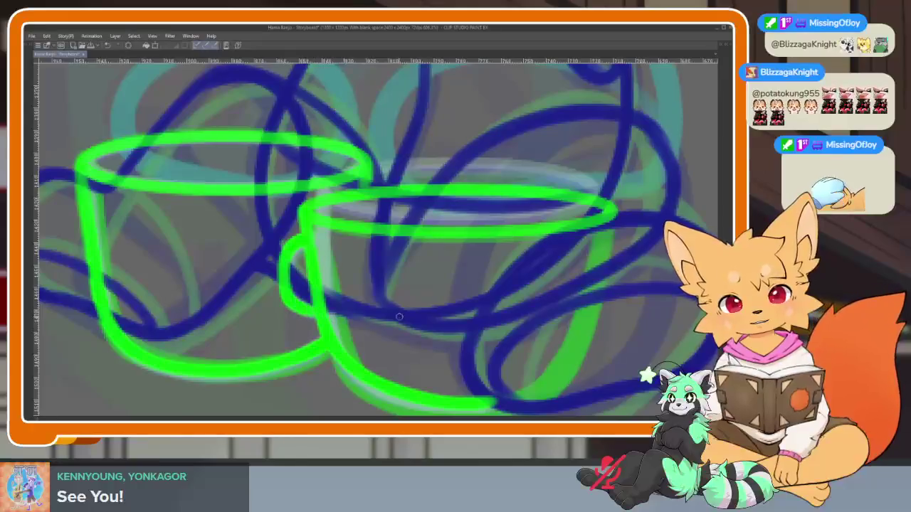
{"action": "scroll", "coordinate": [399, 317], "scroll_direction": "down", "scroll_amount": 3}
{"action": "scroll", "coordinate": [443, 321], "scroll_direction": "up", "scroll_amount": 3}
{"action": "scroll", "coordinate": [573, 311], "scroll_direction": "down", "scroll_amount": 2}
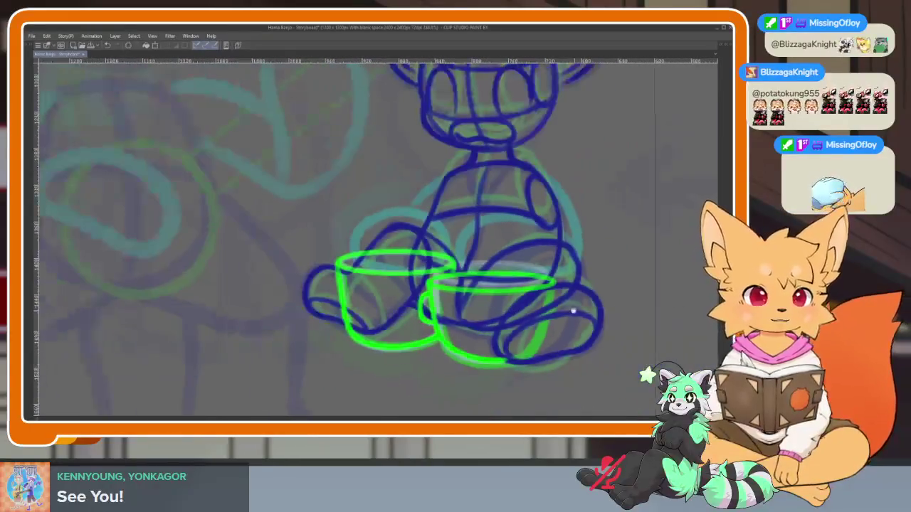
{"action": "scroll", "coordinate": [573, 311], "scroll_direction": "up", "scroll_amount": 3}
{"action": "scroll", "coordinate": [583, 292], "scroll_direction": "down", "scroll_amount": 3}
{"action": "scroll", "coordinate": [596, 276], "scroll_direction": "up", "scroll_amount": 1}
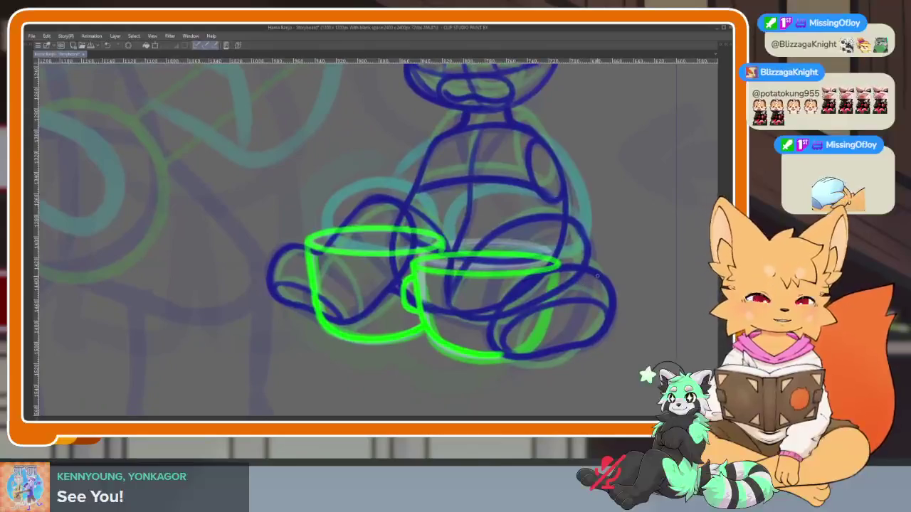
Undo the last action, restore the palettes and step forward to frame 151
{"action": "key", "text": "ctrl+z"}
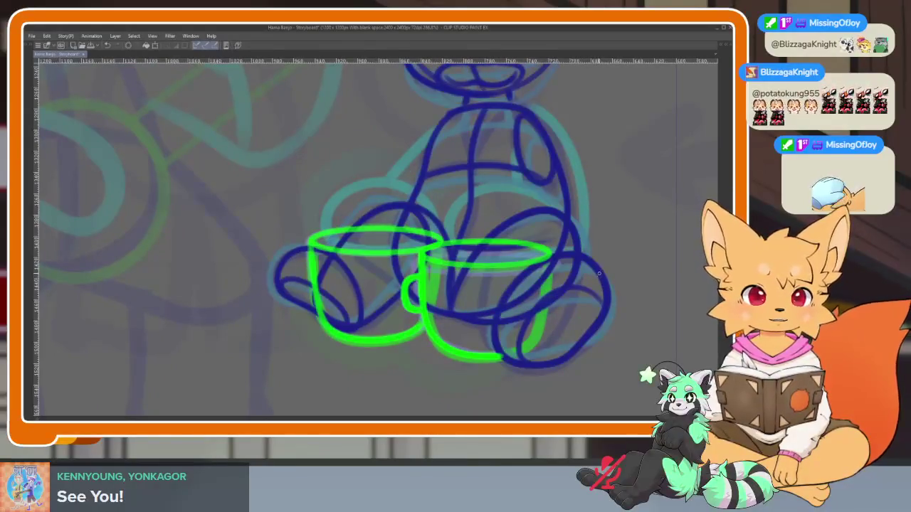
{"action": "key", "text": "Tab"}
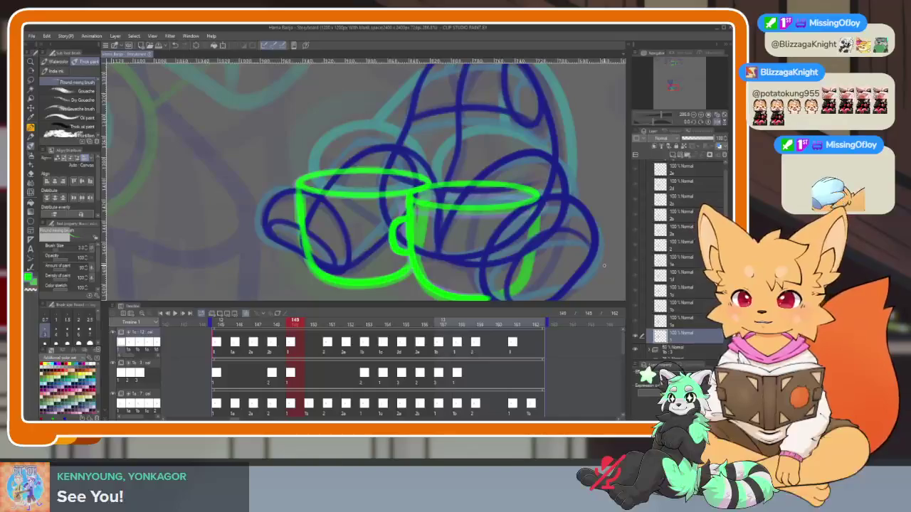
{"action": "key", "text": "Right"}
{"action": "key", "text": "Right"}
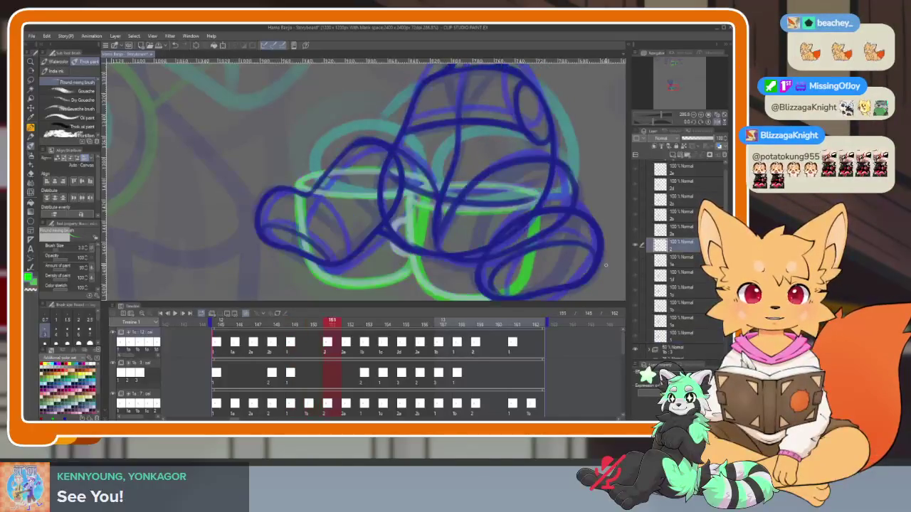
Flip through the seated-fox animation frames to reach frame 151
{"action": "key", "text": "Tab"}
{"action": "key", "text": "Right"}
{"action": "key", "text": "Right"}
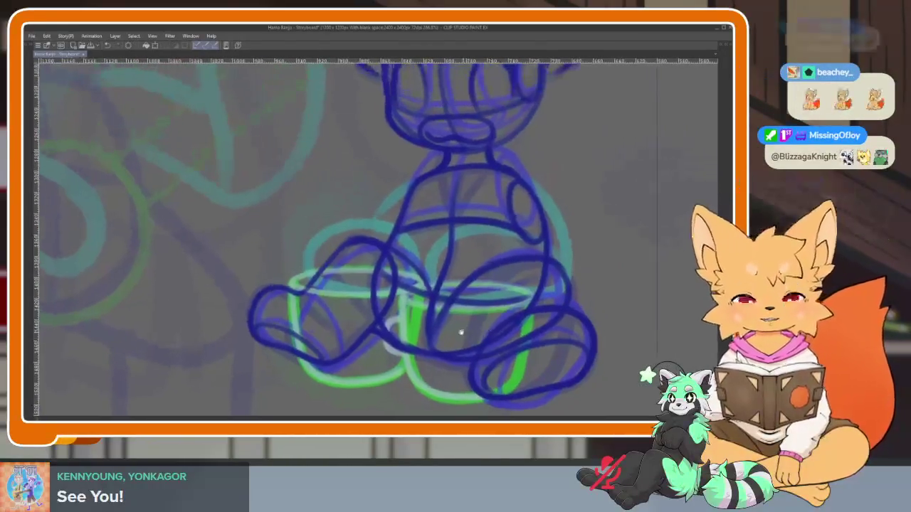
{"action": "key", "text": "Right"}
{"action": "key", "text": "Right"}
{"action": "key", "text": "Right"}
{"action": "scroll", "coordinate": [397, 328], "scroll_direction": "up", "scroll_amount": 2}
{"action": "key", "text": "Tab"}
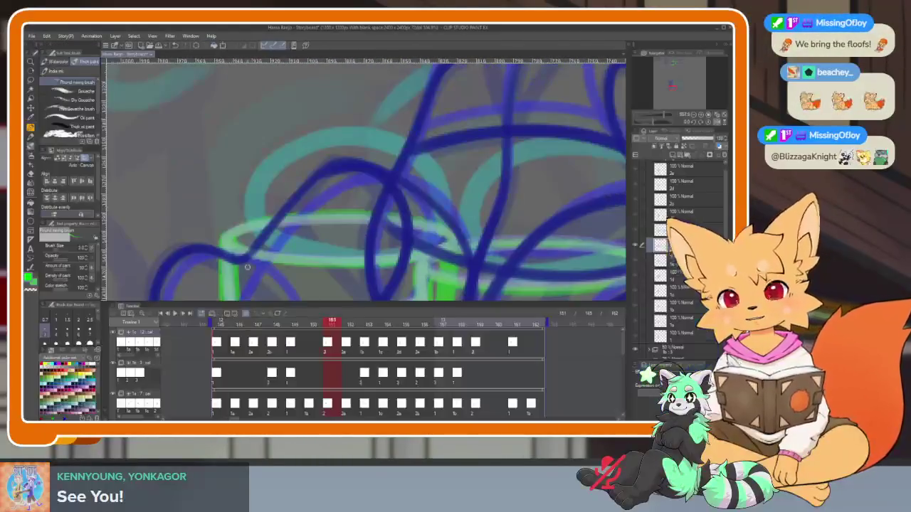
{"action": "key", "text": "Tab"}
{"action": "key", "text": "Right"}
{"action": "key", "text": "Right"}
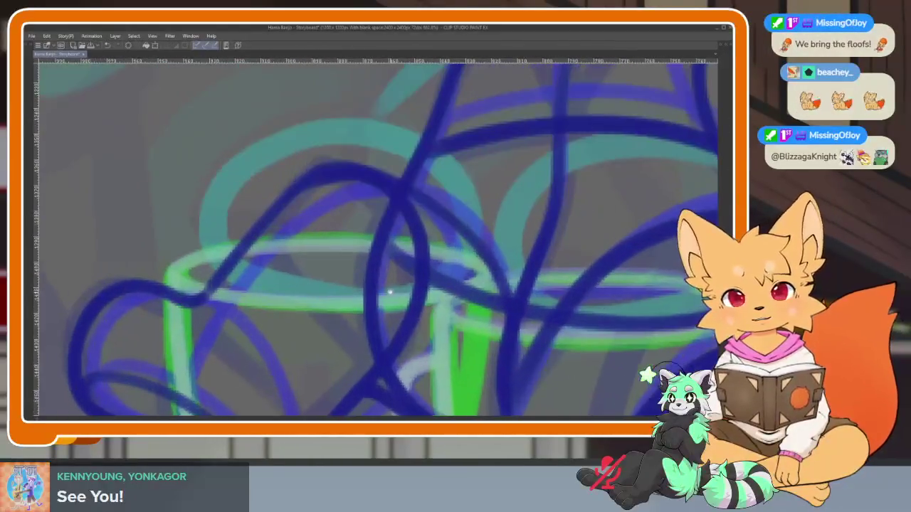
{"action": "key", "text": "Right"}
Trace green rim ellipses for both teacups, redoing the first rim until it fits
{"action": "mouse_move", "coordinate": [174, 255]}
{"action": "left_mouse_down"}
{"action": "mouse_move", "coordinate": [356, 293]}
{"action": "mouse_move", "coordinate": [504, 310]}
{"action": "left_mouse_up"}
{"action": "key", "text": "ctrl+z"}
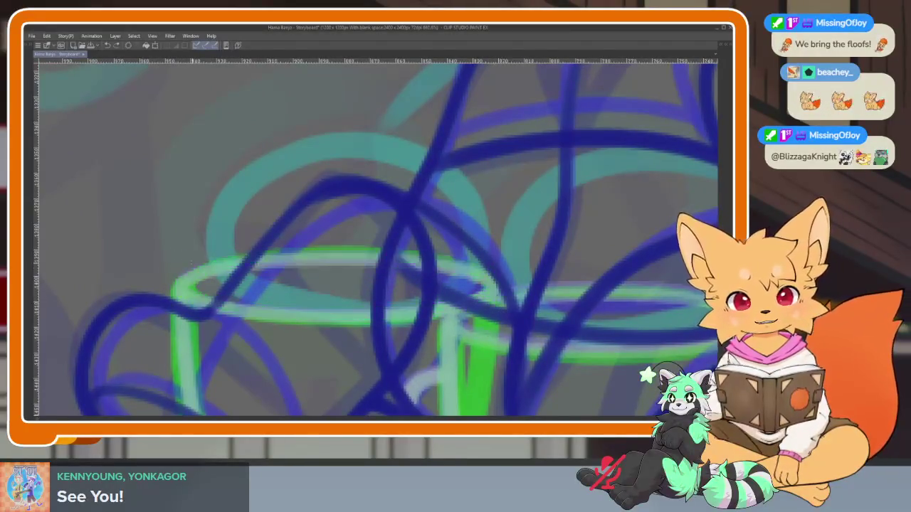
{"action": "left_click_drag", "start_coordinate": [181, 266], "coordinate": [494, 316]}
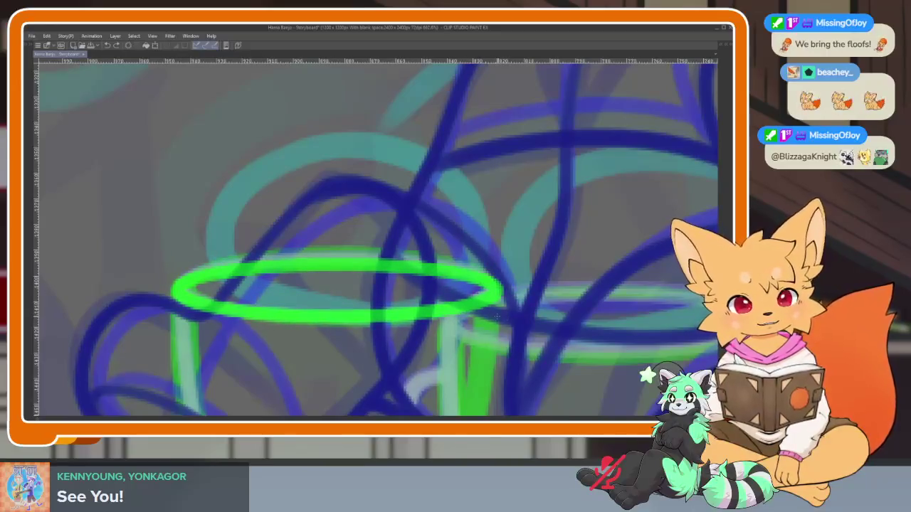
{"action": "key", "text": "ctrl+z"}
{"action": "mouse_move", "coordinate": [173, 258]}
{"action": "left_mouse_down"}
{"action": "mouse_move", "coordinate": [319, 304]}
{"action": "mouse_move", "coordinate": [502, 313]}
{"action": "left_mouse_up"}
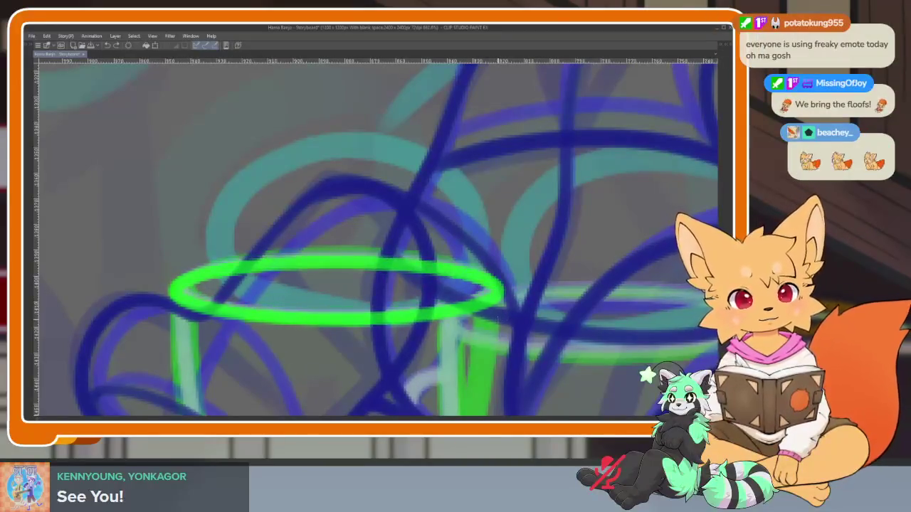
{"action": "mouse_move", "coordinate": [500, 347]}
{"action": "left_mouse_down"}
{"action": "mouse_move", "coordinate": [387, 299]}
{"action": "mouse_move", "coordinate": [412, 325]}
{"action": "mouse_move", "coordinate": [387, 362]}
{"action": "mouse_move", "coordinate": [399, 351]}
{"action": "mouse_move", "coordinate": [394, 361]}
{"action": "mouse_move", "coordinate": [488, 362]}
{"action": "mouse_move", "coordinate": [520, 350]}
{"action": "left_mouse_up"}
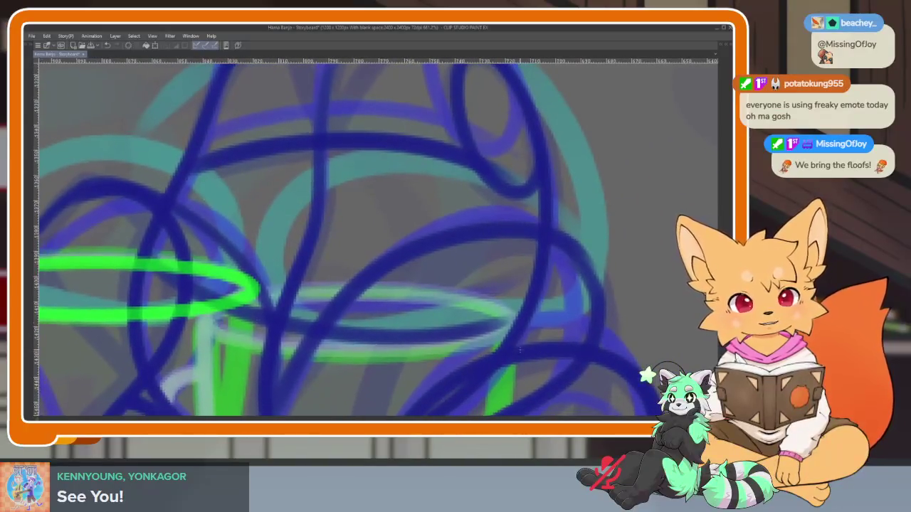
{"action": "left_click_drag", "start_coordinate": [398, 291], "coordinate": [518, 345]}
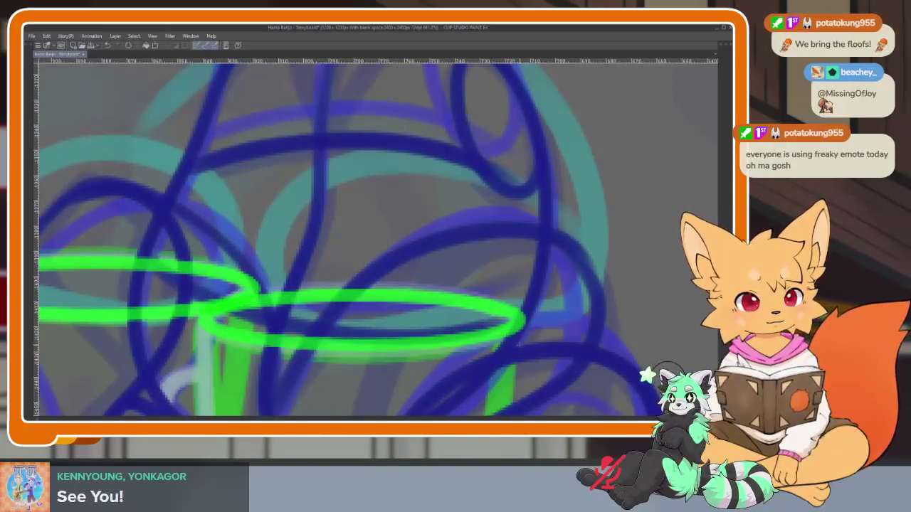
Extend the green cup bottom so it joins the cup's right side
{"action": "mouse_move", "coordinate": [443, 359]}
{"action": "left_mouse_down"}
{"action": "mouse_move", "coordinate": [382, 332]}
{"action": "mouse_move", "coordinate": [411, 311]}
{"action": "mouse_move", "coordinate": [386, 340]}
{"action": "mouse_move", "coordinate": [350, 341]}
{"action": "left_mouse_up"}
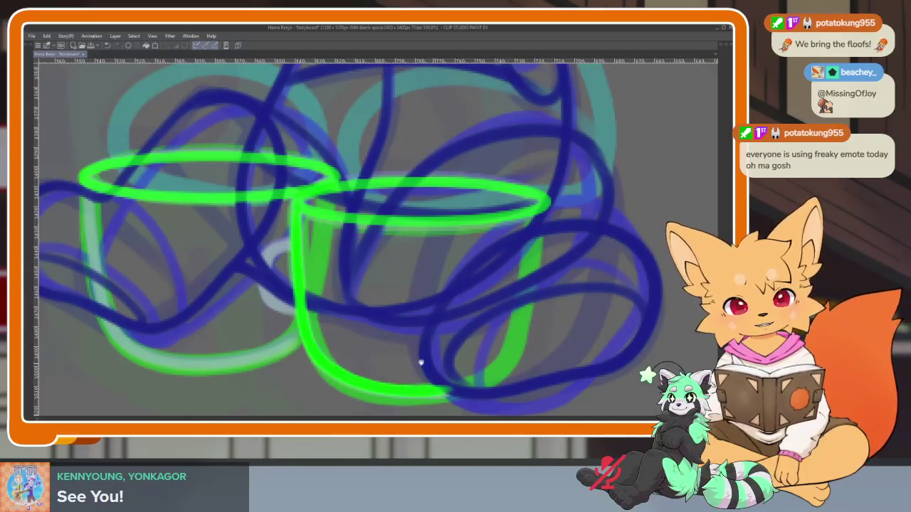
{"action": "left_click_drag", "start_coordinate": [421, 363], "coordinate": [344, 308]}
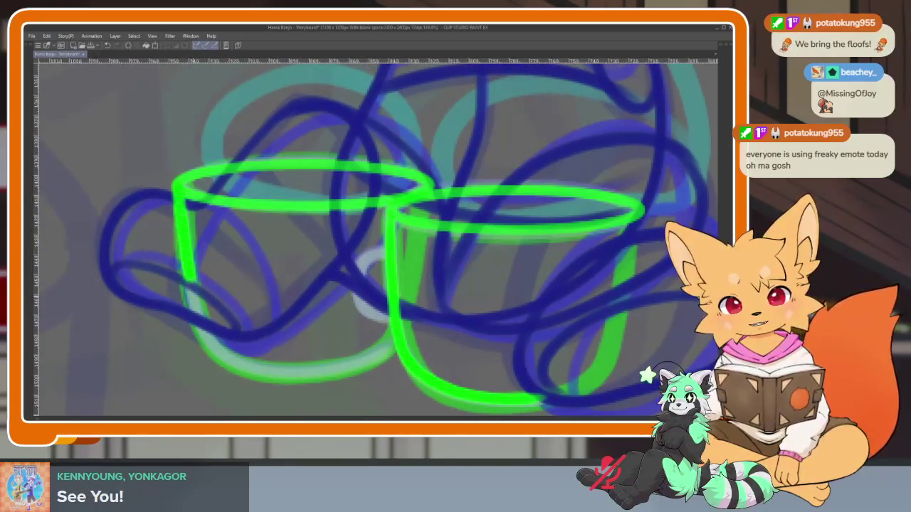
{"action": "left_click_drag", "start_coordinate": [318, 371], "coordinate": [395, 348]}
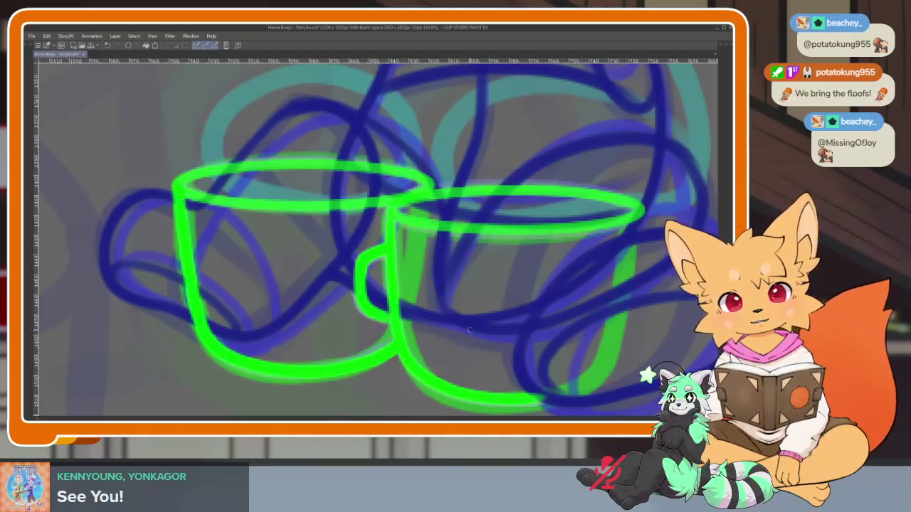
{"action": "scroll", "coordinate": [469, 329], "scroll_direction": "down", "scroll_amount": 5}
{"action": "scroll", "coordinate": [525, 315], "scroll_direction": "up", "scroll_amount": 3}
{"action": "scroll", "coordinate": [517, 320], "scroll_direction": "up", "scroll_amount": 1}
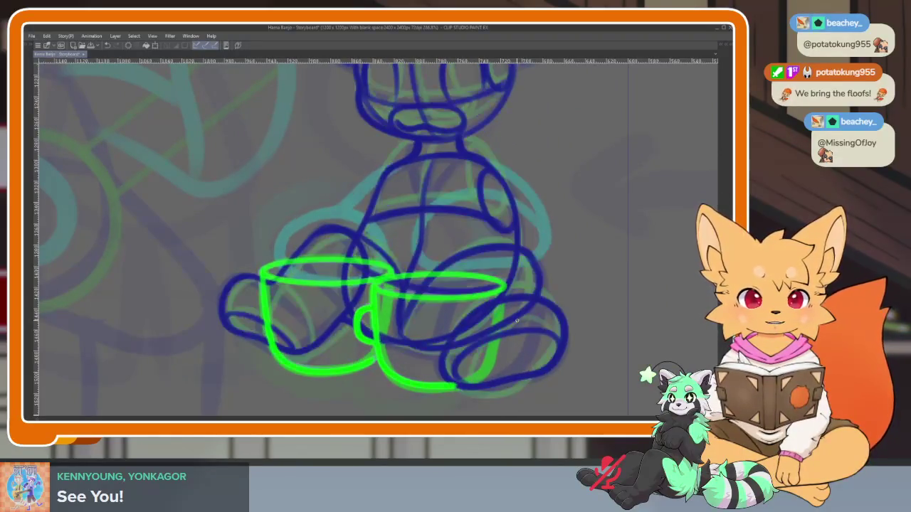
Move on to the next animation frame with the panels restored
{"action": "key", "text": "ctrl+Right"}
{"action": "scroll", "coordinate": [504, 316], "scroll_direction": "left", "scroll_amount": 2}
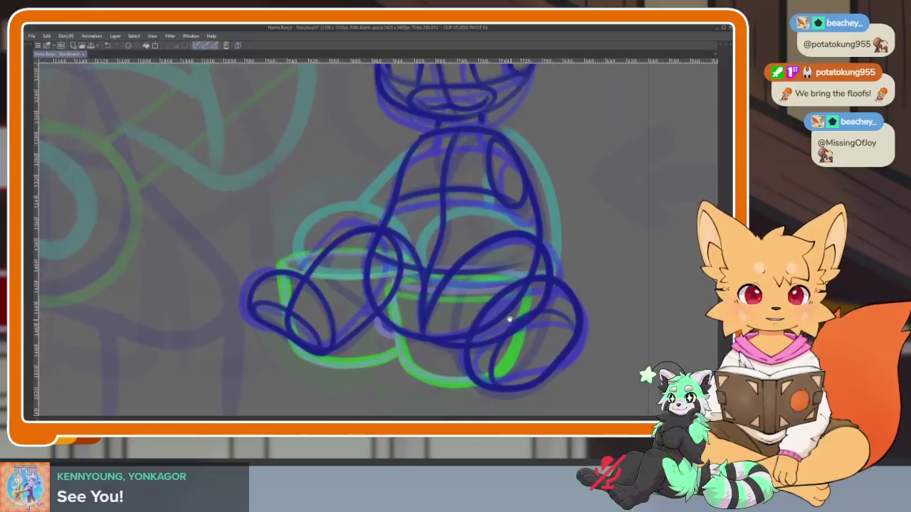
{"action": "scroll", "coordinate": [359, 287], "scroll_direction": "up", "scroll_amount": 3}
{"action": "scroll", "coordinate": [367, 318], "scroll_direction": "up", "scroll_amount": 2}
{"action": "key", "text": "Tab"}
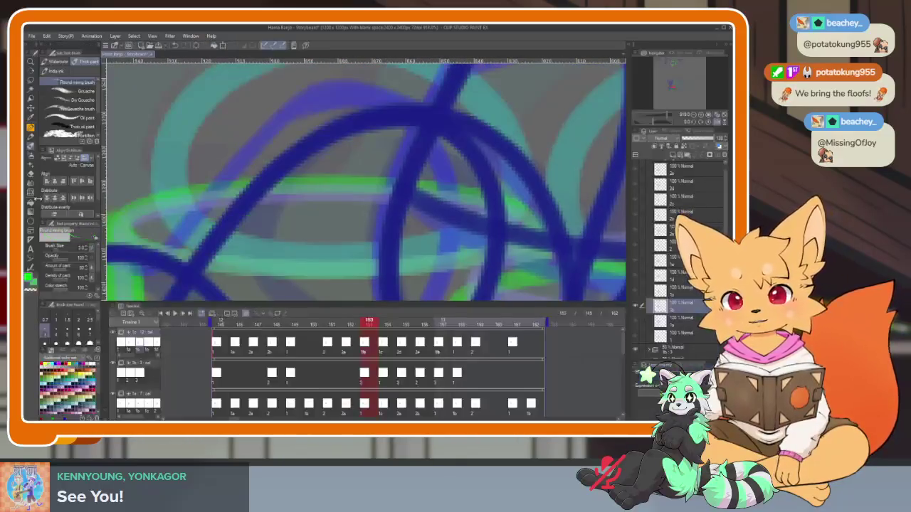
Sketch green rim ellipses for both teacups in a full-window canvas
{"action": "key", "text": "Tab"}
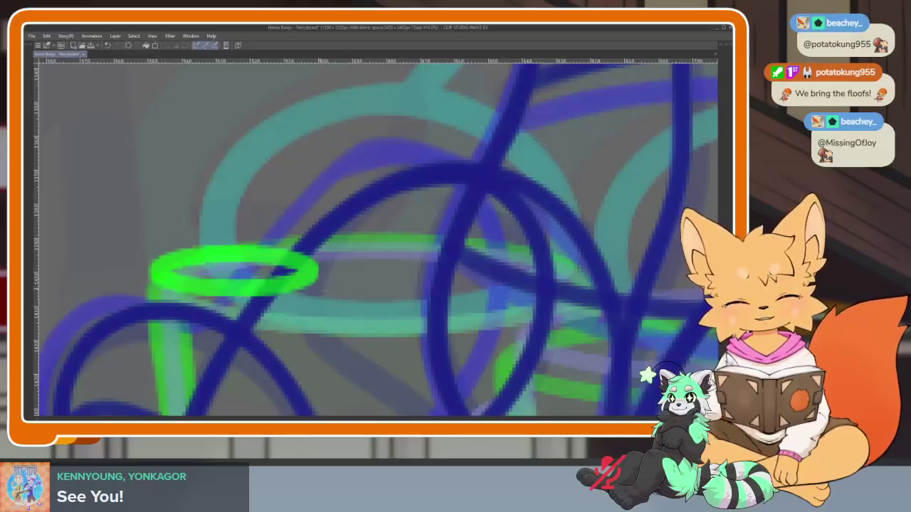
{"action": "left_click_drag", "start_coordinate": [151, 245], "coordinate": [602, 336]}
{"action": "scroll", "coordinate": [605, 331], "scroll_direction": "down", "scroll_amount": 3}
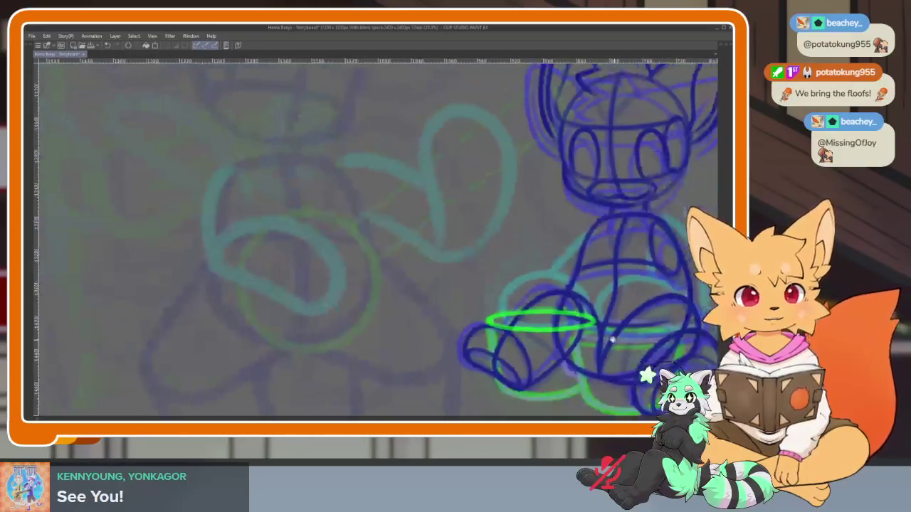
{"action": "scroll", "coordinate": [519, 270], "scroll_direction": "up", "scroll_amount": 1}
{"action": "scroll", "coordinate": [545, 311], "scroll_direction": "up", "scroll_amount": 3}
{"action": "scroll", "coordinate": [545, 321], "scroll_direction": "up", "scroll_amount": 1}
{"action": "left_click_drag", "start_coordinate": [546, 321], "coordinate": [512, 325]}
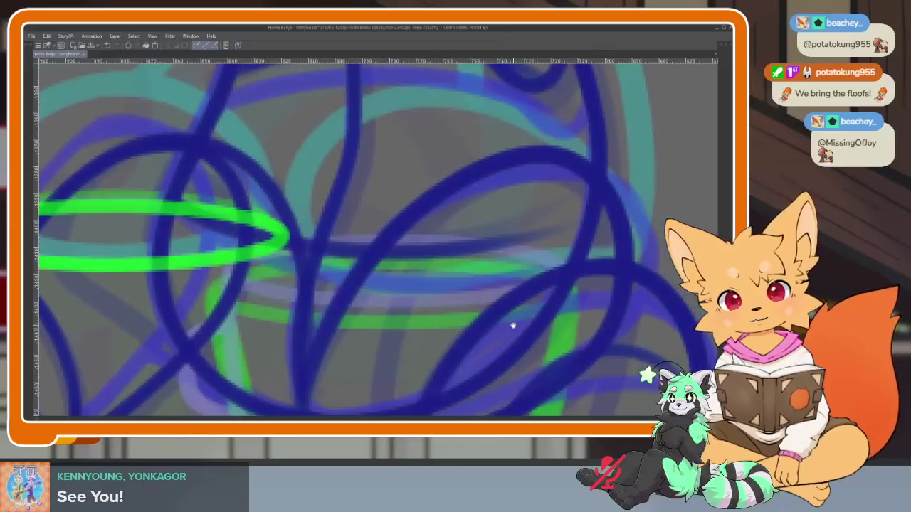
{"action": "left_click_drag", "start_coordinate": [224, 251], "coordinate": [557, 298]}
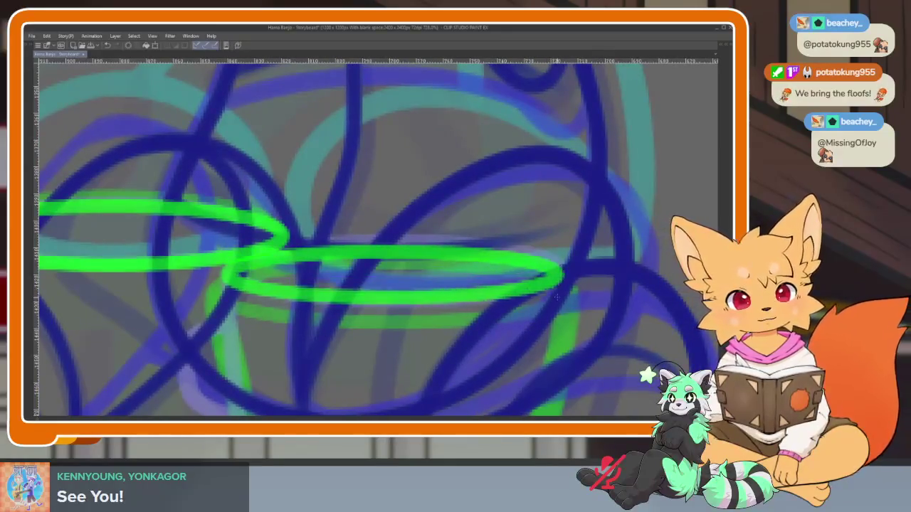
{"action": "scroll", "coordinate": [562, 299], "scroll_direction": "down", "scroll_amount": 3}
{"action": "key", "text": "Tab"}
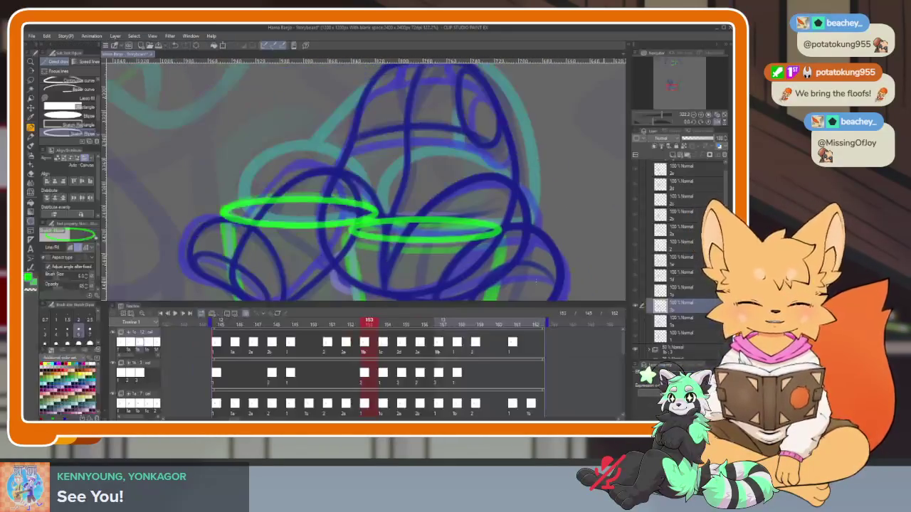
Compare the cups against frame 152, then return to frame 153 zoomed in
{"action": "left_click", "coordinate": [349, 324]}
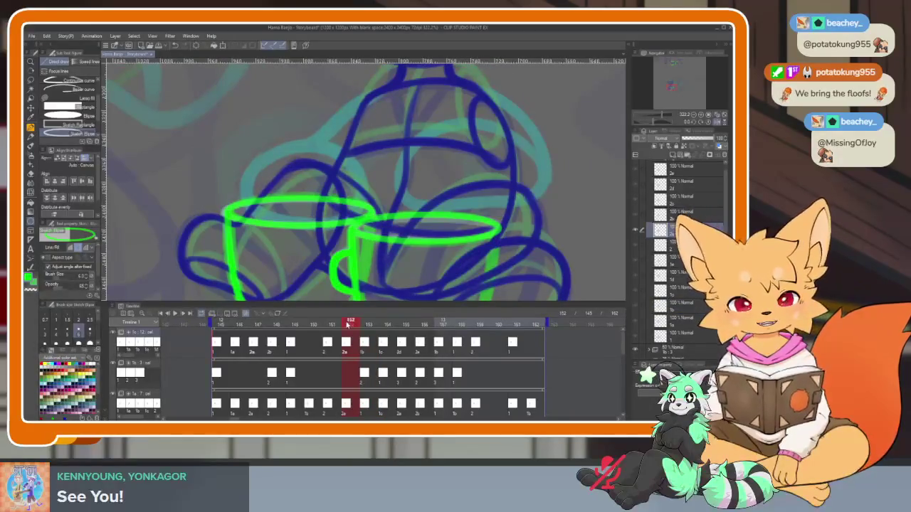
{"action": "left_click", "coordinate": [364, 325]}
{"action": "key", "text": "Tab"}
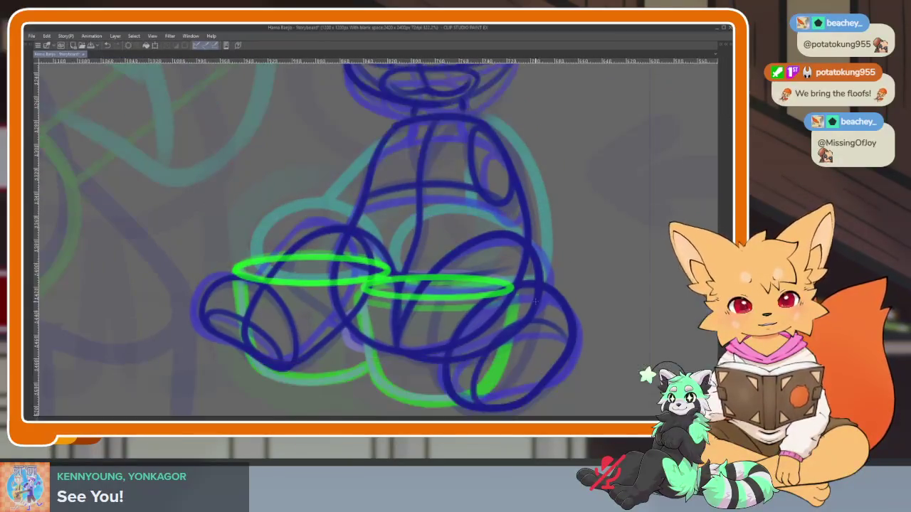
{"action": "scroll", "coordinate": [462, 334], "scroll_direction": "up", "scroll_amount": 2}
{"action": "scroll", "coordinate": [452, 356], "scroll_direction": "up", "scroll_amount": 1}
{"action": "key", "text": "Tab"}
{"action": "key", "text": "Tab"}
Draw both teacups' green oval rims plus their curved sides and bottoms
{"action": "left_click_drag", "start_coordinate": [288, 302], "coordinate": [274, 301]}
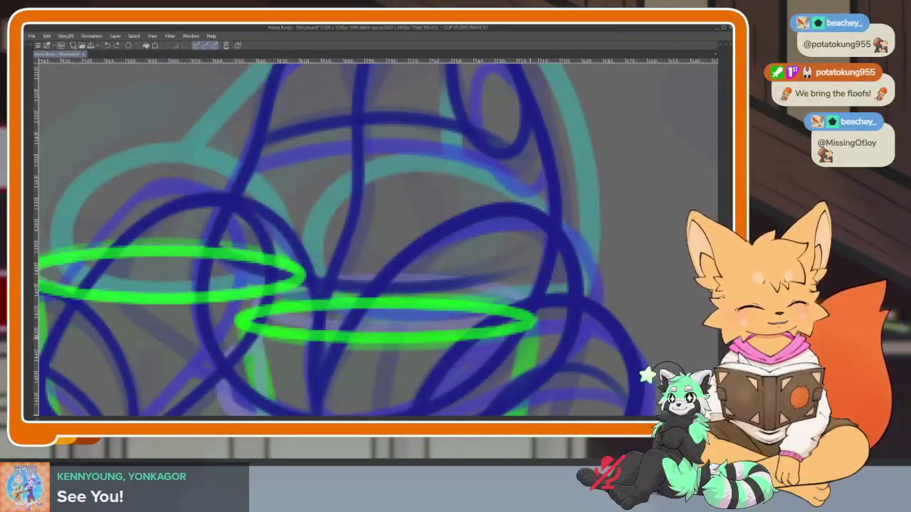
{"action": "mouse_move", "coordinate": [352, 364]}
{"action": "left_mouse_down"}
{"action": "mouse_move", "coordinate": [397, 279]}
{"action": "mouse_move", "coordinate": [423, 253]}
{"action": "left_mouse_up"}
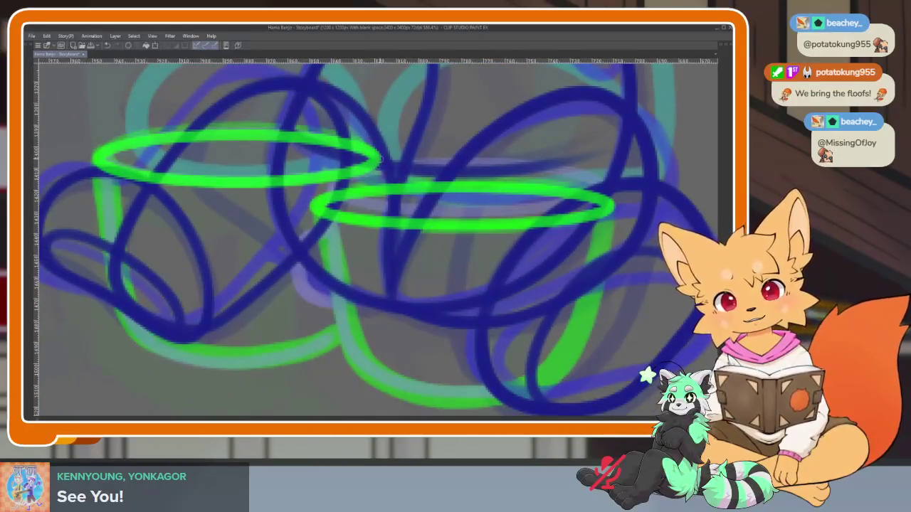
{"action": "left_click_drag", "start_coordinate": [318, 229], "coordinate": [501, 397]}
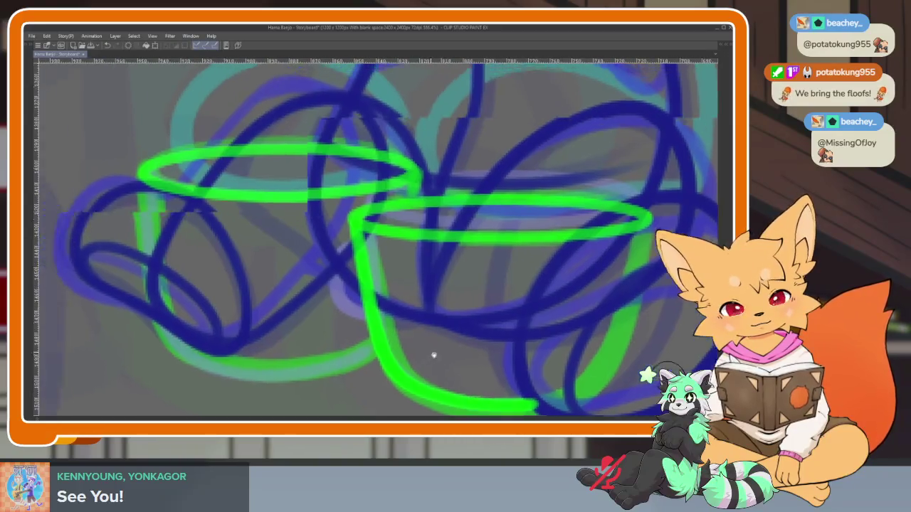
{"action": "left_click_drag", "start_coordinate": [433, 355], "coordinate": [510, 363]}
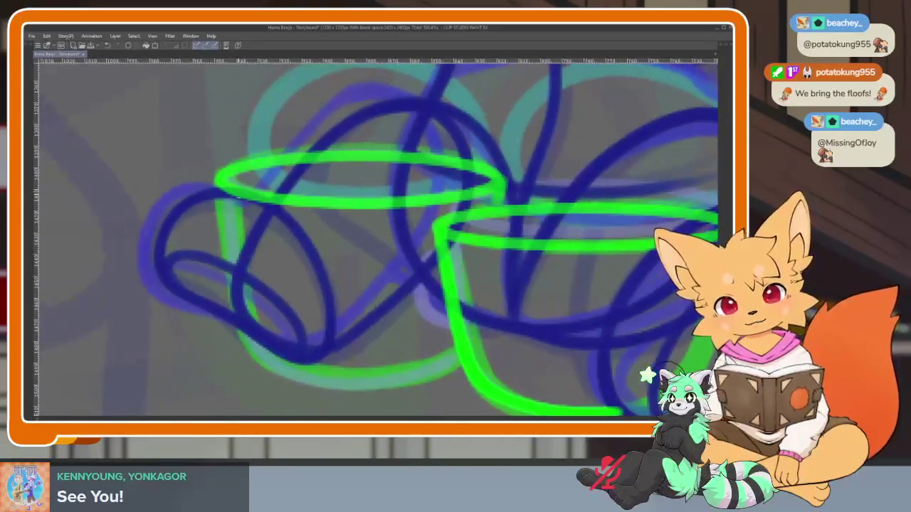
{"action": "mouse_move", "coordinate": [217, 184]}
{"action": "left_mouse_down"}
{"action": "mouse_move", "coordinate": [229, 259]}
{"action": "mouse_move", "coordinate": [262, 343]}
{"action": "mouse_move", "coordinate": [349, 384]}
{"action": "mouse_move", "coordinate": [454, 359]}
{"action": "left_mouse_up"}
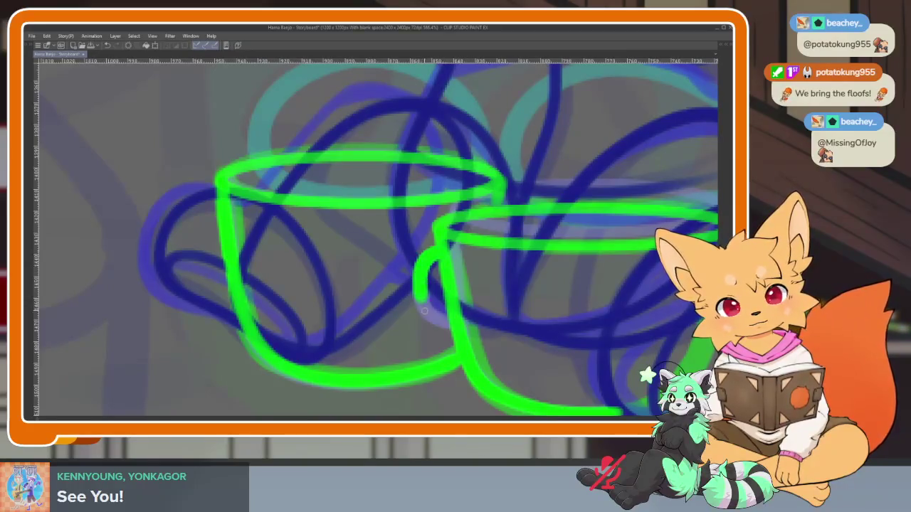
{"action": "scroll", "coordinate": [498, 337], "scroll_direction": "down", "scroll_amount": 5}
{"action": "scroll", "coordinate": [497, 336], "scroll_direction": "down", "scroll_amount": 2}
{"action": "scroll", "coordinate": [498, 336], "scroll_direction": "down", "scroll_amount": 2}
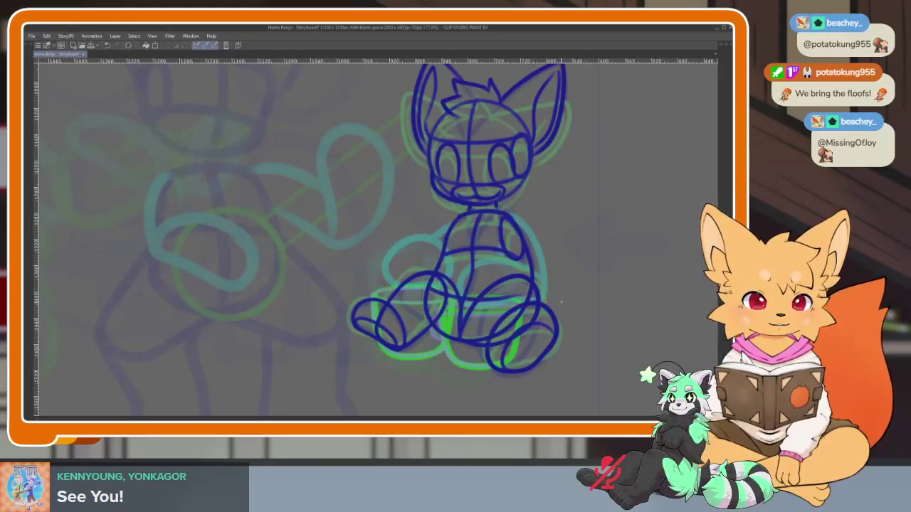
Advance to the frame with the fox's redrawn legs and zoom in
{"action": "key", "text": "ctrl+Right"}
{"action": "scroll", "coordinate": [461, 308], "scroll_direction": "up", "scroll_amount": 3}
{"action": "scroll", "coordinate": [448, 316], "scroll_direction": "up", "scroll_amount": 2}
{"action": "scroll", "coordinate": [462, 306], "scroll_direction": "up", "scroll_amount": 2}
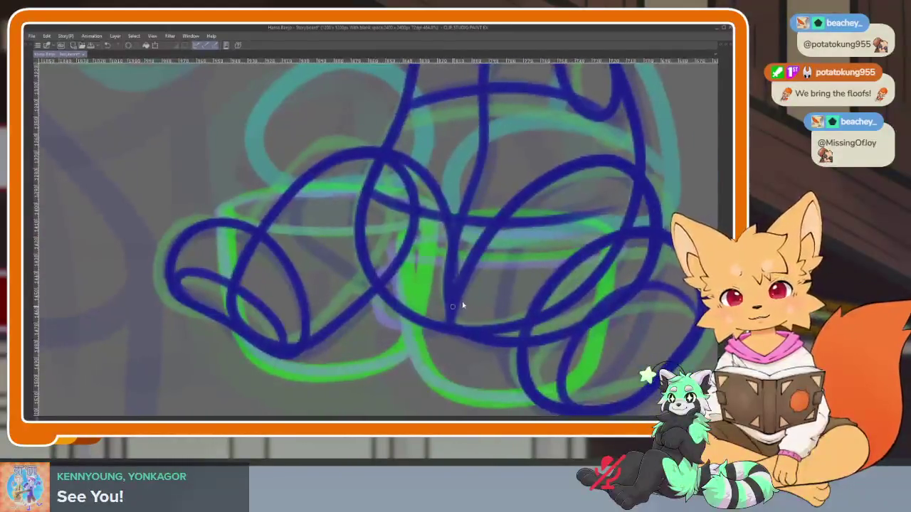
{"action": "key", "text": "Tab"}
{"action": "key", "text": "Tab"}
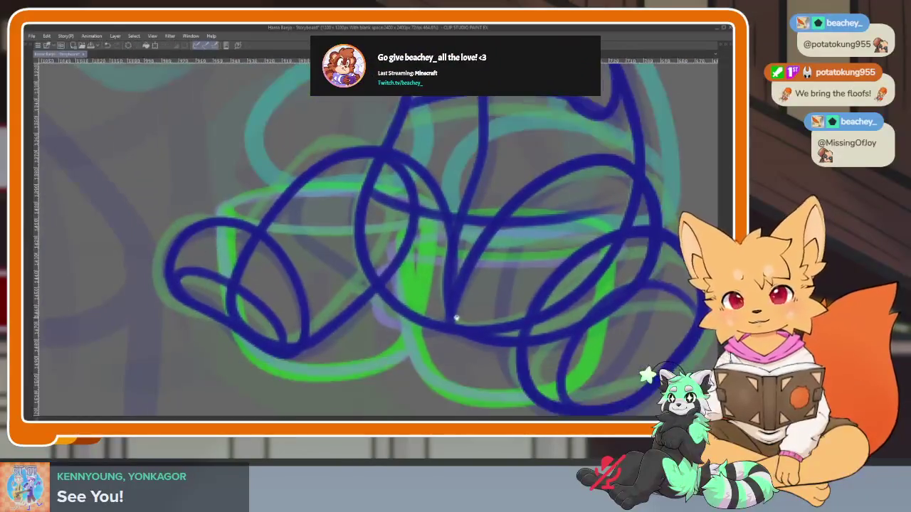
{"action": "scroll", "coordinate": [455, 316], "scroll_direction": "up", "scroll_amount": 2}
{"action": "scroll", "coordinate": [434, 321], "scroll_direction": "up", "scroll_amount": 2}
{"action": "scroll", "coordinate": [291, 309], "scroll_direction": "up", "scroll_amount": 2}
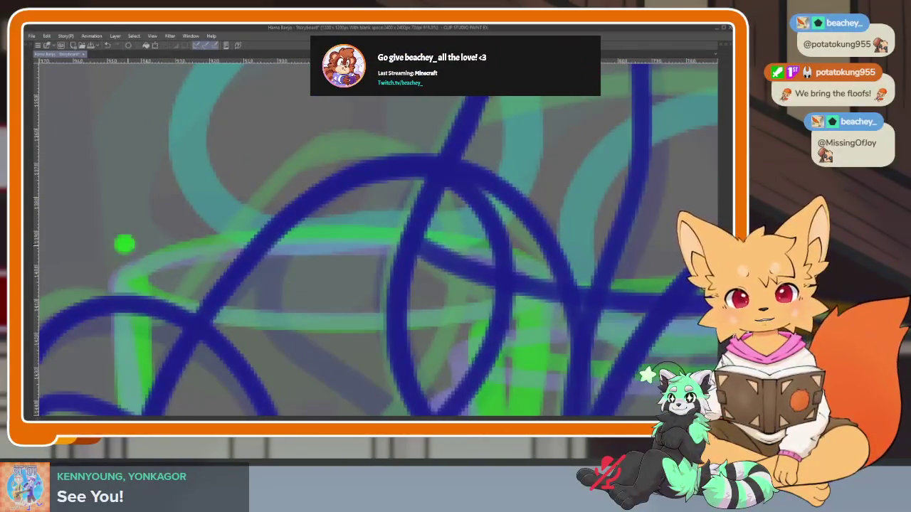
Draw green rims for both cups and extend the cup bottom rightward
{"action": "left_click_drag", "start_coordinate": [124, 244], "coordinate": [544, 318]}
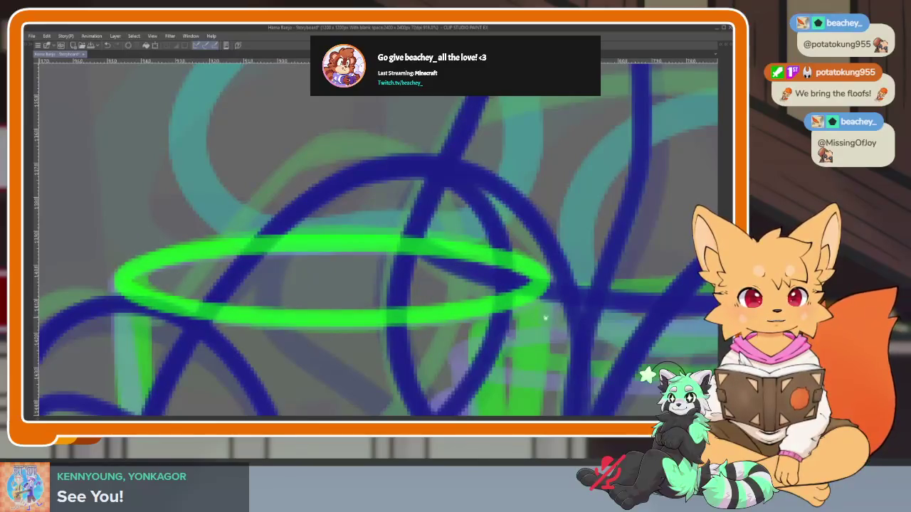
{"action": "scroll", "coordinate": [545, 318], "scroll_direction": "down", "scroll_amount": 5}
{"action": "scroll", "coordinate": [527, 321], "scroll_direction": "up", "scroll_amount": 1}
{"action": "scroll", "coordinate": [490, 323], "scroll_direction": "up", "scroll_amount": 3}
{"action": "scroll", "coordinate": [468, 332], "scroll_direction": "up", "scroll_amount": 1}
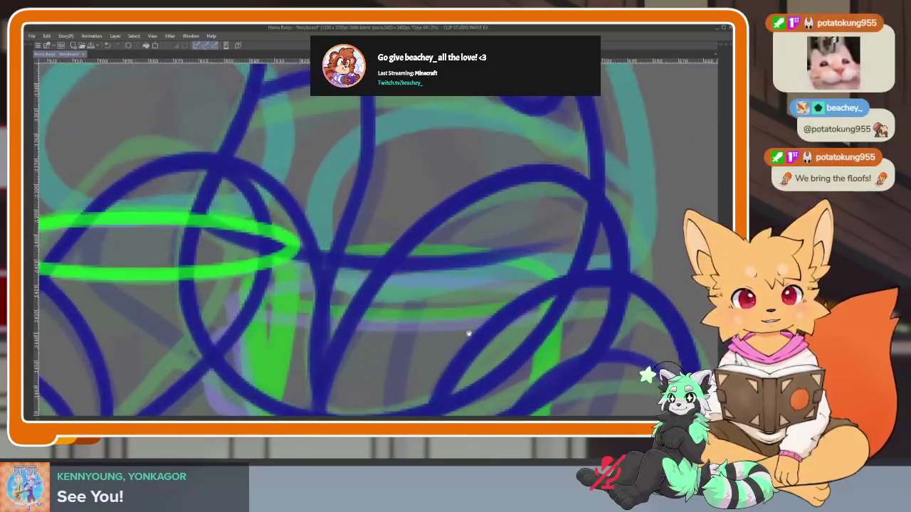
{"action": "left_click_drag", "start_coordinate": [295, 257], "coordinate": [285, 268]}
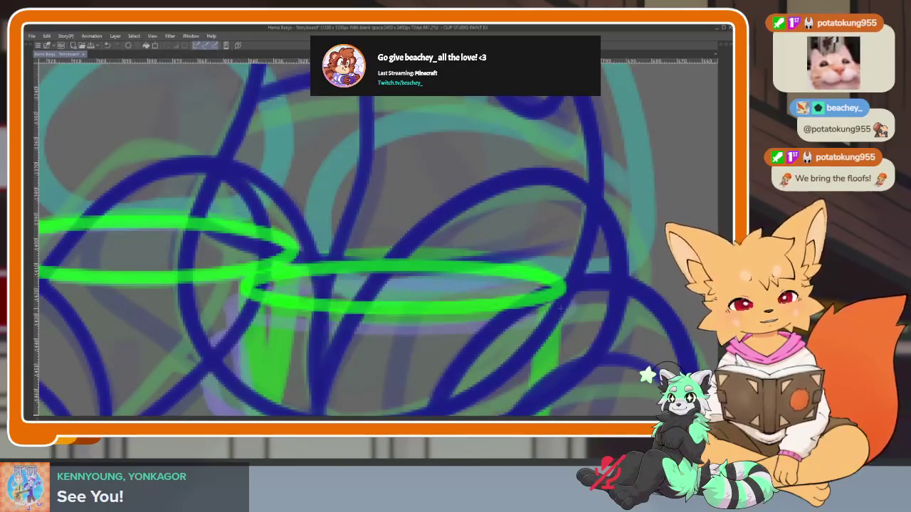
{"action": "scroll", "coordinate": [463, 360], "scroll_direction": "down", "scroll_amount": 3}
{"action": "scroll", "coordinate": [463, 360], "scroll_direction": "up", "scroll_amount": 2}
{"action": "scroll", "coordinate": [441, 348], "scroll_direction": "up", "scroll_amount": 2}
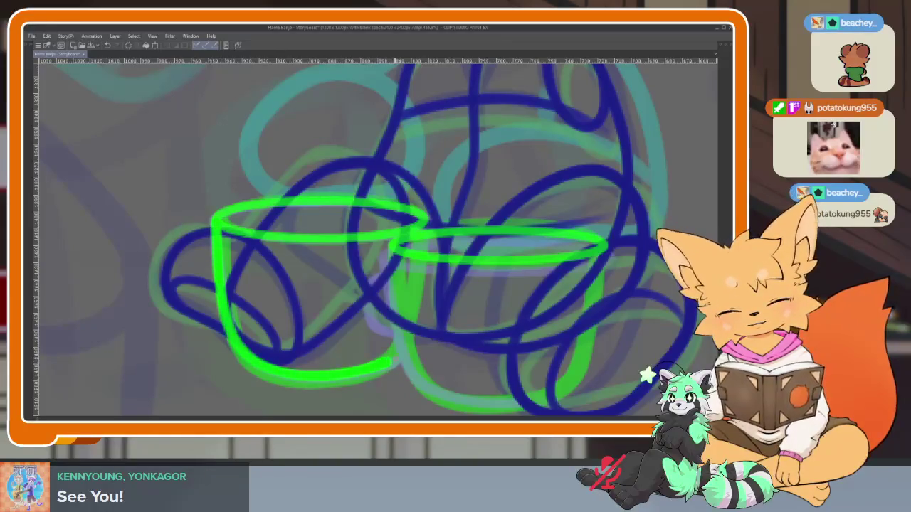
{"action": "left_click_drag", "start_coordinate": [313, 375], "coordinate": [398, 363]}
{"action": "left_click_drag", "start_coordinate": [436, 352], "coordinate": [369, 314]}
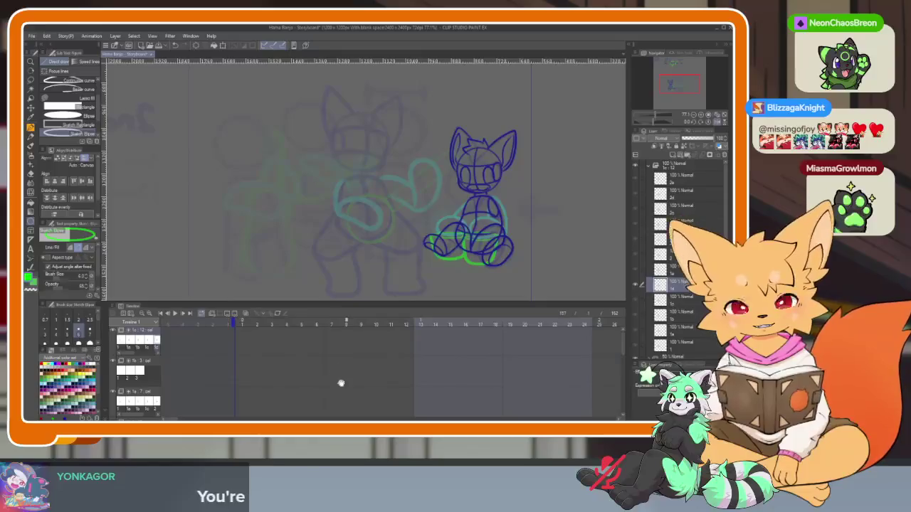
Show the banjo-playing fox frame unmirrored, zoom in, and step to a newer pose
{"action": "scroll", "coordinate": [231, 366], "scroll_direction": "down", "scroll_amount": 2}
{"action": "scroll", "coordinate": [232, 355], "scroll_direction": "down", "scroll_amount": 3}
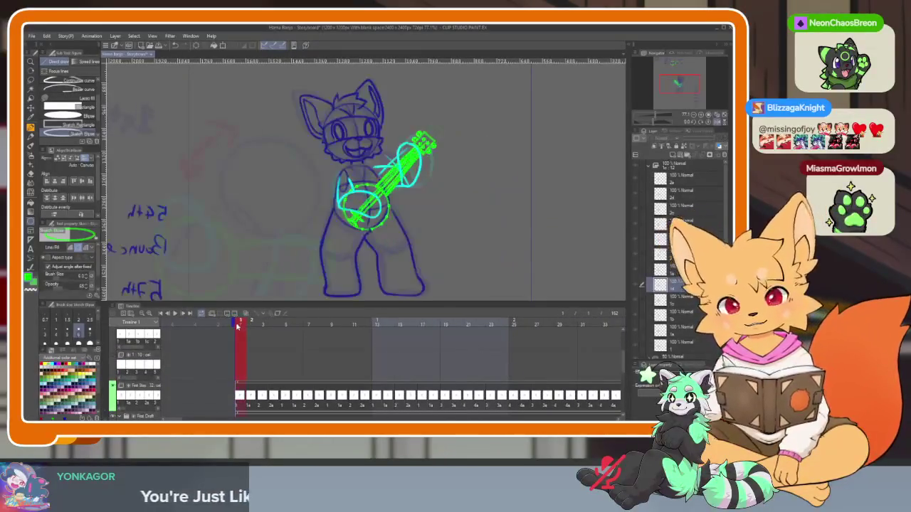
{"action": "key", "text": "Tab"}
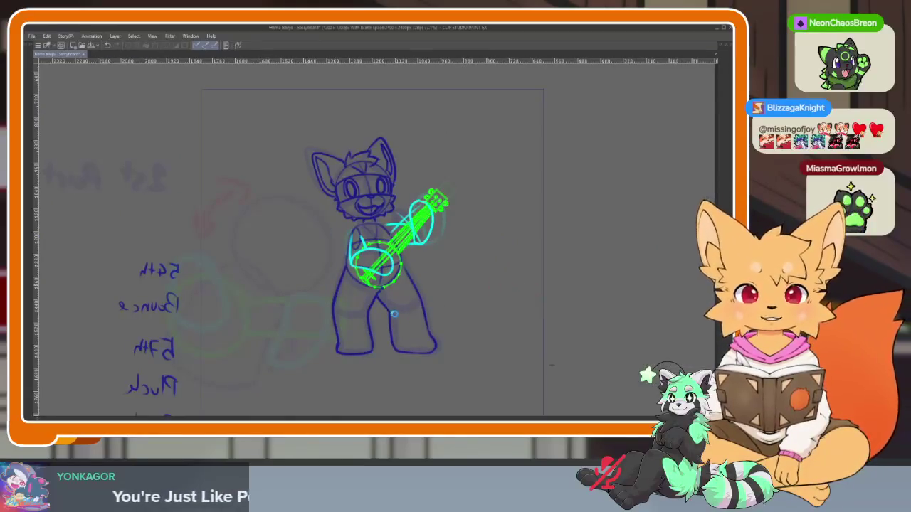
{"action": "scroll", "coordinate": [427, 285], "scroll_direction": "up", "scroll_amount": 2}
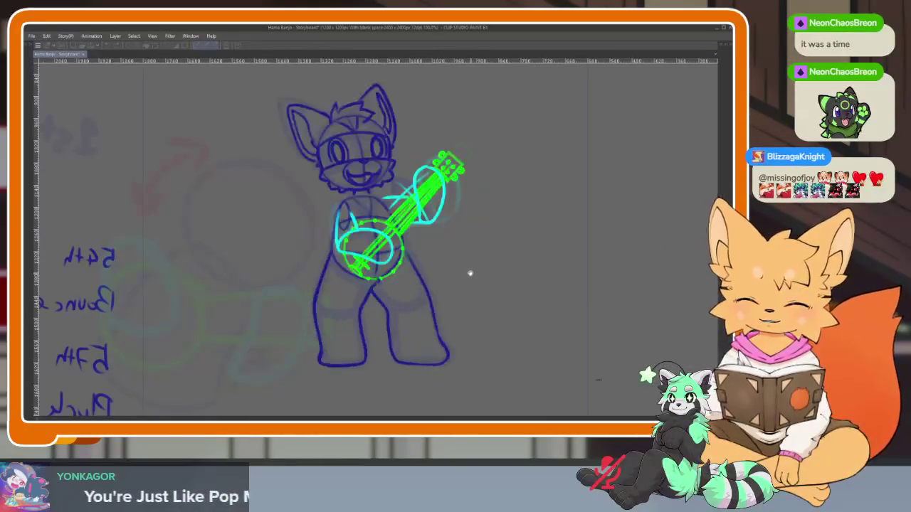
{"action": "key", "text": "Tab"}
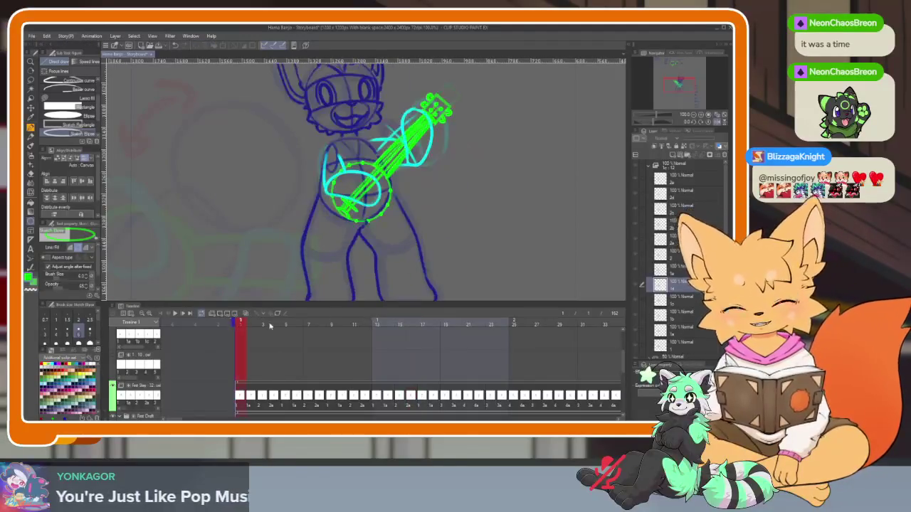
{"action": "key", "text": "Tab"}
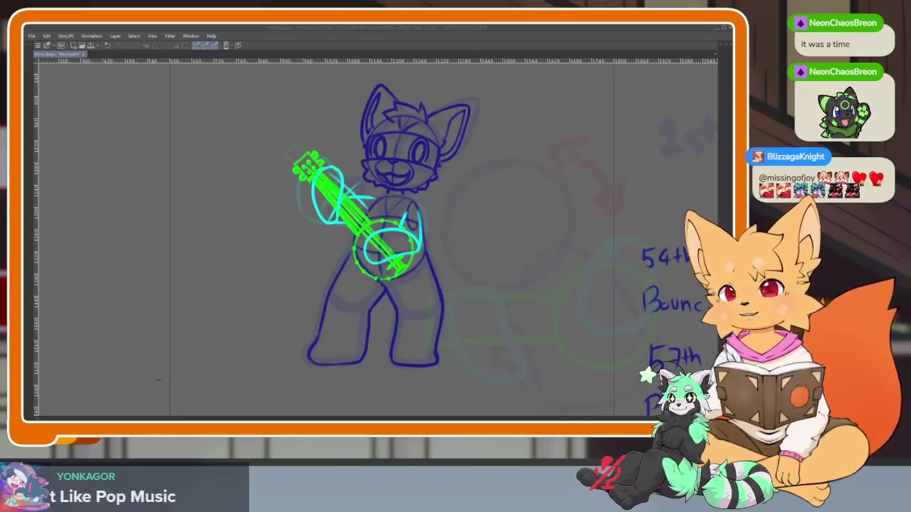
{"action": "left_click", "coordinate": [423, 32]}
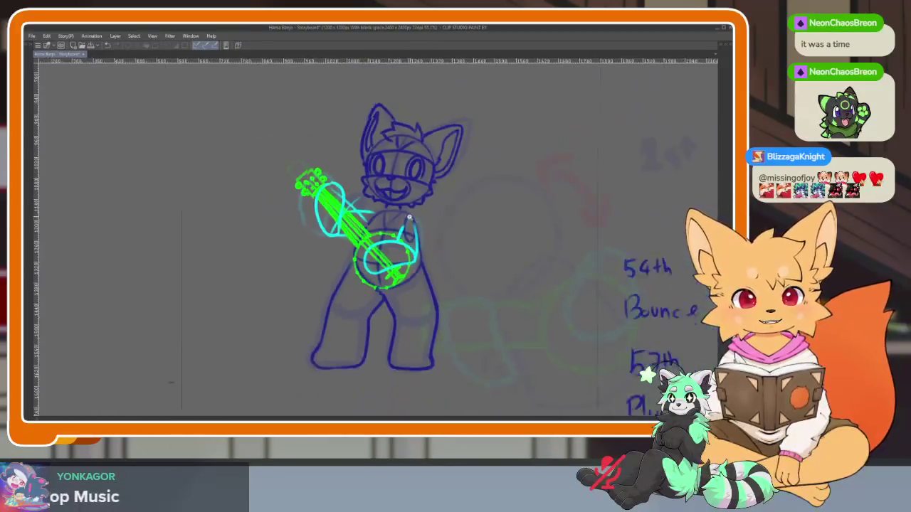
{"action": "key", "text": "ctrl+equal"}
{"action": "key", "text": "space"}
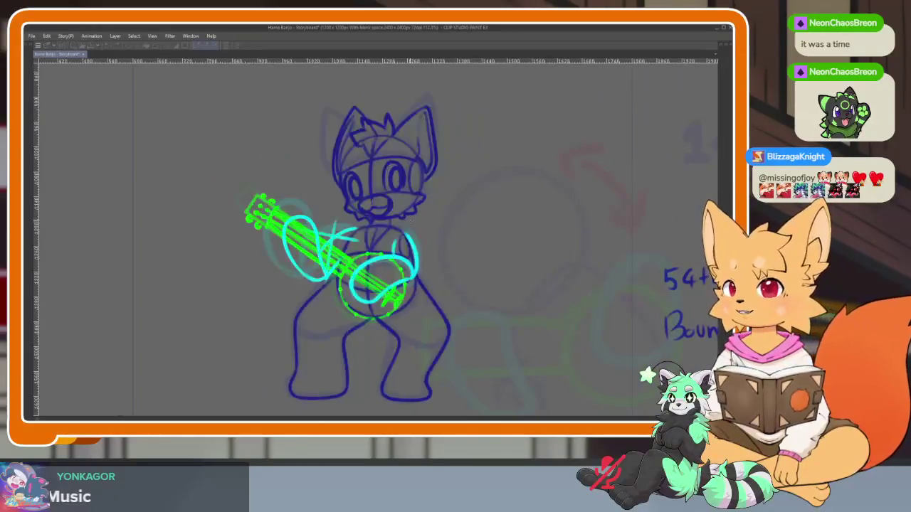
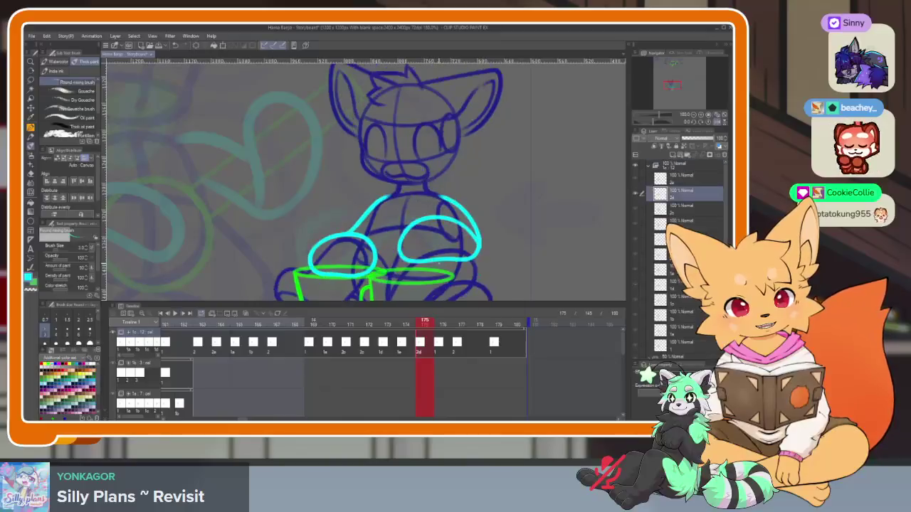
Assign cel 2 to frames 176 and 179 and cel 1 to frame 177 on the top track
{"action": "left_click", "coordinate": [439, 349]}
{"action": "left_click", "coordinate": [423, 328]}
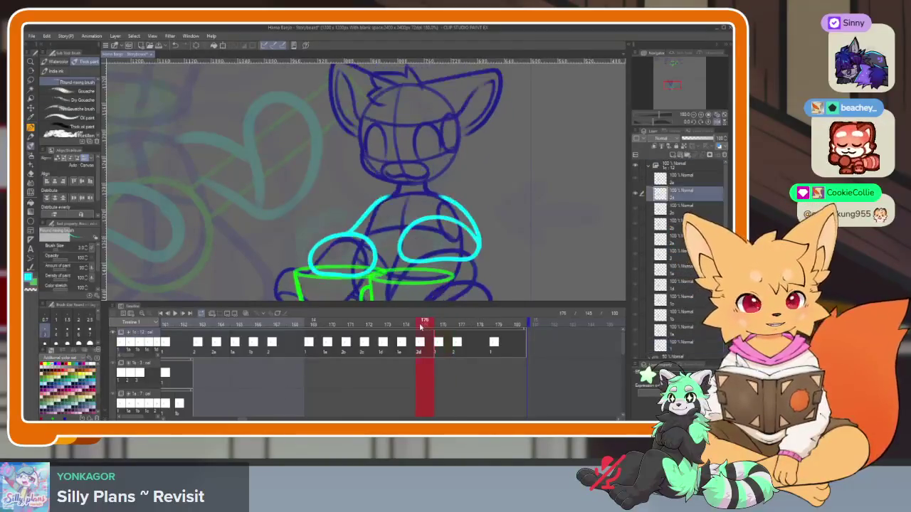
{"action": "right_click", "coordinate": [441, 343]}
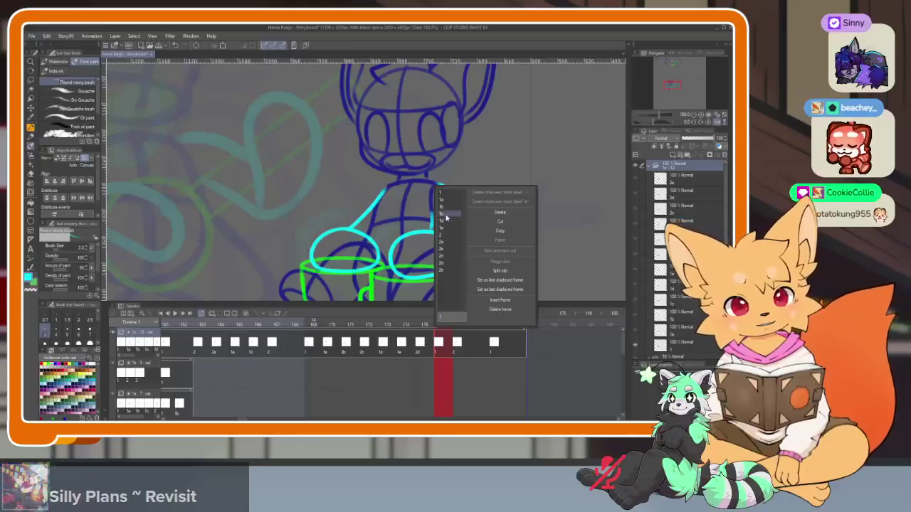
{"action": "left_click", "coordinate": [449, 234]}
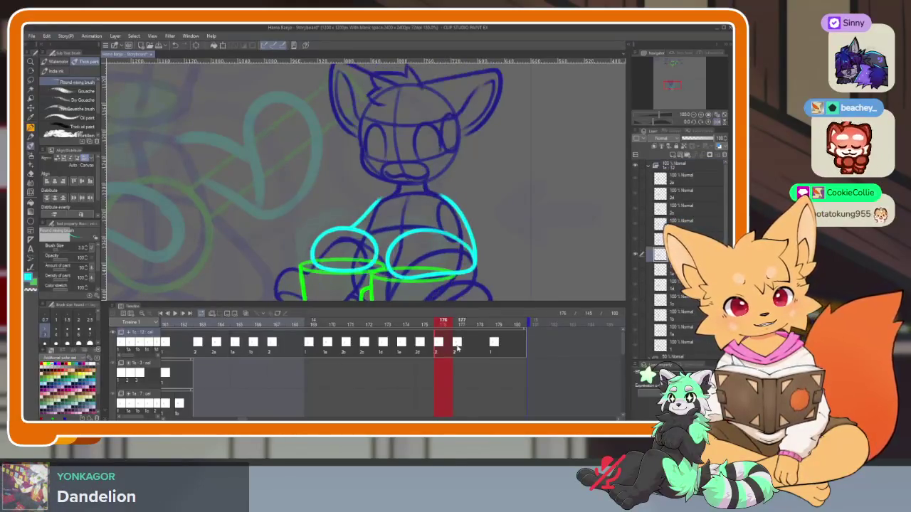
{"action": "right_click", "coordinate": [458, 344]}
{"action": "left_click", "coordinate": [468, 192]}
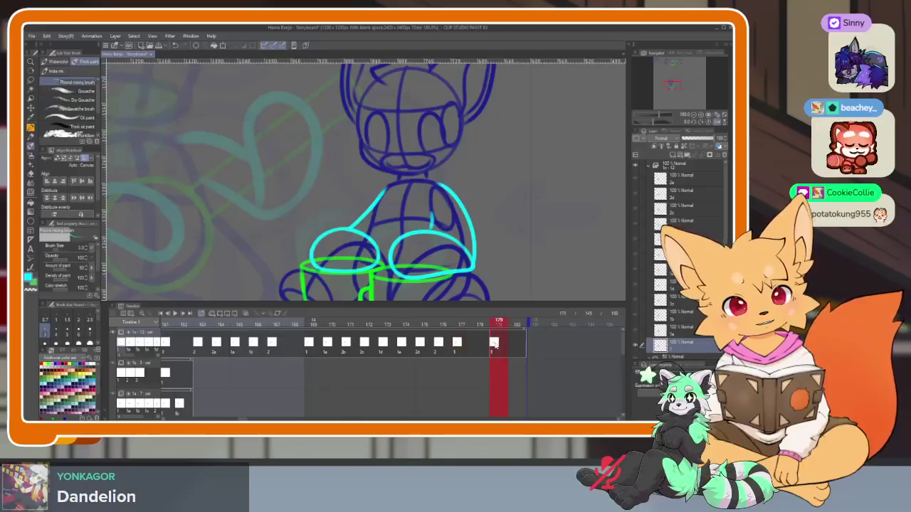
{"action": "right_click", "coordinate": [494, 344]}
{"action": "left_click", "coordinate": [502, 236]}
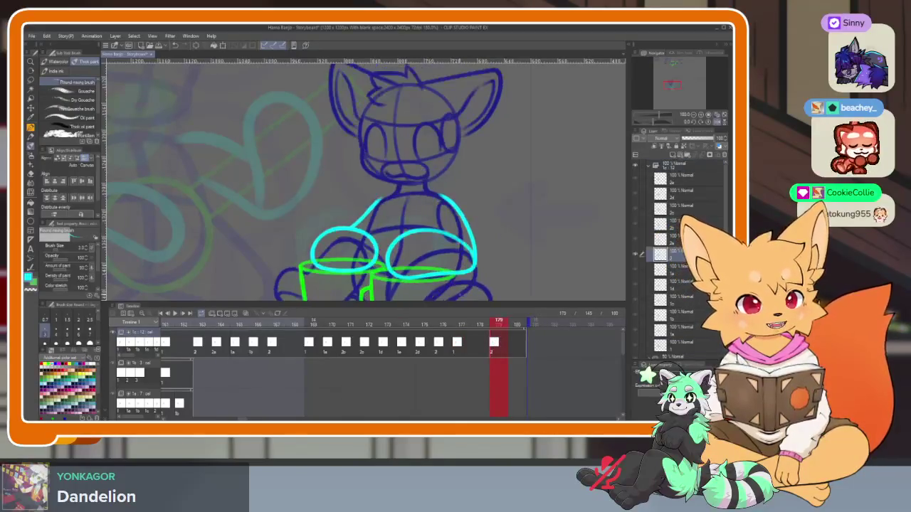
Step through frames 163 to 172 to review the animation timing
{"action": "left_click_drag", "start_coordinate": [277, 358], "coordinate": [420, 376]}
{"action": "left_click", "coordinate": [337, 323]}
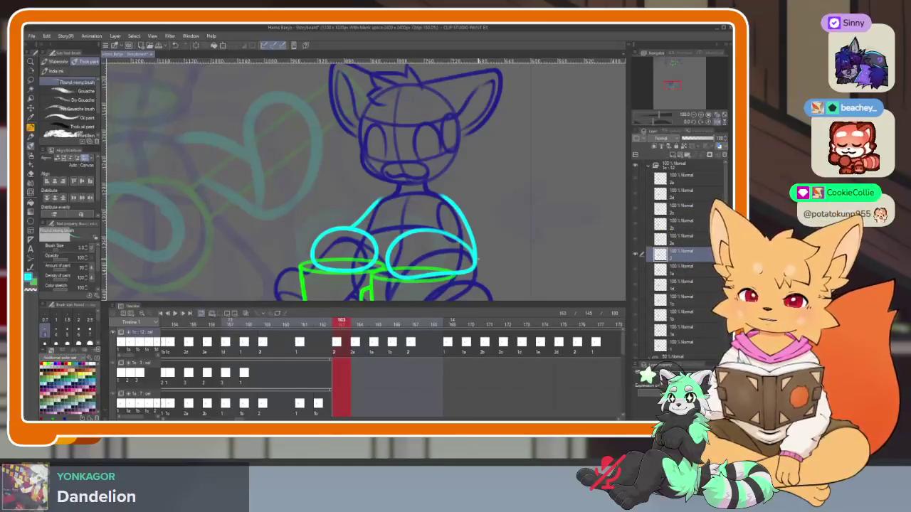
{"action": "left_click", "coordinate": [359, 322]}
{"action": "key", "text": "Right"}
{"action": "key", "text": "Right"}
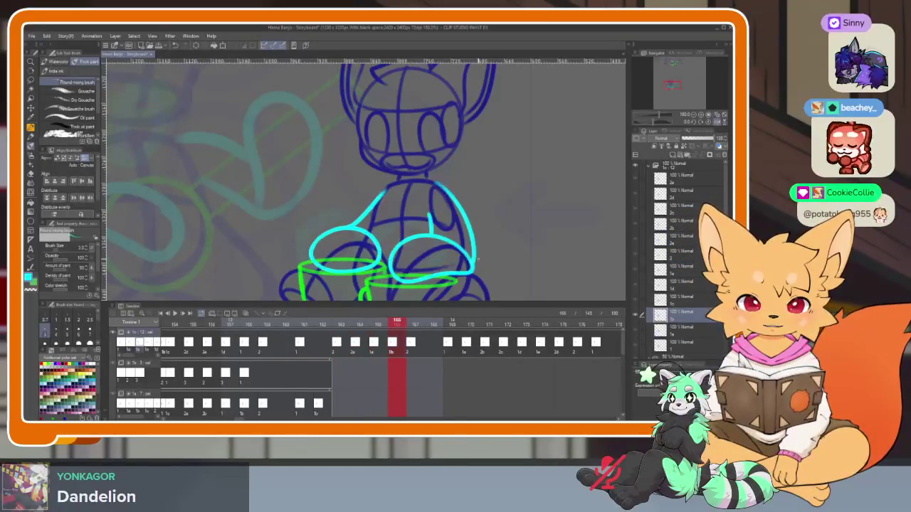
{"action": "key", "text": "Right"}
{"action": "key", "text": "Right"}
{"action": "key", "text": "Right"}
{"action": "key", "text": "Left"}
{"action": "key", "text": "Right"}
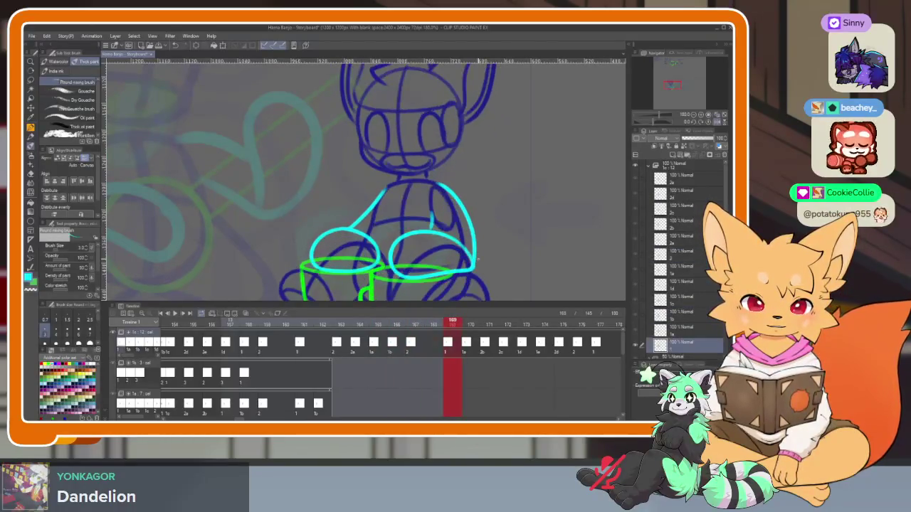
{"action": "key", "text": "Right"}
{"action": "key", "text": "Right"}
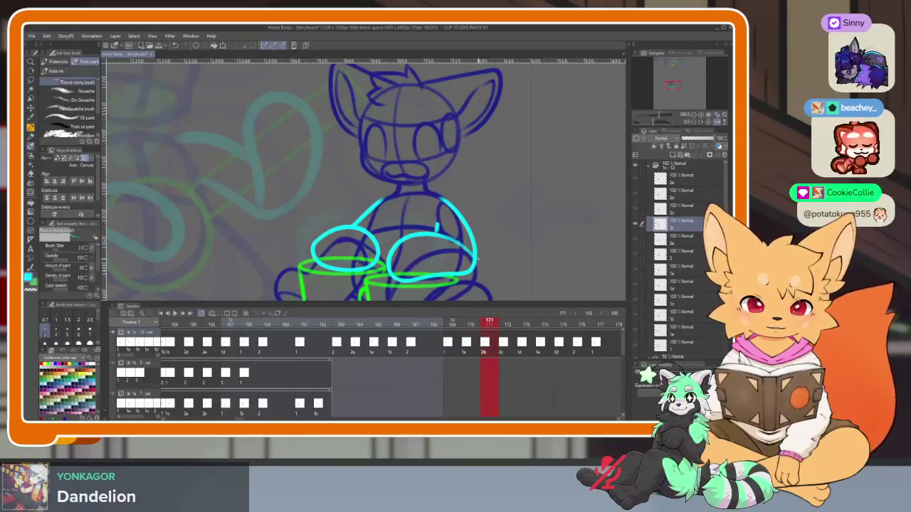
{"action": "key", "text": "Right"}
{"action": "key", "text": "Left"}
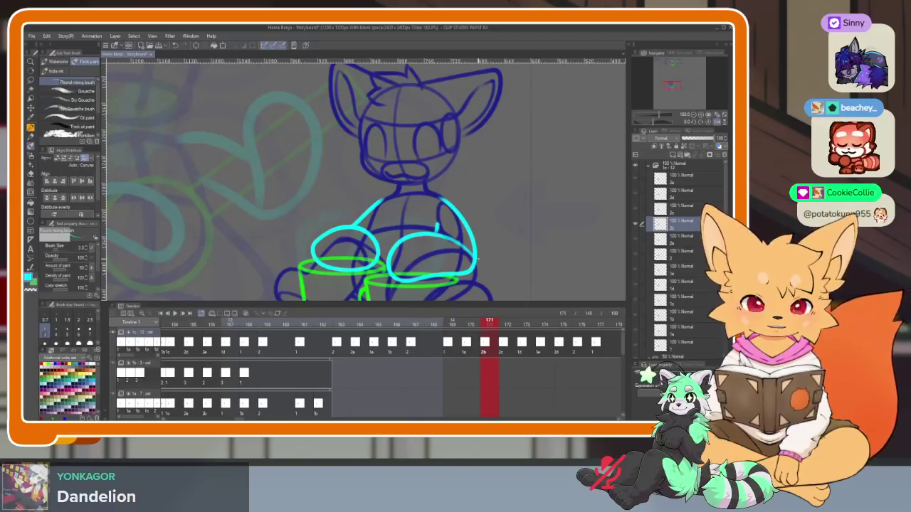
{"action": "mouse_move", "coordinate": [477, 370]}
{"action": "left_mouse_down"}
{"action": "mouse_move", "coordinate": [411, 382]}
{"action": "mouse_move", "coordinate": [390, 369]}
{"action": "left_mouse_up"}
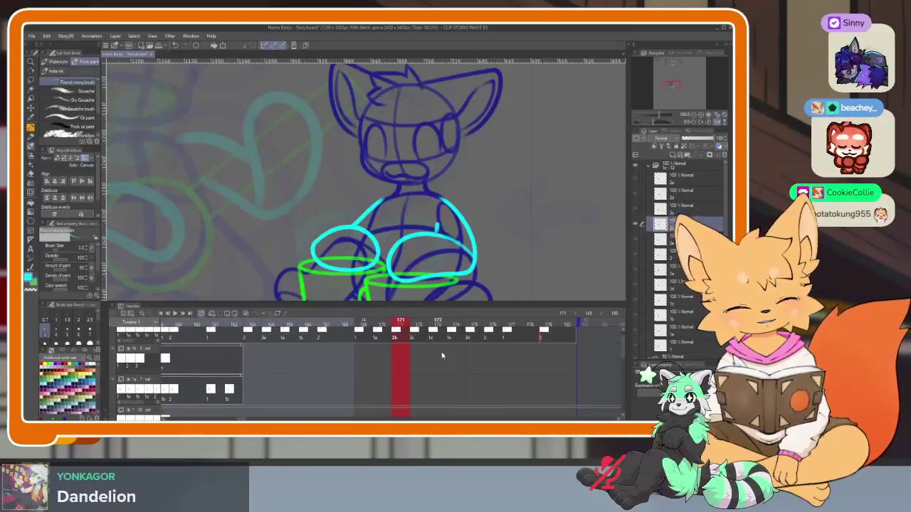
Select the lower animation tracks and scroll the timeline across frames 145–180, landing on frame 163
{"action": "left_click", "coordinate": [242, 346]}
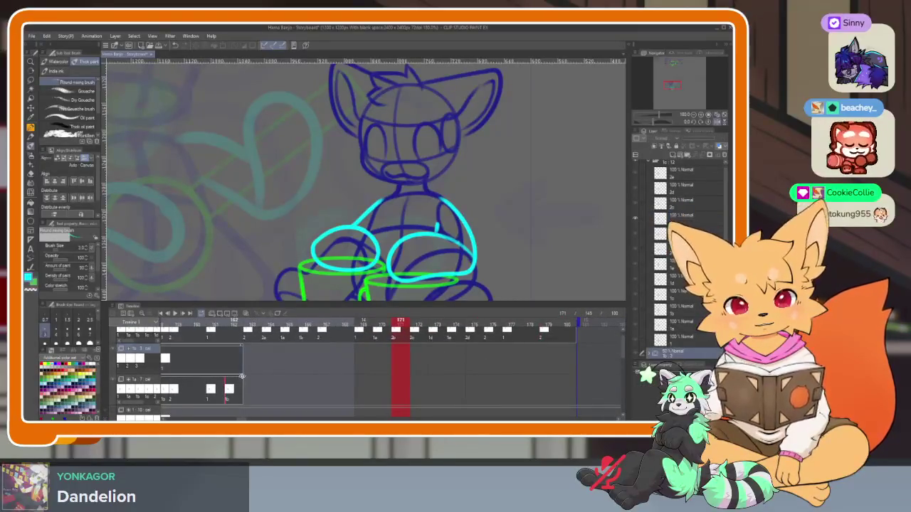
{"action": "left_click", "coordinate": [242, 377]}
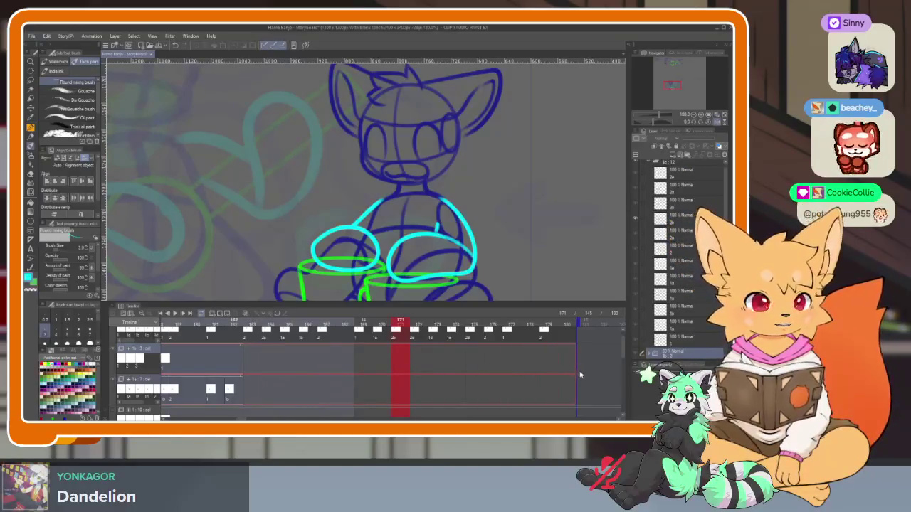
{"action": "scroll", "coordinate": [578, 376], "scroll_direction": "left", "scroll_amount": 3}
{"action": "scroll", "coordinate": [569, 377], "scroll_direction": "left", "scroll_amount": 2}
{"action": "scroll", "coordinate": [562, 378], "scroll_direction": "left", "scroll_amount": 2}
{"action": "scroll", "coordinate": [556, 379], "scroll_direction": "left", "scroll_amount": 2}
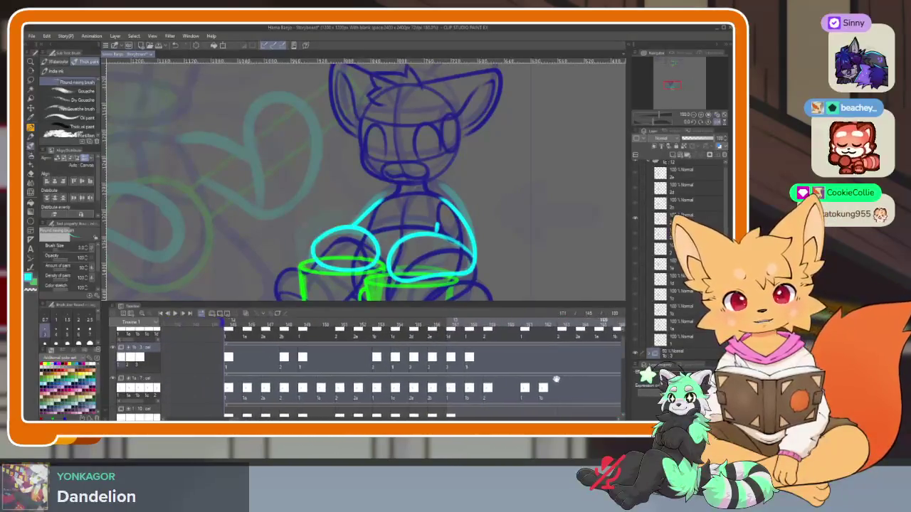
{"action": "scroll", "coordinate": [373, 375], "scroll_direction": "right", "scroll_amount": 5}
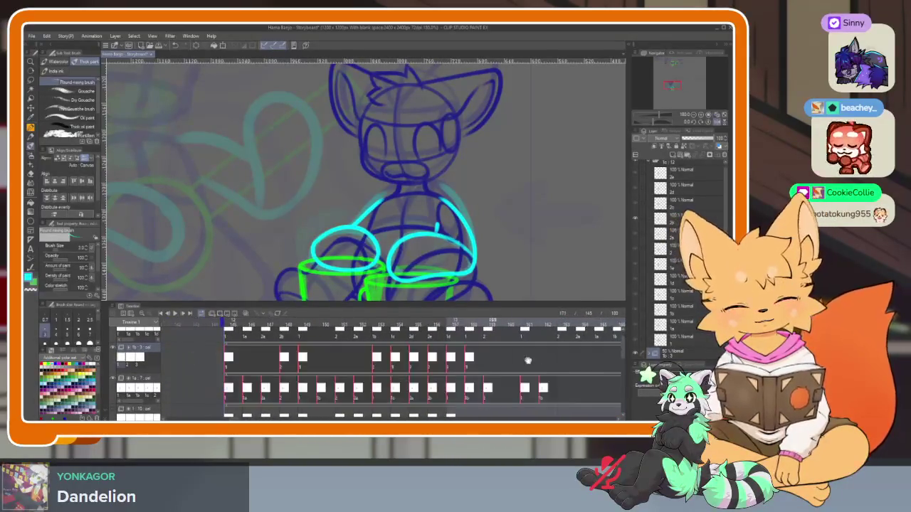
{"action": "left_click", "coordinate": [423, 409]}
{"action": "scroll", "coordinate": [441, 384], "scroll_direction": "down", "scroll_amount": 1}
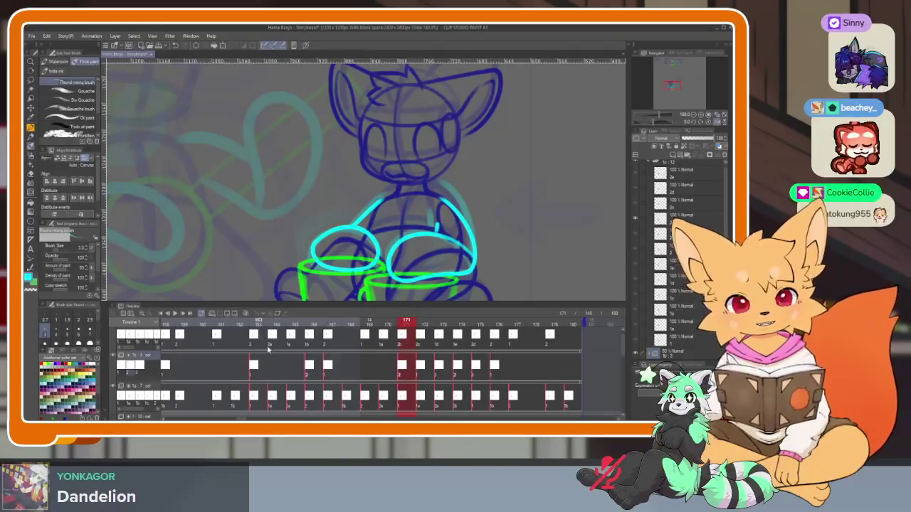
{"action": "scroll", "coordinate": [290, 370], "scroll_direction": "up", "scroll_amount": 1}
{"action": "left_click", "coordinate": [265, 343]}
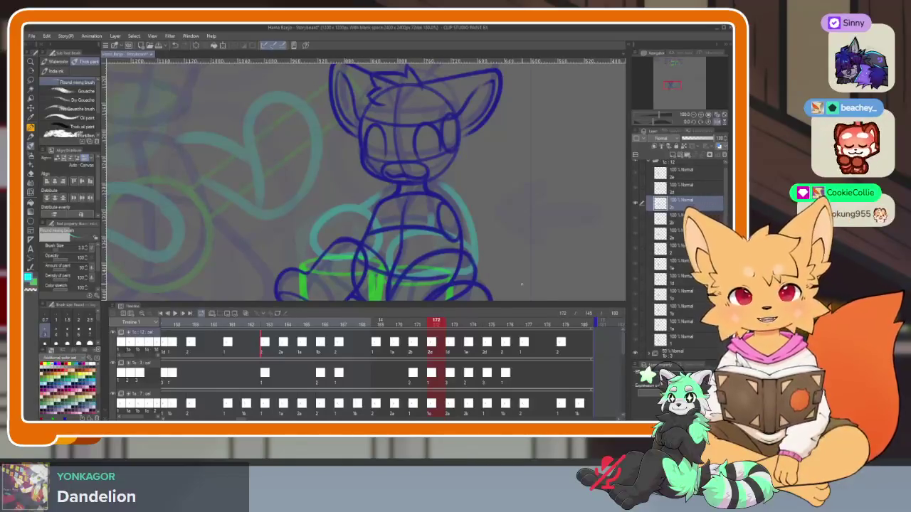
Hide the palettes and zoom in on the mugs in front of the fox
{"action": "key", "text": "Tab"}
{"action": "scroll", "coordinate": [396, 345], "scroll_direction": "up", "scroll_amount": 3}
{"action": "scroll", "coordinate": [396, 345], "scroll_direction": "up", "scroll_amount": 2}
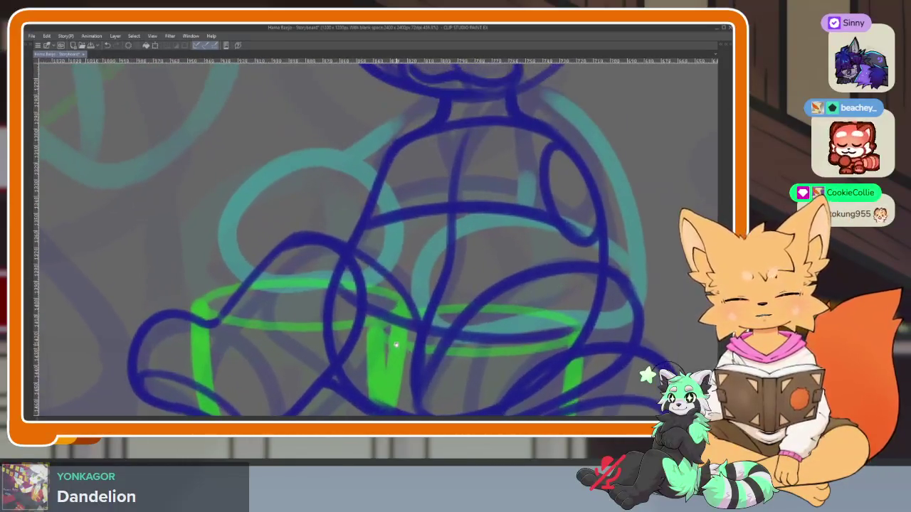
{"action": "scroll", "coordinate": [363, 338], "scroll_direction": "up", "scroll_amount": 1}
{"action": "scroll", "coordinate": [341, 325], "scroll_direction": "up", "scroll_amount": 2}
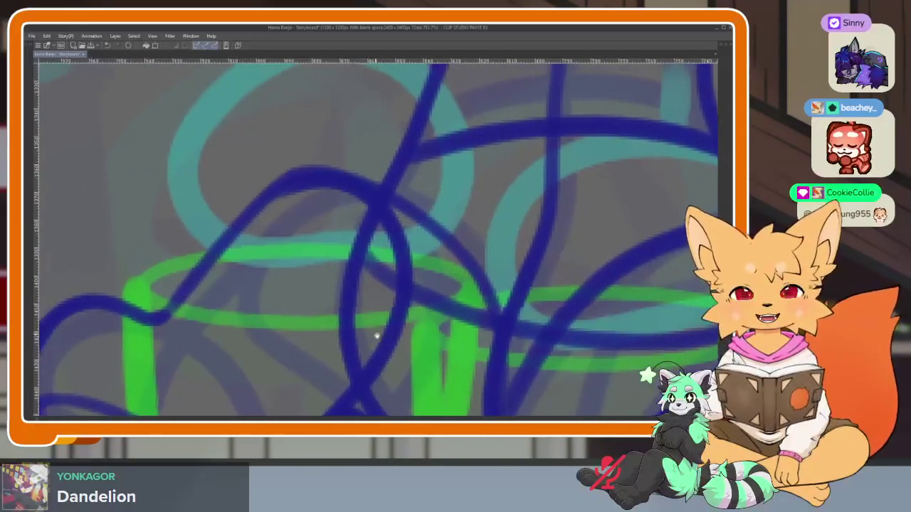
{"action": "scroll", "coordinate": [377, 331], "scroll_direction": "up", "scroll_amount": 1}
{"action": "key", "text": "Tab"}
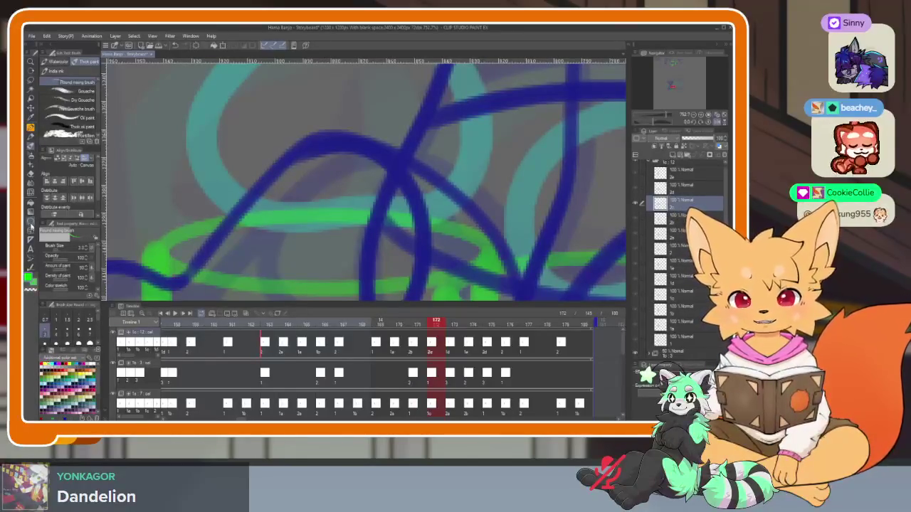
{"action": "key", "text": "Tab"}
{"action": "scroll", "coordinate": [389, 327], "scroll_direction": "up", "scroll_amount": 2}
{"action": "scroll", "coordinate": [376, 345], "scroll_direction": "up", "scroll_amount": 1}
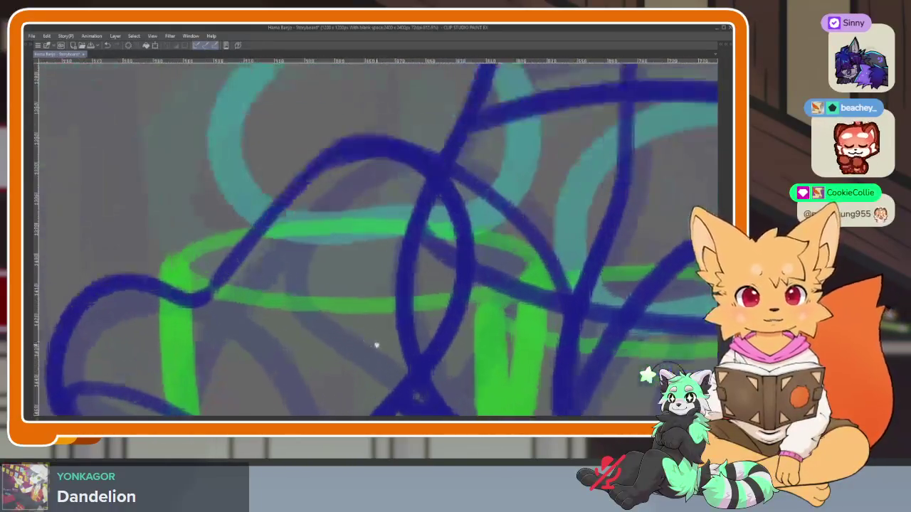
{"action": "scroll", "coordinate": [376, 345], "scroll_direction": "down", "scroll_amount": 1}
{"action": "scroll", "coordinate": [455, 349], "scroll_direction": "down", "scroll_amount": 1}
{"action": "scroll", "coordinate": [434, 313], "scroll_direction": "down", "scroll_amount": 1}
{"action": "scroll", "coordinate": [554, 307], "scroll_direction": "down", "scroll_amount": 1}
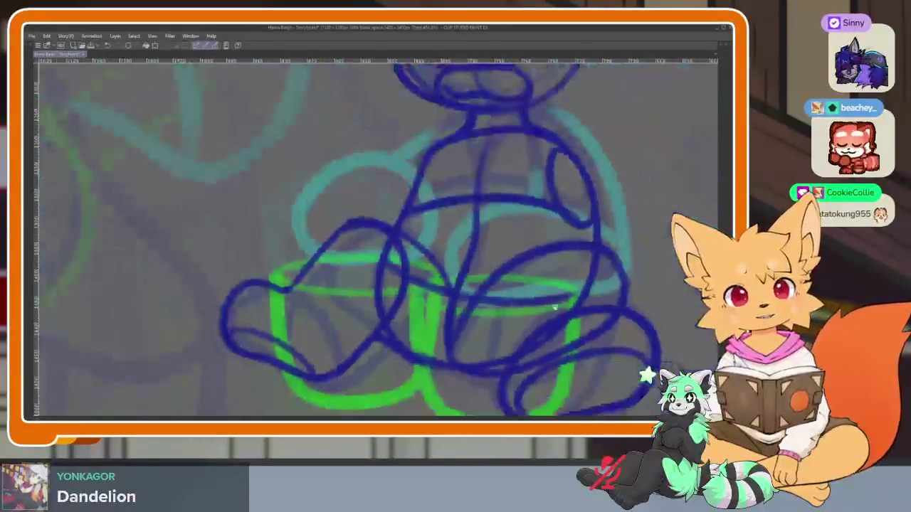
{"action": "scroll", "coordinate": [554, 307], "scroll_direction": "down", "scroll_amount": 1}
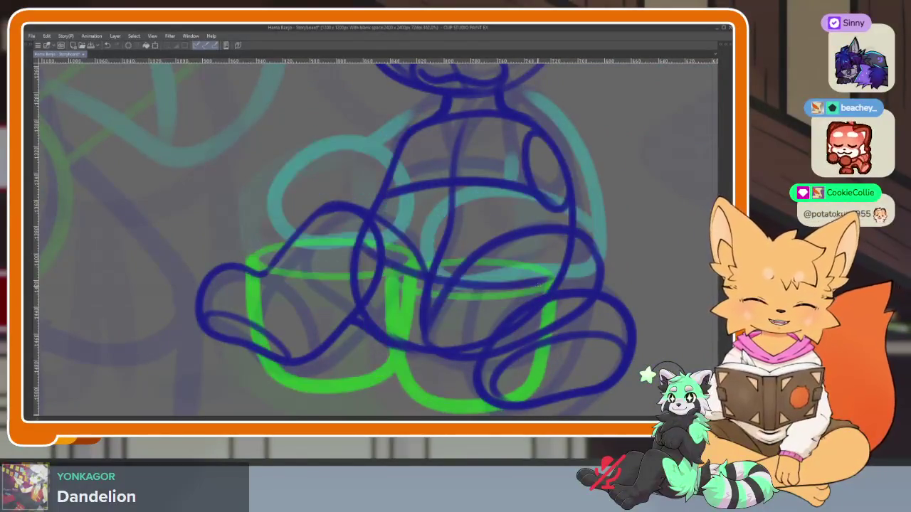
{"action": "scroll", "coordinate": [433, 317], "scroll_direction": "up", "scroll_amount": 3}
{"action": "scroll", "coordinate": [337, 311], "scroll_direction": "up", "scroll_amount": 1}
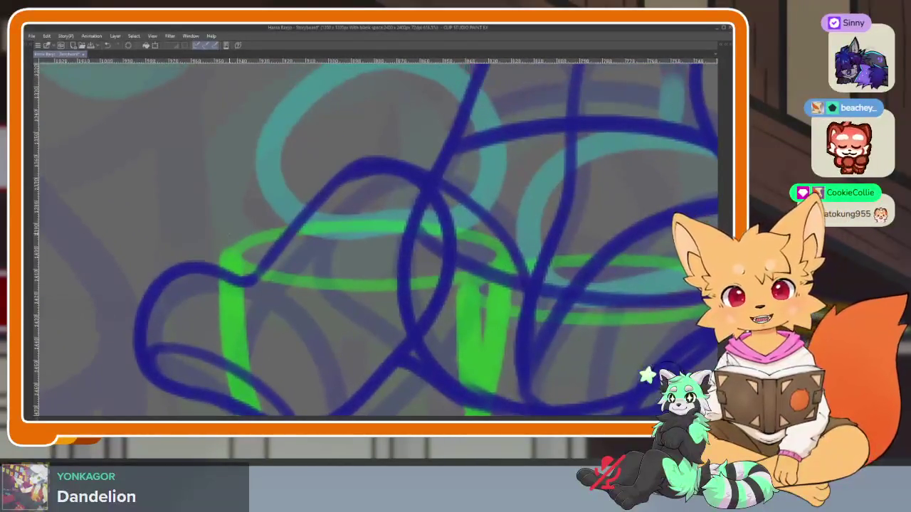
Draw green ellipses for the rims of the left and right cups
{"action": "left_click_drag", "start_coordinate": [228, 225], "coordinate": [509, 289]}
{"action": "mouse_move", "coordinate": [623, 319]}
{"action": "left_mouse_down"}
{"action": "mouse_move", "coordinate": [414, 340]}
{"action": "mouse_move", "coordinate": [342, 318]}
{"action": "left_mouse_up"}
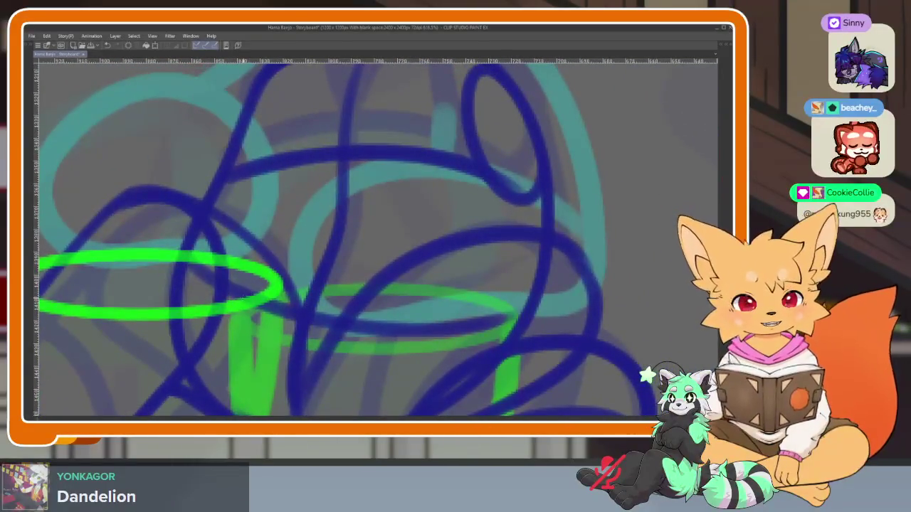
{"action": "left_click_drag", "start_coordinate": [239, 291], "coordinate": [524, 352]}
{"action": "left_click_drag", "start_coordinate": [331, 358], "coordinate": [345, 350]}
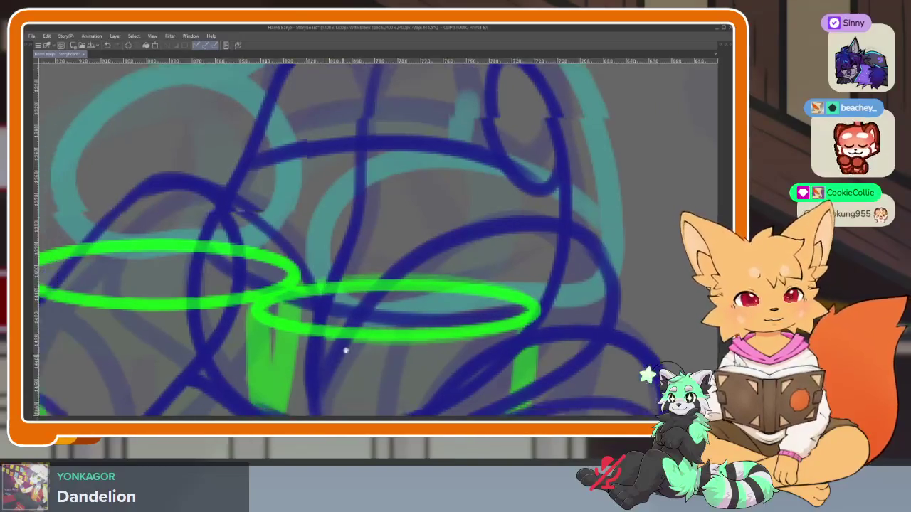
{"action": "scroll", "coordinate": [345, 350], "scroll_direction": "down", "scroll_amount": 3}
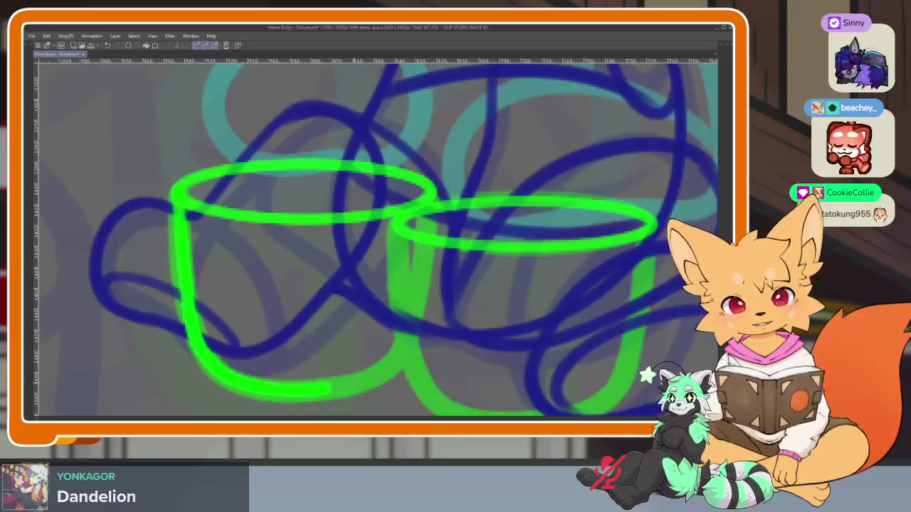
Add a green loop outlining a mug's body, then bring the palettes back
{"action": "left_click_drag", "start_coordinate": [436, 280], "coordinate": [359, 254]}
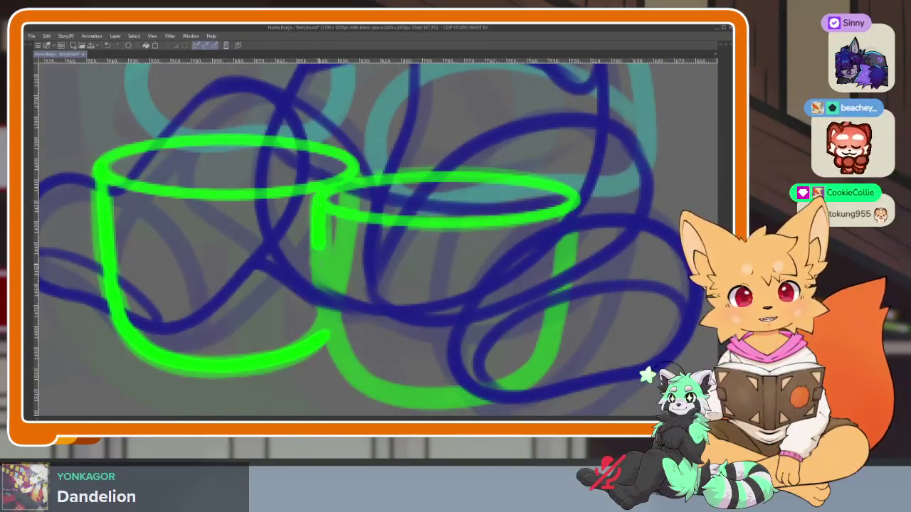
{"action": "left_click_drag", "start_coordinate": [407, 375], "coordinate": [350, 354]}
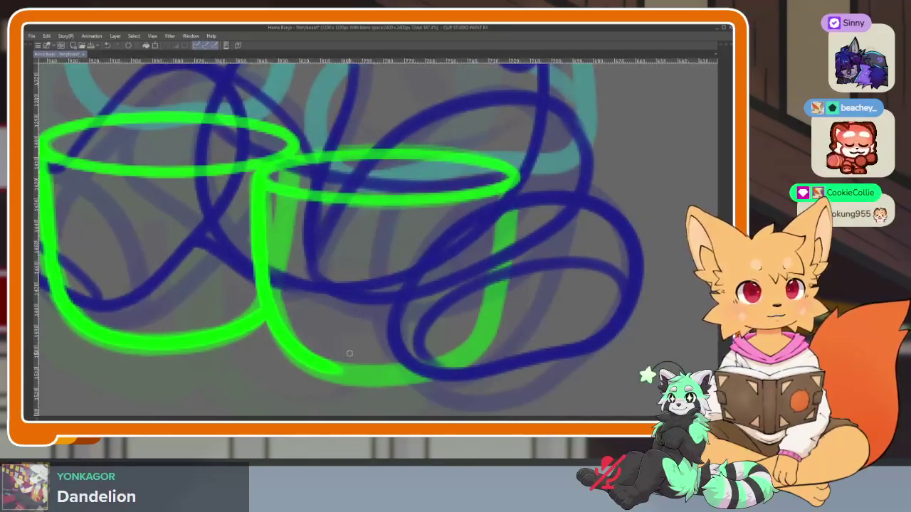
{"action": "left_click_drag", "start_coordinate": [413, 361], "coordinate": [508, 396]}
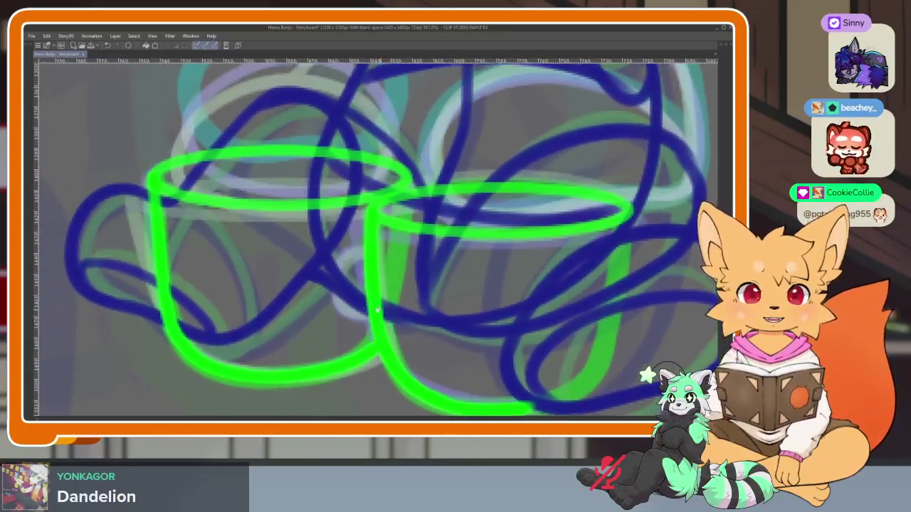
{"action": "scroll", "coordinate": [382, 217], "scroll_direction": "up", "scroll_amount": 5}
{"action": "mouse_move", "coordinate": [351, 206]}
{"action": "left_mouse_down"}
{"action": "mouse_move", "coordinate": [304, 284]}
{"action": "mouse_move", "coordinate": [381, 338]}
{"action": "left_mouse_up"}
{"action": "scroll", "coordinate": [380, 338], "scroll_direction": "down", "scroll_amount": 8}
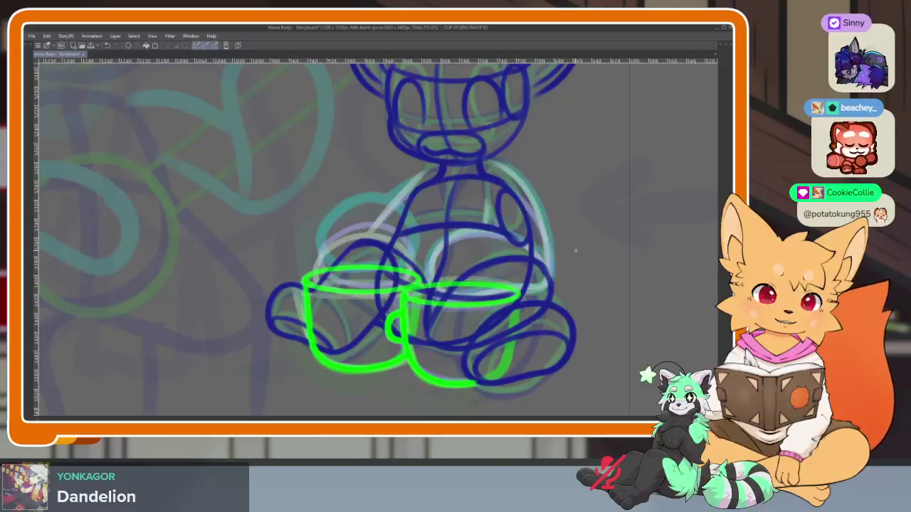
{"action": "left_click_drag", "start_coordinate": [575, 250], "coordinate": [508, 299]}
{"action": "scroll", "coordinate": [508, 299], "scroll_direction": "up", "scroll_amount": 3}
{"action": "key", "text": "Tab"}
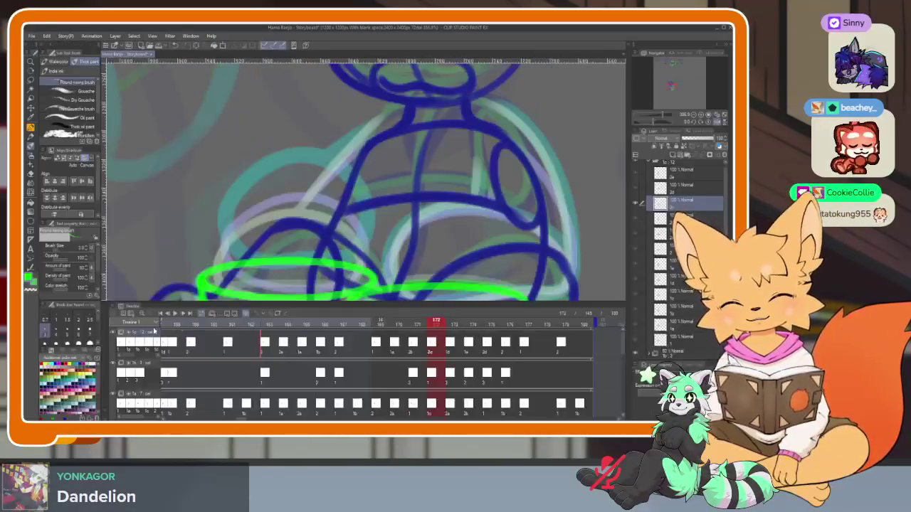
Trace the fox's left arm in cyan rough lines up toward the shoulder
{"action": "key", "text": "Tab"}
{"action": "scroll", "coordinate": [212, 227], "scroll_direction": "down", "scroll_amount": 3}
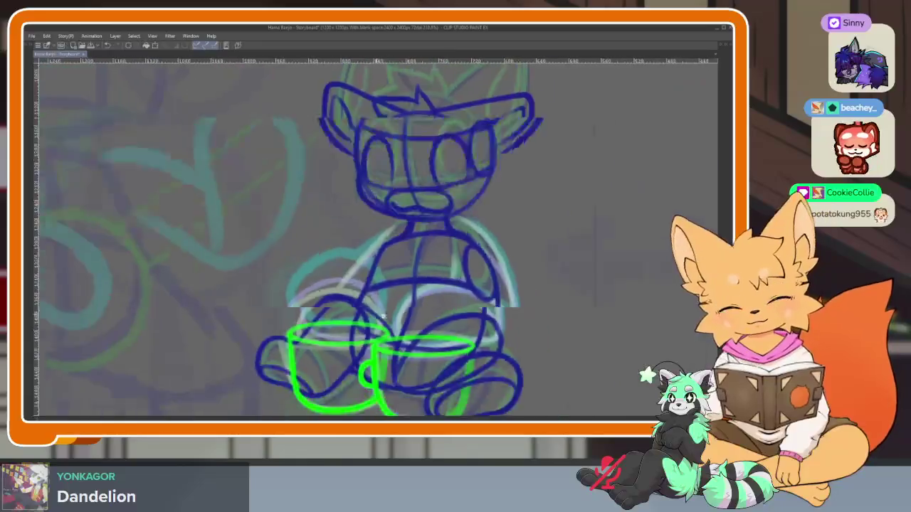
{"action": "scroll", "coordinate": [213, 226], "scroll_direction": "up", "scroll_amount": 3}
{"action": "scroll", "coordinate": [213, 226], "scroll_direction": "up", "scroll_amount": 2}
{"action": "mouse_move", "coordinate": [121, 212]}
{"action": "left_mouse_down"}
{"action": "mouse_move", "coordinate": [310, 122]}
{"action": "mouse_move", "coordinate": [397, 267]}
{"action": "mouse_move", "coordinate": [277, 331]}
{"action": "mouse_move", "coordinate": [114, 285]}
{"action": "mouse_move", "coordinate": [117, 213]}
{"action": "left_mouse_up"}
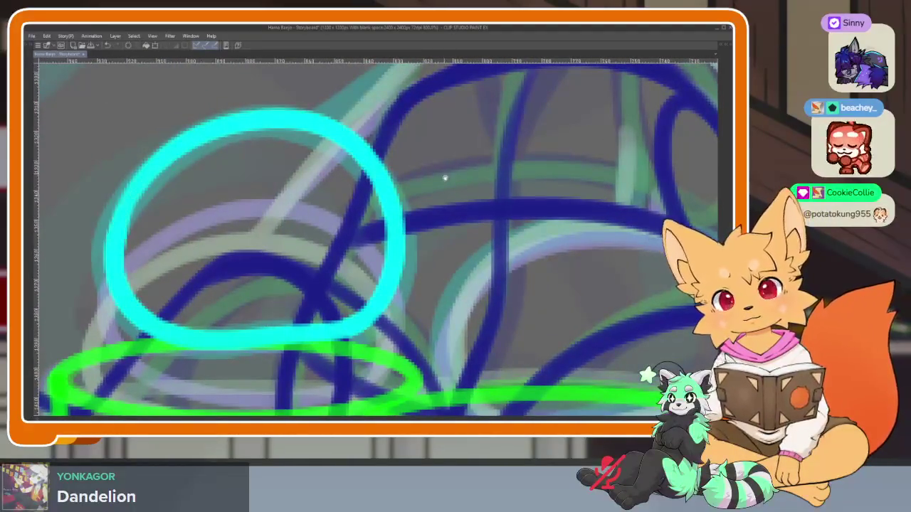
{"action": "scroll", "coordinate": [117, 214], "scroll_direction": "up", "scroll_amount": 3}
{"action": "left_click_drag", "start_coordinate": [301, 272], "coordinate": [432, 213]}
{"action": "scroll", "coordinate": [524, 264], "scroll_direction": "down", "scroll_amount": 3}
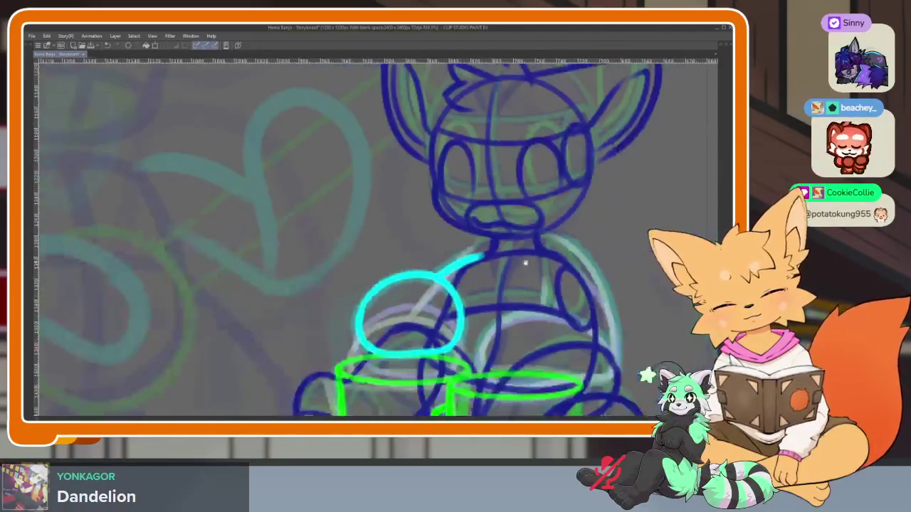
{"action": "scroll", "coordinate": [505, 260], "scroll_direction": "up", "scroll_amount": 1}
{"action": "scroll", "coordinate": [496, 308], "scroll_direction": "up", "scroll_amount": 1}
{"action": "scroll", "coordinate": [496, 308], "scroll_direction": "up", "scroll_amount": 2}
{"action": "scroll", "coordinate": [490, 331], "scroll_direction": "up", "scroll_amount": 1}
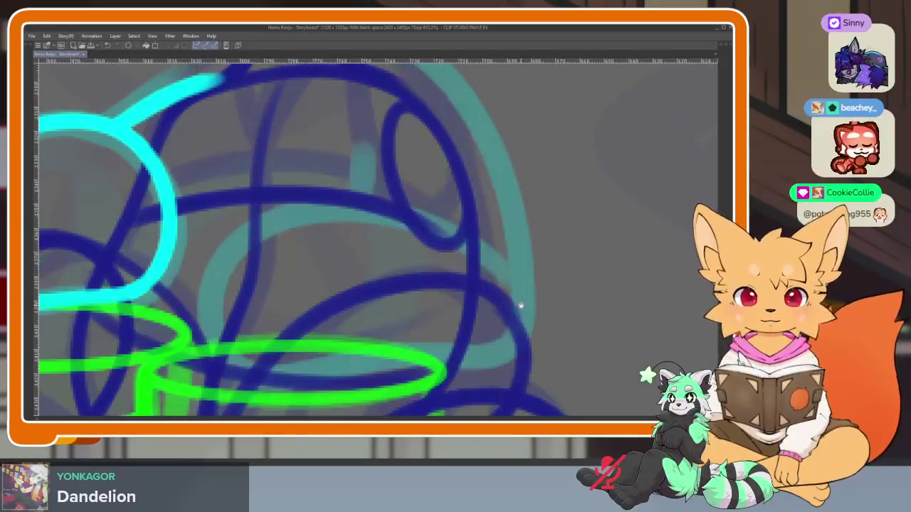
Draw the right arm in cyan, curving up the side of the body
{"action": "mouse_move", "coordinate": [521, 288]}
{"action": "left_mouse_down"}
{"action": "mouse_move", "coordinate": [484, 257]}
{"action": "mouse_move", "coordinate": [272, 223]}
{"action": "mouse_move", "coordinate": [249, 363]}
{"action": "mouse_move", "coordinate": [426, 353]}
{"action": "mouse_move", "coordinate": [523, 324]}
{"action": "left_mouse_up"}
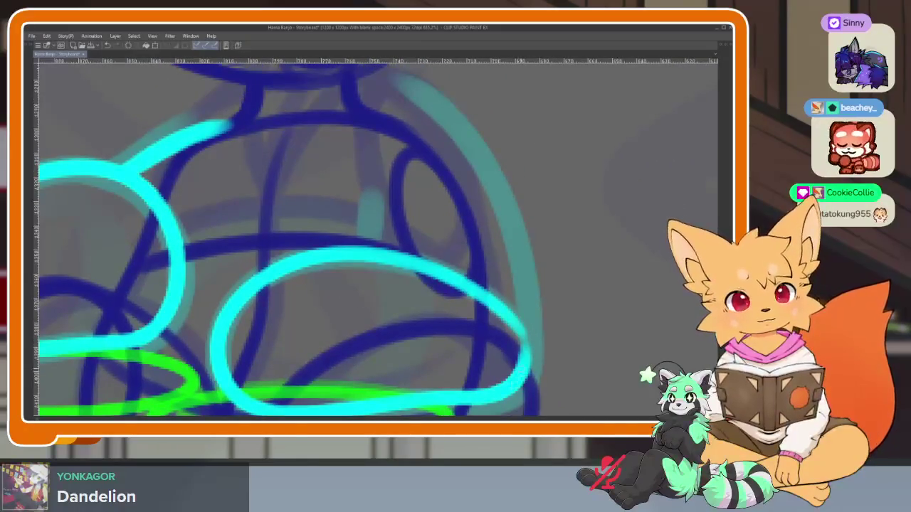
{"action": "left_click_drag", "start_coordinate": [528, 368], "coordinate": [404, 140]}
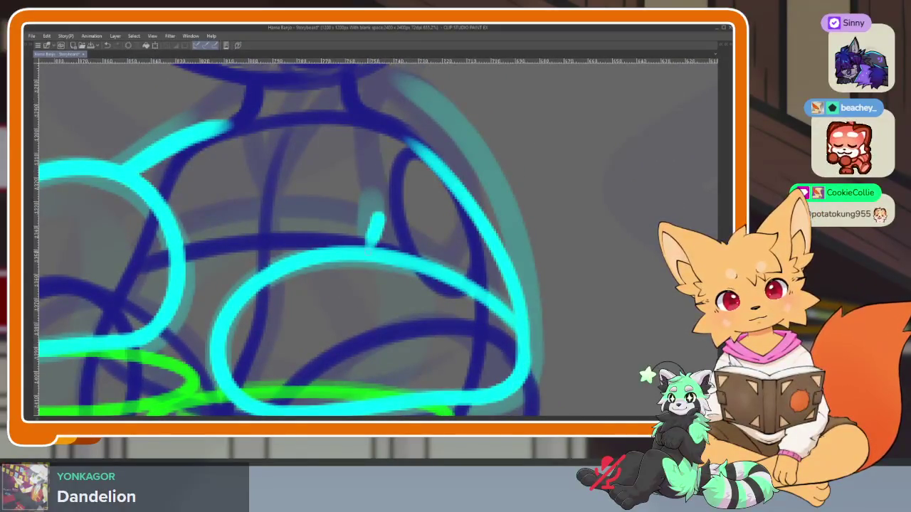
{"action": "scroll", "coordinate": [382, 216], "scroll_direction": "down", "scroll_amount": 5}
Play the animation back to check the new cyan arms
{"action": "key", "text": "Return"}
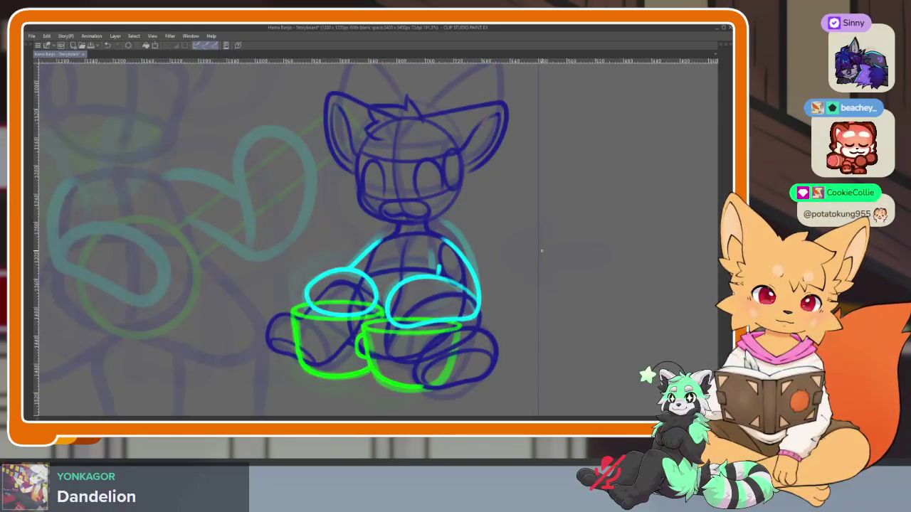
{"action": "scroll", "coordinate": [450, 276], "scroll_direction": "up", "scroll_amount": 6}
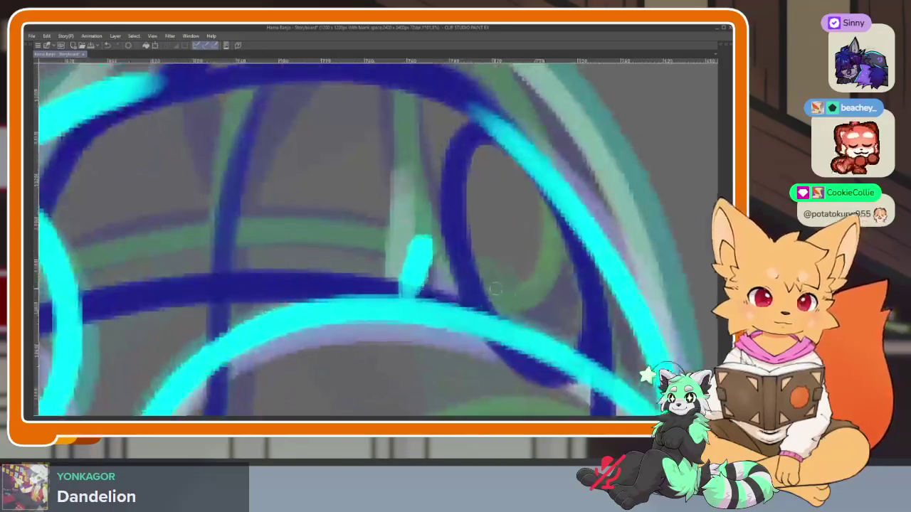
{"action": "scroll", "coordinate": [470, 321], "scroll_direction": "down", "scroll_amount": 5}
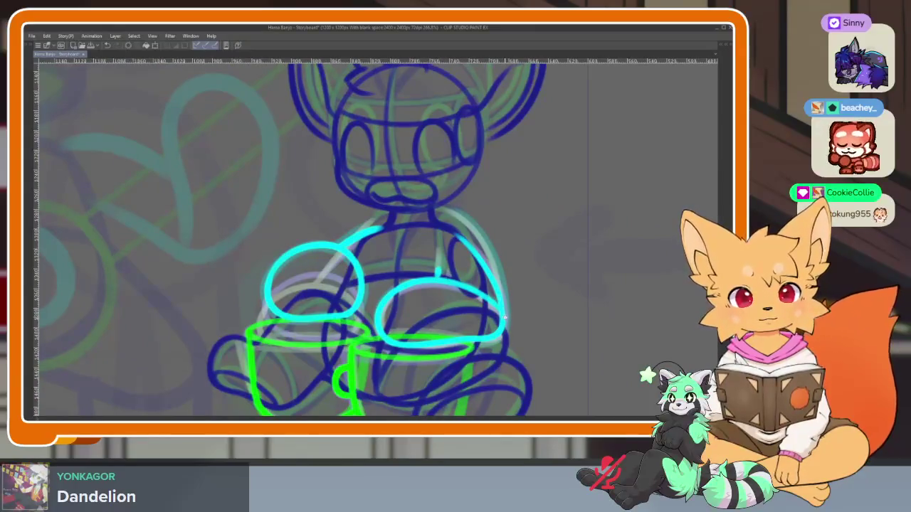
{"action": "scroll", "coordinate": [504, 318], "scroll_direction": "down", "scroll_amount": 2}
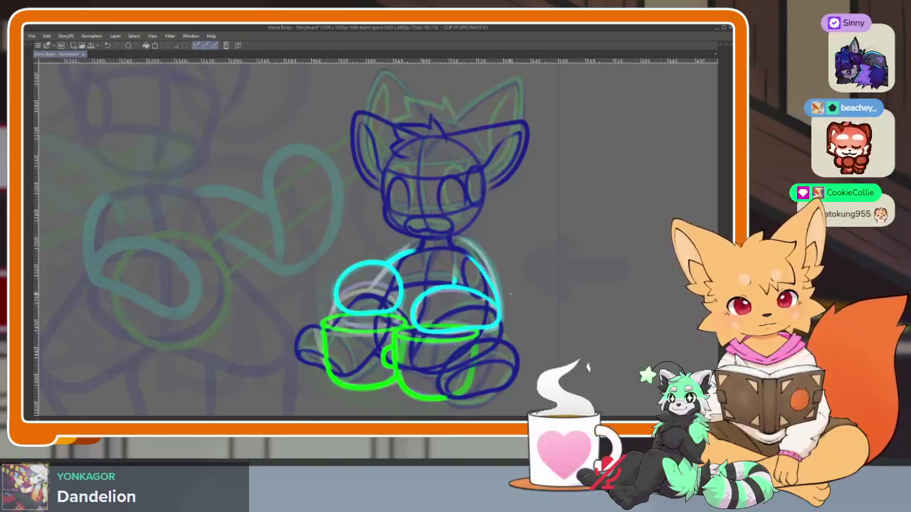
{"action": "scroll", "coordinate": [509, 294], "scroll_direction": "up", "scroll_amount": 5}
{"action": "scroll", "coordinate": [543, 307], "scroll_direction": "down", "scroll_amount": 2}
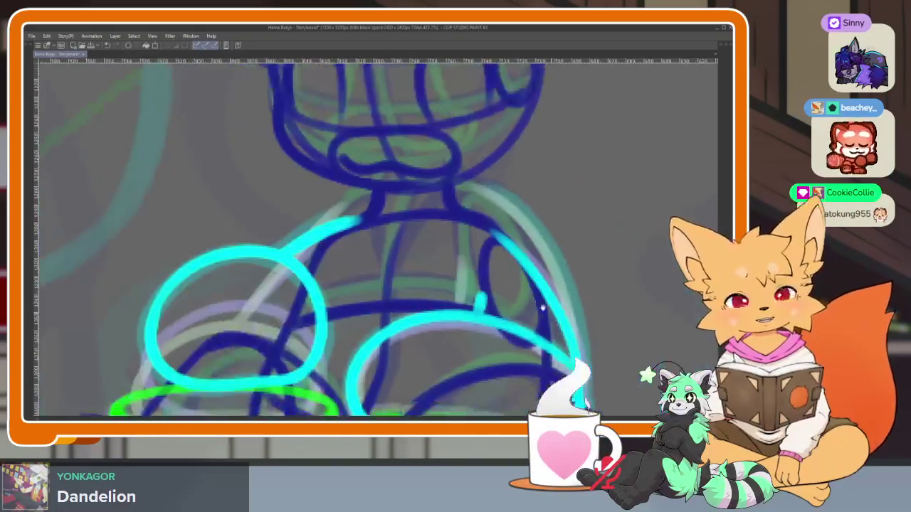
{"action": "left_click_drag", "start_coordinate": [543, 307], "coordinate": [504, 284]}
{"action": "scroll", "coordinate": [509, 284], "scroll_direction": "down", "scroll_amount": 1}
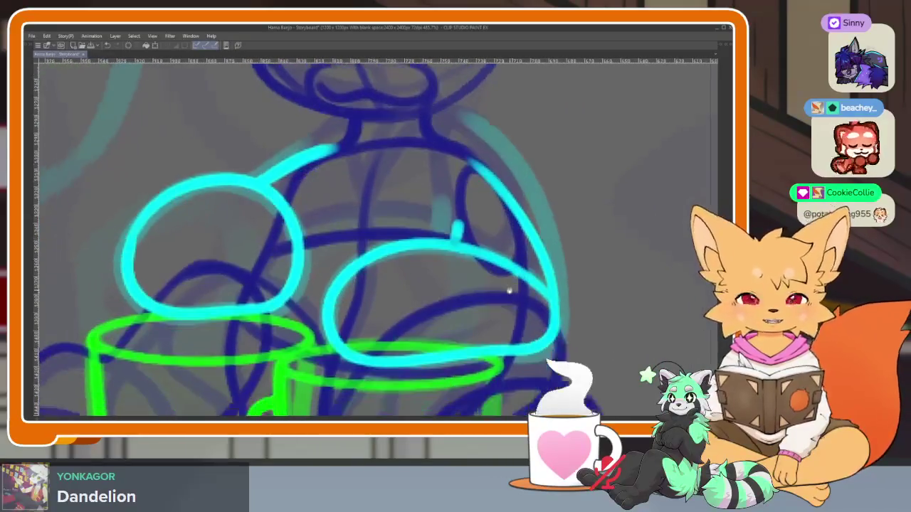
{"action": "scroll", "coordinate": [515, 283], "scroll_direction": "down", "scroll_amount": 1}
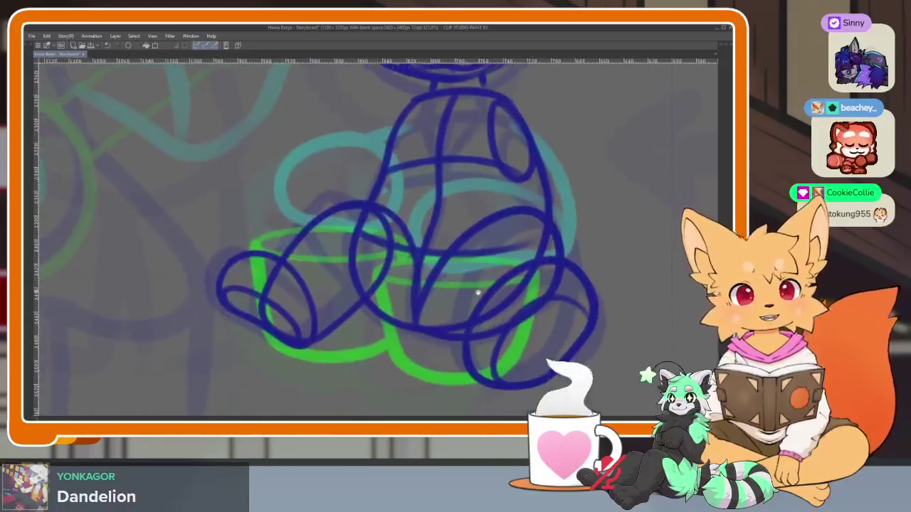
Draw the green rims of the left and right mugs on the next frame
{"action": "key", "text": "Tab"}
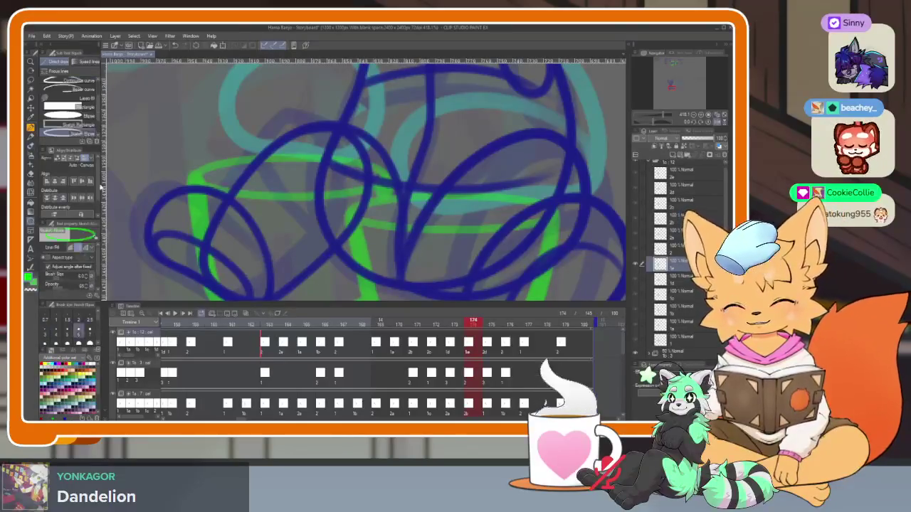
{"action": "key", "text": "Tab"}
{"action": "scroll", "coordinate": [394, 309], "scroll_direction": "up", "scroll_amount": 1}
{"action": "scroll", "coordinate": [344, 303], "scroll_direction": "up", "scroll_amount": 2}
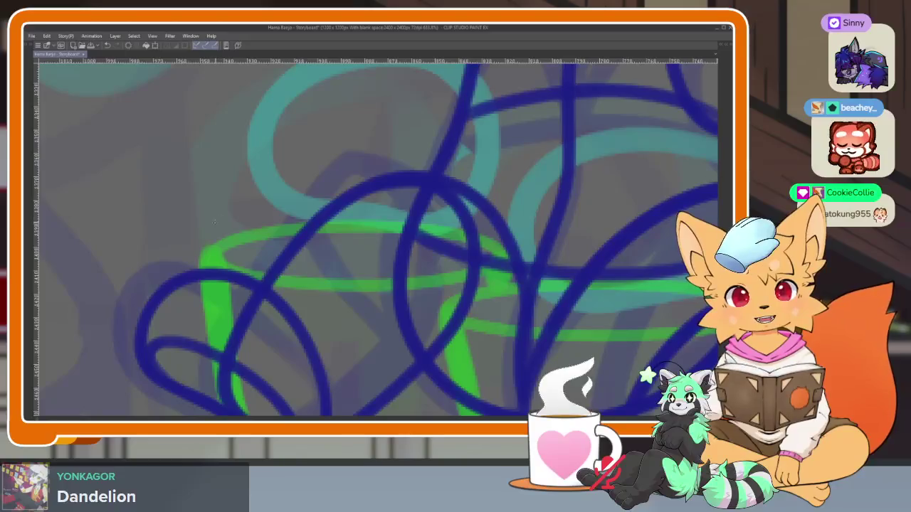
{"action": "left_click_drag", "start_coordinate": [214, 223], "coordinate": [227, 279]}
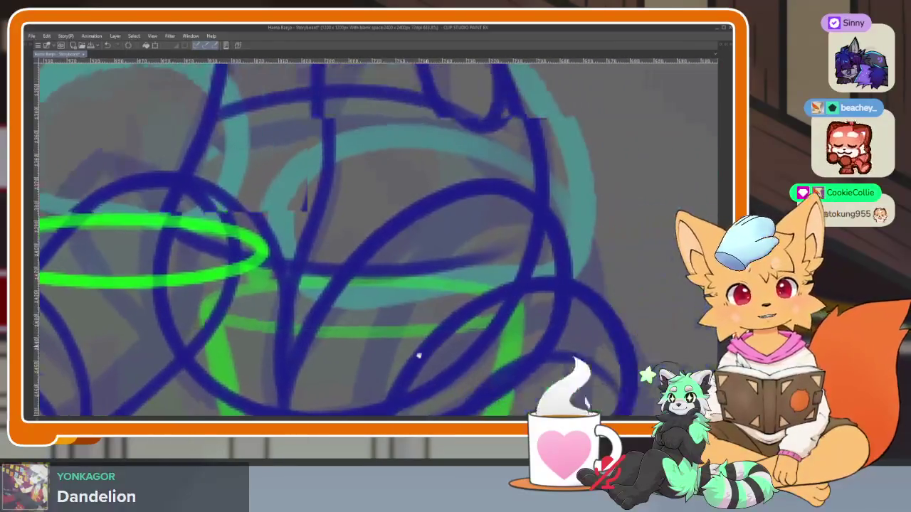
{"action": "left_click_drag", "start_coordinate": [320, 286], "coordinate": [327, 289]}
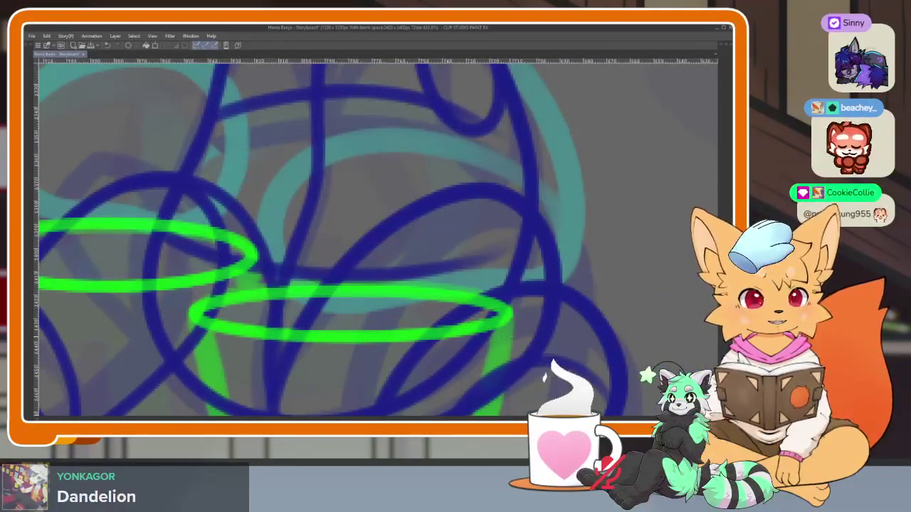
{"action": "scroll", "coordinate": [438, 284], "scroll_direction": "down", "scroll_amount": 2}
{"action": "scroll", "coordinate": [362, 342], "scroll_direction": "down", "scroll_amount": 2}
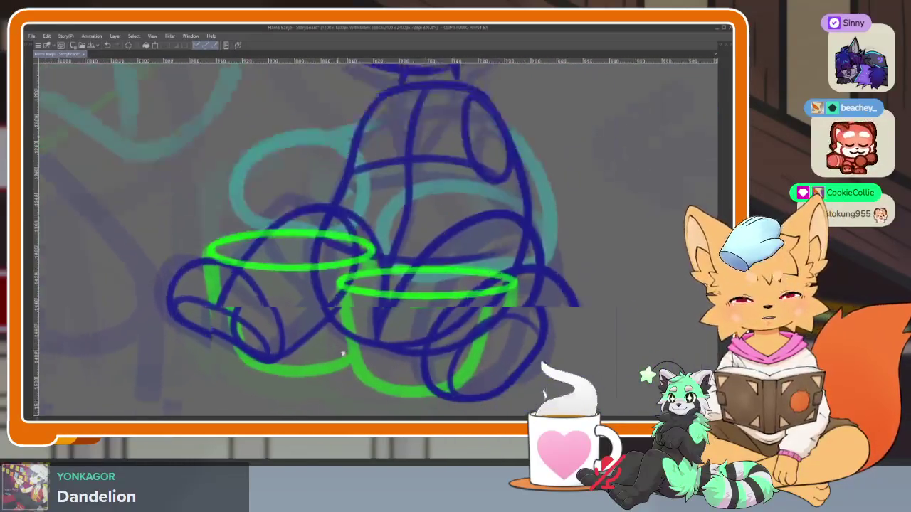
{"action": "scroll", "coordinate": [342, 353], "scroll_direction": "up", "scroll_amount": 2}
{"action": "scroll", "coordinate": [285, 299], "scroll_direction": "up", "scroll_amount": 2}
{"action": "scroll", "coordinate": [182, 243], "scroll_direction": "up", "scroll_amount": 2}
Add green sides and bottoms to both mugs
{"action": "mouse_move", "coordinate": [165, 221]}
{"action": "left_mouse_down"}
{"action": "mouse_move", "coordinate": [360, 364]}
{"action": "mouse_move", "coordinate": [369, 312]}
{"action": "left_mouse_up"}
{"action": "left_click_drag", "start_coordinate": [295, 239], "coordinate": [447, 380]}
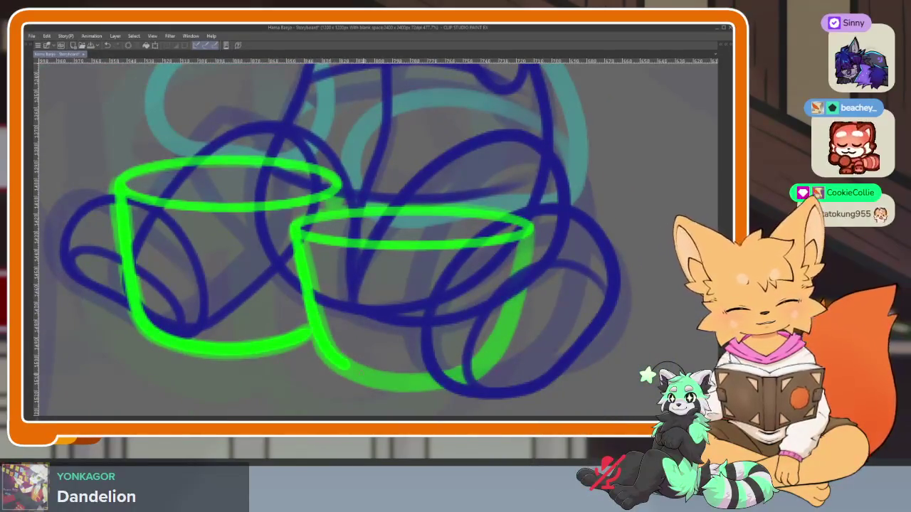
{"action": "scroll", "coordinate": [370, 315], "scroll_direction": "up", "scroll_amount": 5}
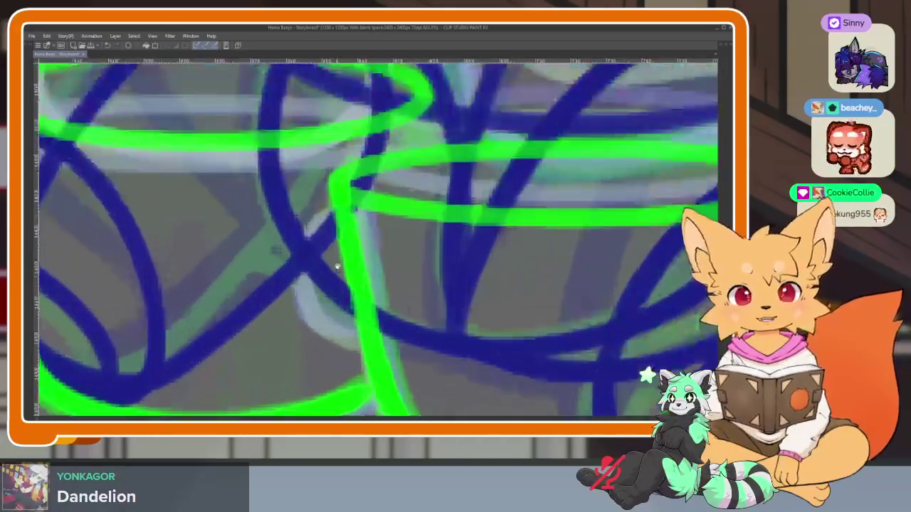
{"action": "scroll", "coordinate": [384, 285], "scroll_direction": "up", "scroll_amount": 3}
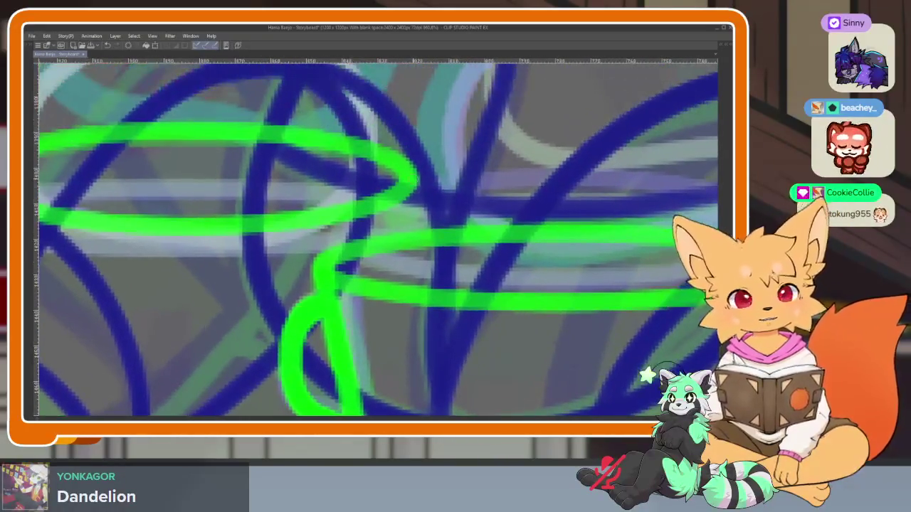
{"action": "scroll", "coordinate": [454, 274], "scroll_direction": "down", "scroll_amount": 5}
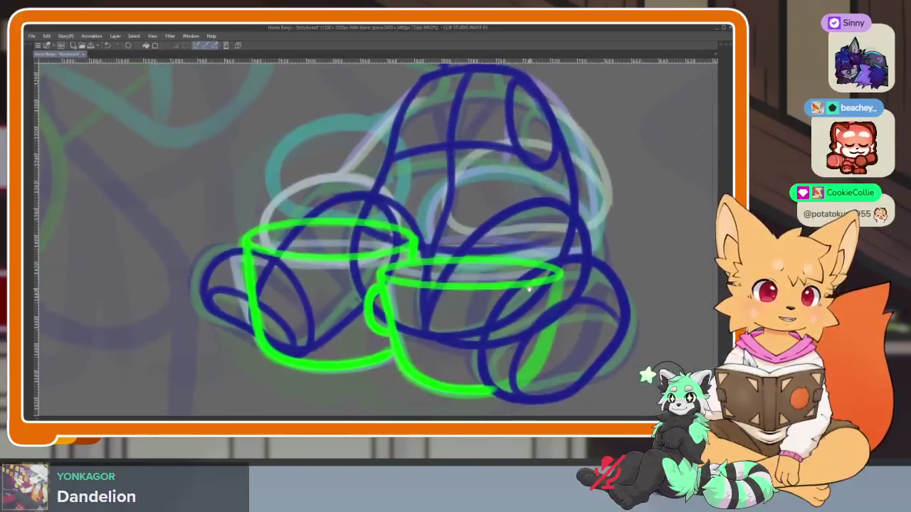
{"action": "scroll", "coordinate": [528, 304], "scroll_direction": "up", "scroll_amount": 2}
{"action": "scroll", "coordinate": [529, 305], "scroll_direction": "up", "scroll_amount": 1}
{"action": "scroll", "coordinate": [498, 302], "scroll_direction": "up", "scroll_amount": 2}
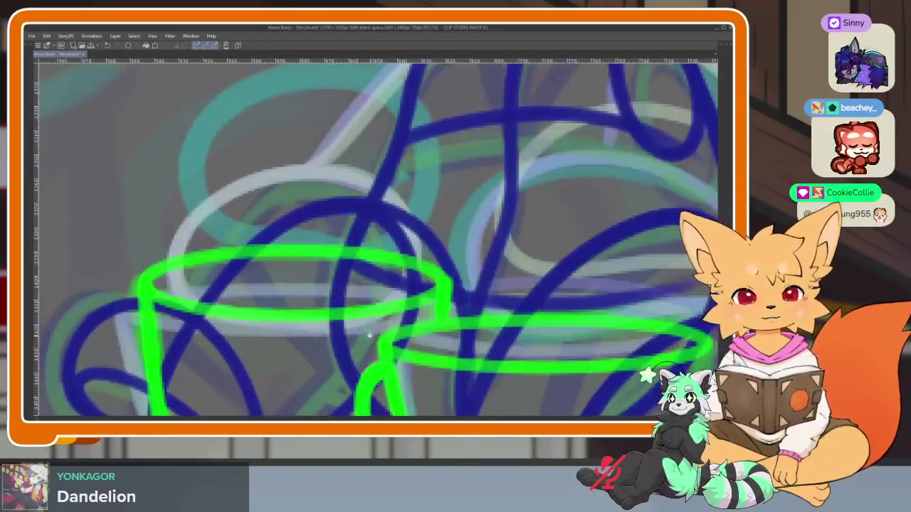
{"action": "scroll", "coordinate": [427, 301], "scroll_direction": "down", "scroll_amount": 1}
{"action": "scroll", "coordinate": [398, 313], "scroll_direction": "down", "scroll_amount": 2}
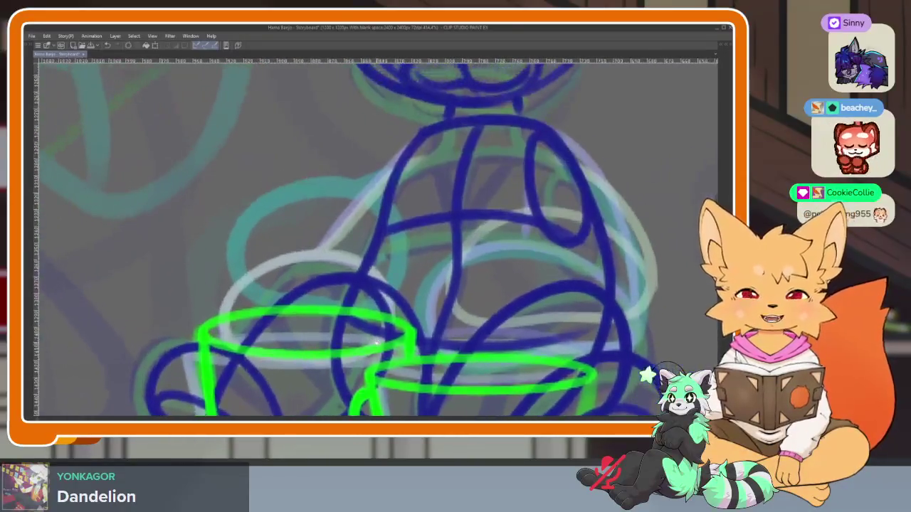
{"action": "scroll", "coordinate": [377, 334], "scroll_direction": "down", "scroll_amount": 1}
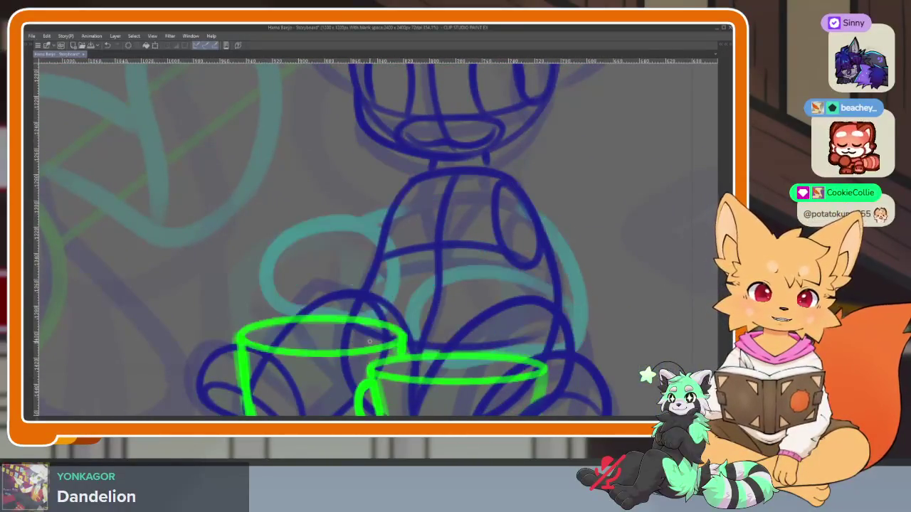
{"action": "scroll", "coordinate": [498, 331], "scroll_direction": "up", "scroll_amount": 1}
{"action": "key", "text": "Tab"}
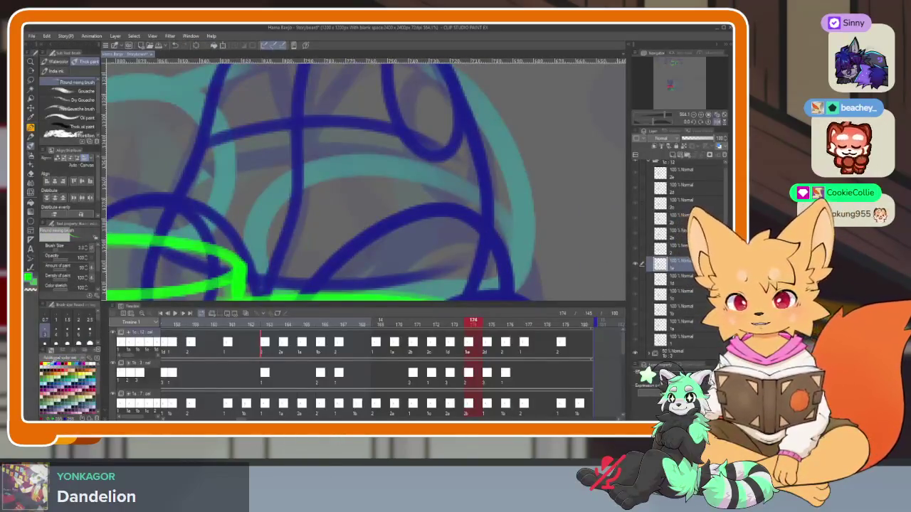
{"action": "key", "text": "Tab"}
Flip between neighbouring frames to find the one with bright cyan shapes
{"action": "scroll", "coordinate": [514, 258], "scroll_direction": "down", "scroll_amount": 1}
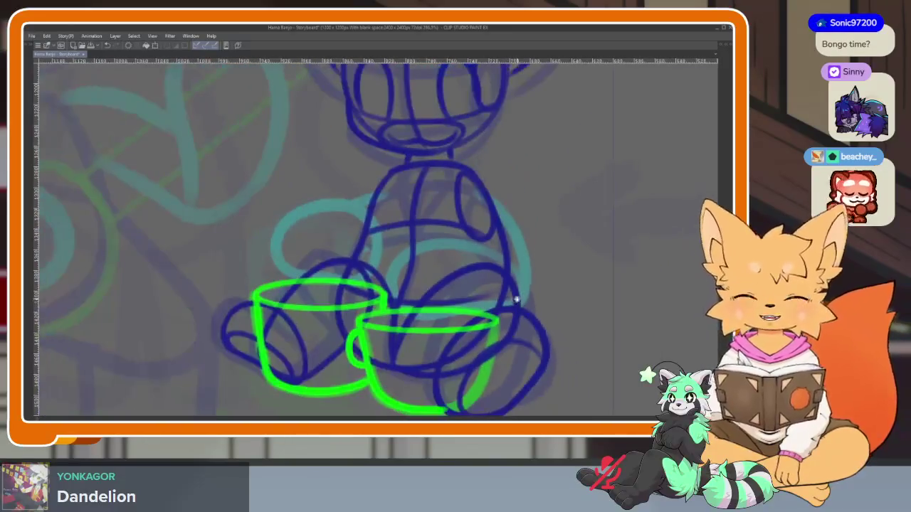
{"action": "scroll", "coordinate": [519, 305], "scroll_direction": "down", "scroll_amount": 2}
{"action": "key", "text": "Right"}
{"action": "key", "text": "Left"}
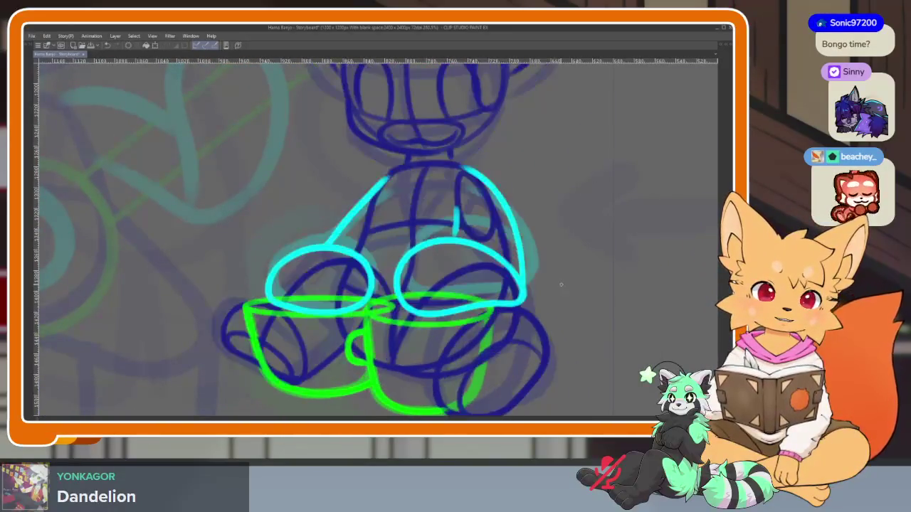
{"action": "key", "text": "Right"}
{"action": "key", "text": "Left"}
{"action": "key", "text": "Left"}
{"action": "key", "text": "Right"}
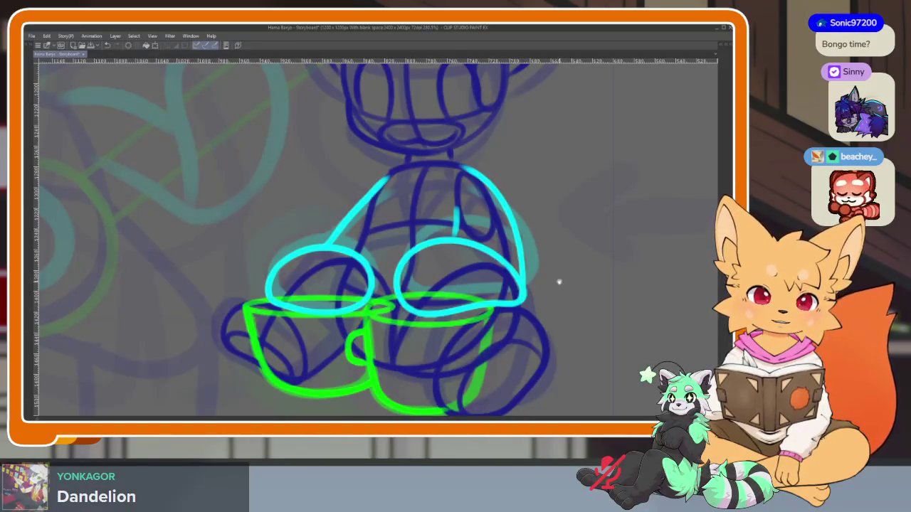
Redraw the right cyan loop's left side into a closed shape and restore the palettes
{"action": "scroll", "coordinate": [471, 308], "scroll_direction": "up", "scroll_amount": 2}
{"action": "scroll", "coordinate": [471, 308], "scroll_direction": "down", "scroll_amount": 3}
{"action": "scroll", "coordinate": [468, 313], "scroll_direction": "up", "scroll_amount": 1}
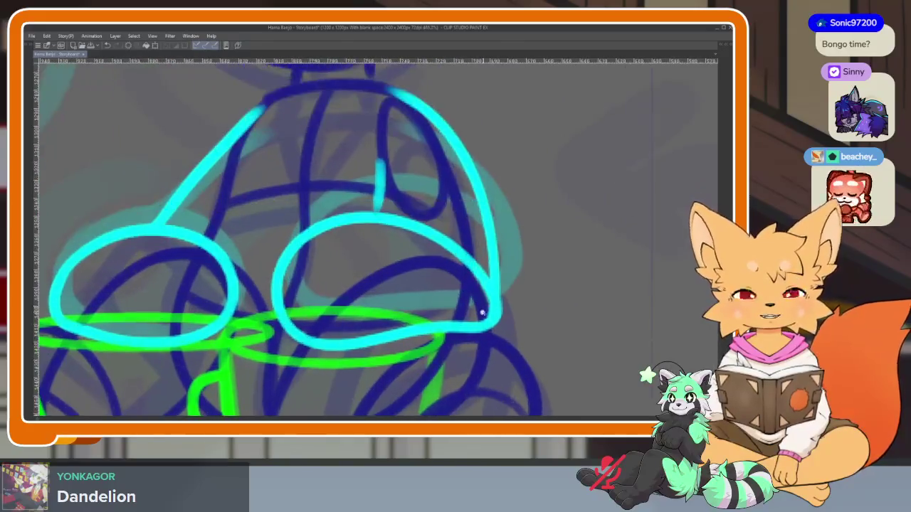
{"action": "scroll", "coordinate": [464, 319], "scroll_direction": "up", "scroll_amount": 1}
{"action": "scroll", "coordinate": [460, 324], "scroll_direction": "up", "scroll_amount": 1}
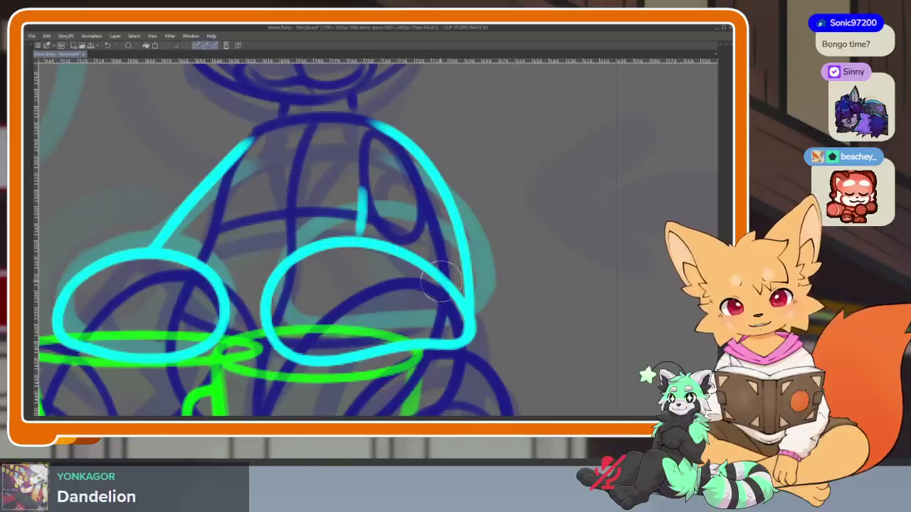
{"action": "left_click_drag", "start_coordinate": [276, 260], "coordinate": [262, 299]}
{"action": "left_click_drag", "start_coordinate": [281, 264], "coordinate": [262, 315]}
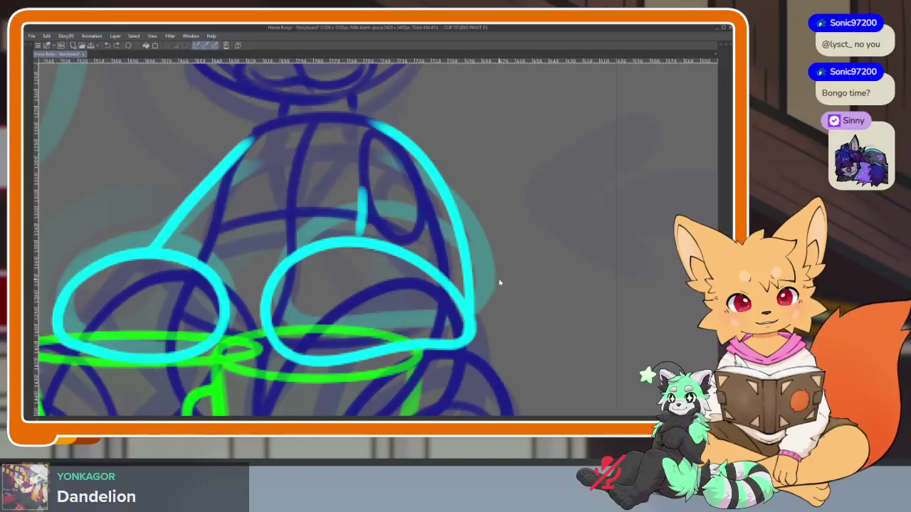
{"action": "key", "text": "ctrl+z"}
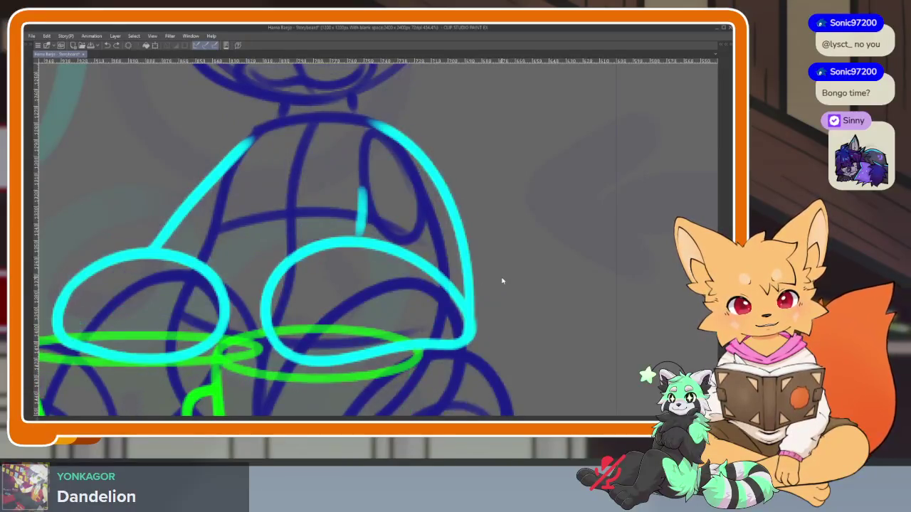
{"action": "key", "text": "ctrl+z"}
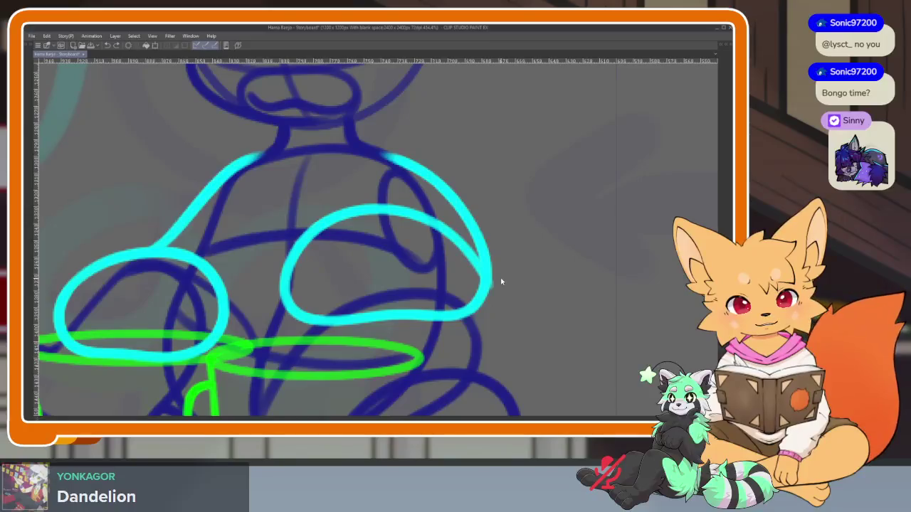
{"action": "key", "text": "ctrl+y"}
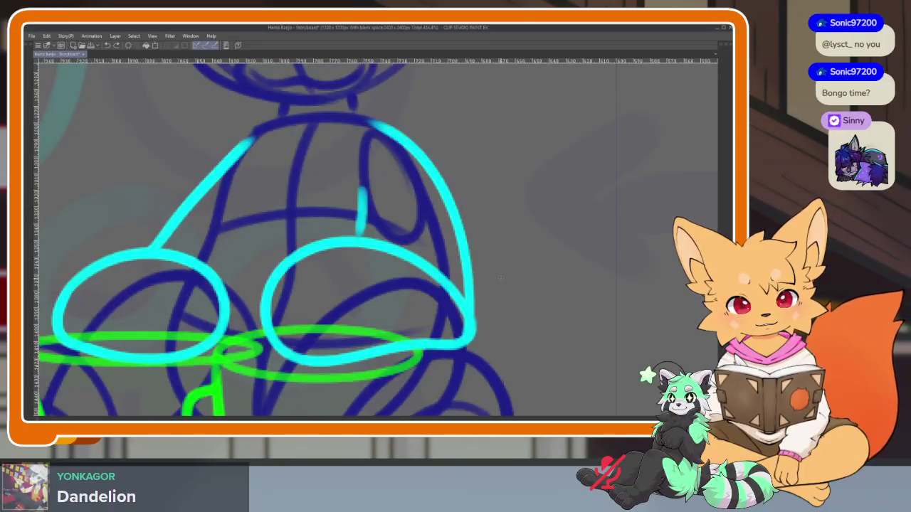
{"action": "key", "text": "Tab"}
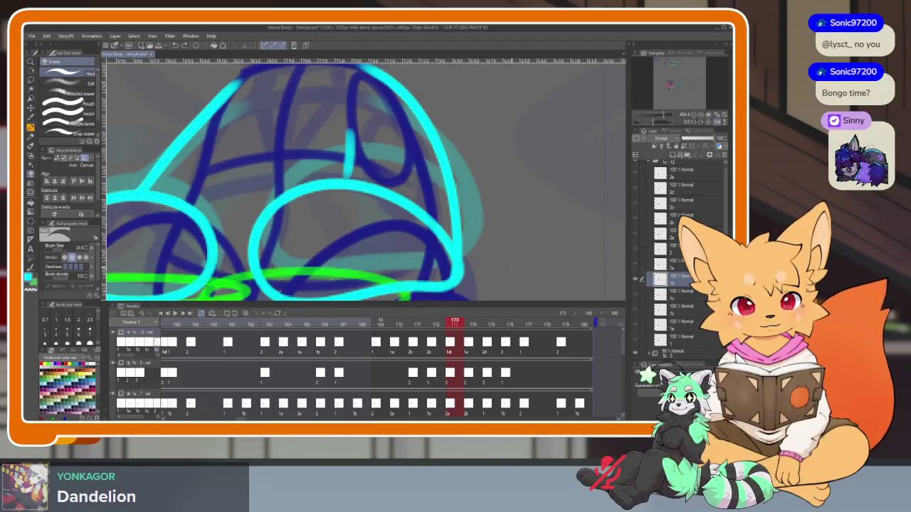
Undo the cyan loop edit and compare frames 172 and 173
{"action": "key", "text": "ctrl+z"}
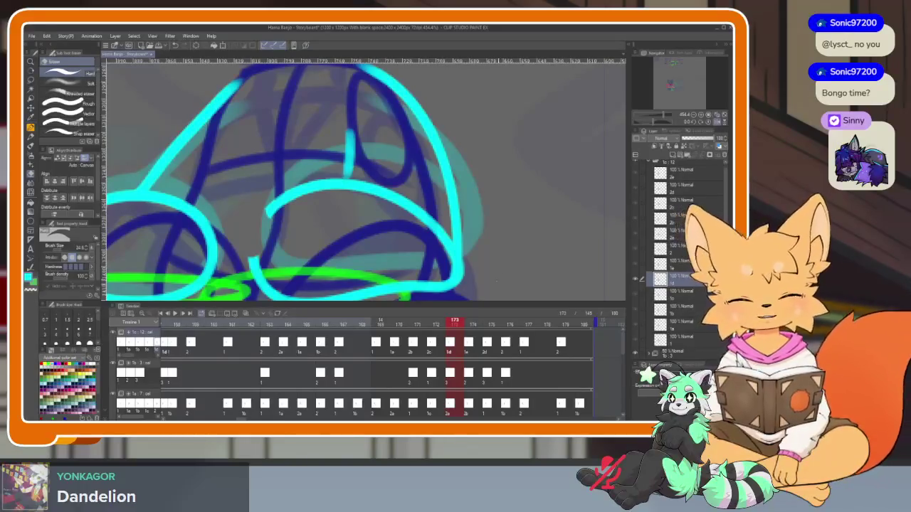
{"action": "left_click", "coordinate": [436, 325]}
{"action": "left_click", "coordinate": [454, 323]}
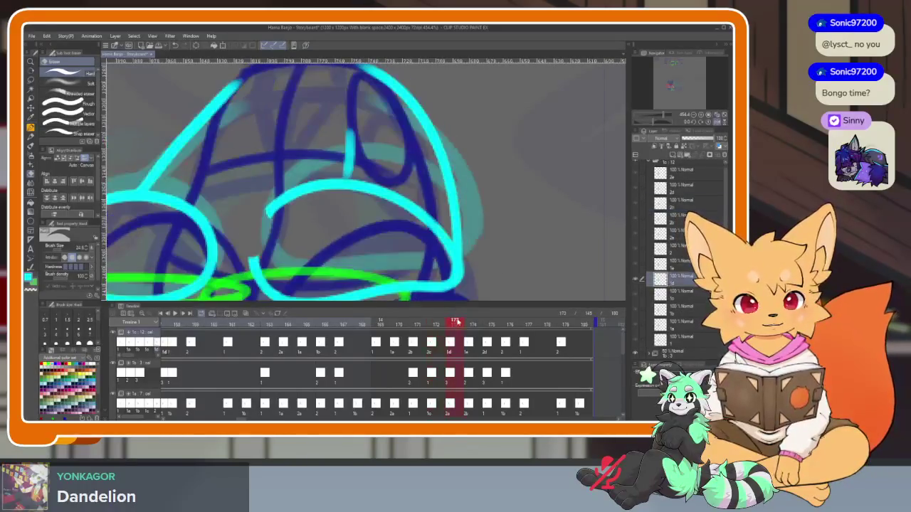
{"action": "left_click", "coordinate": [435, 325]}
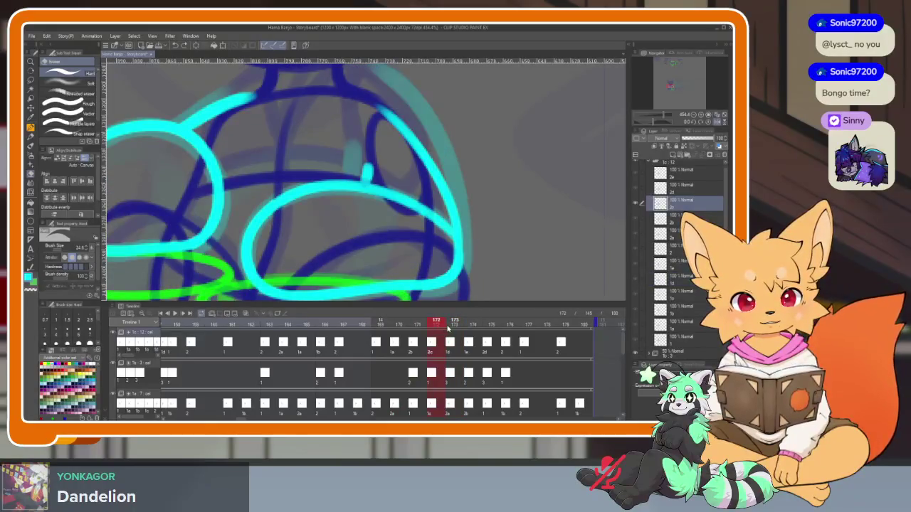
{"action": "left_click", "coordinate": [449, 324]}
{"action": "key", "text": "Tab"}
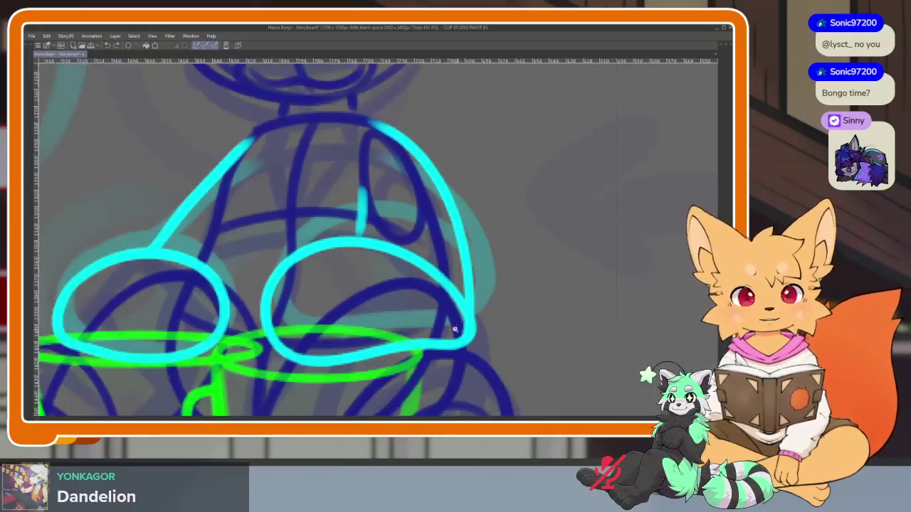
{"action": "scroll", "coordinate": [458, 315], "scroll_direction": "down", "scroll_amount": 3}
{"action": "scroll", "coordinate": [458, 315], "scroll_direction": "up", "scroll_amount": 3}
{"action": "key", "text": "Tab"}
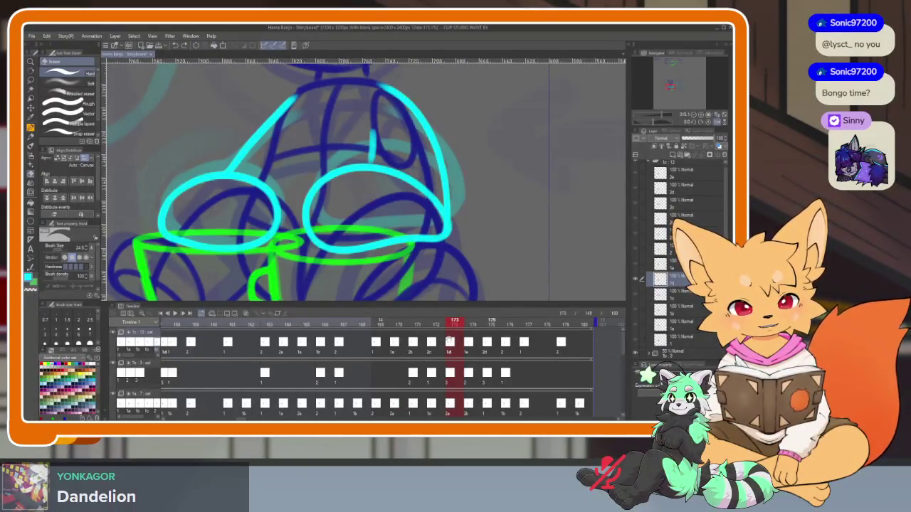
Reshape the left end of the right cyan loop on frame 173
{"action": "left_click_drag", "start_coordinate": [372, 375], "coordinate": [532, 376]}
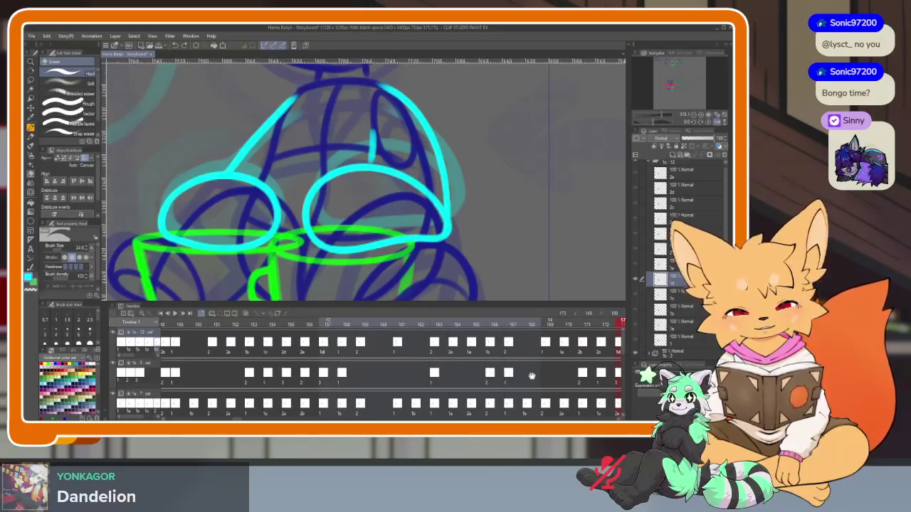
{"action": "scroll", "coordinate": [531, 375], "scroll_direction": "down", "scroll_amount": 5}
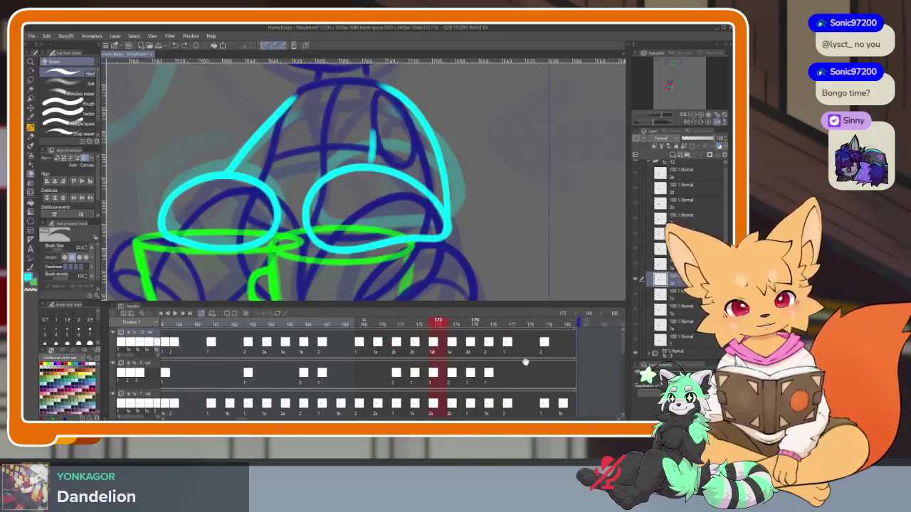
{"action": "scroll", "coordinate": [530, 367], "scroll_direction": "up", "scroll_amount": 2}
{"action": "scroll", "coordinate": [534, 370], "scroll_direction": "up", "scroll_amount": 2}
{"action": "scroll", "coordinate": [484, 359], "scroll_direction": "down", "scroll_amount": 4}
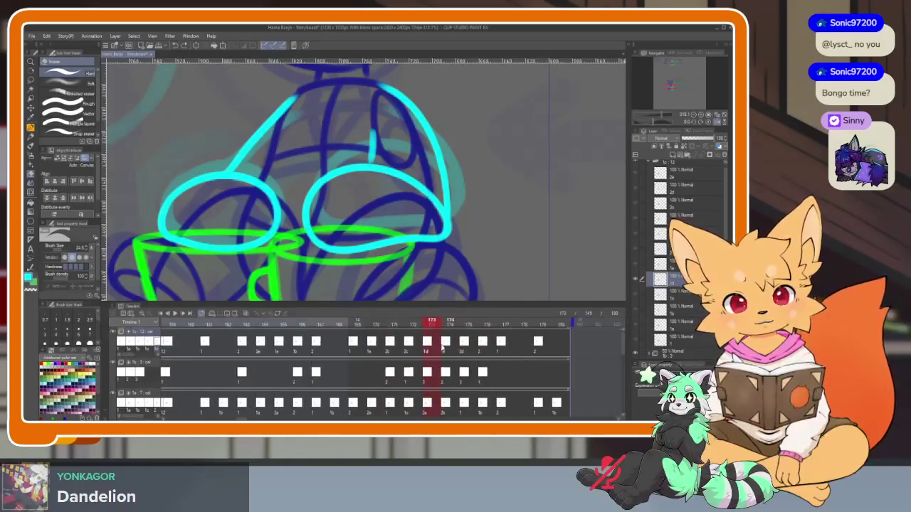
{"action": "scroll", "coordinate": [446, 334], "scroll_direction": "up", "scroll_amount": 2}
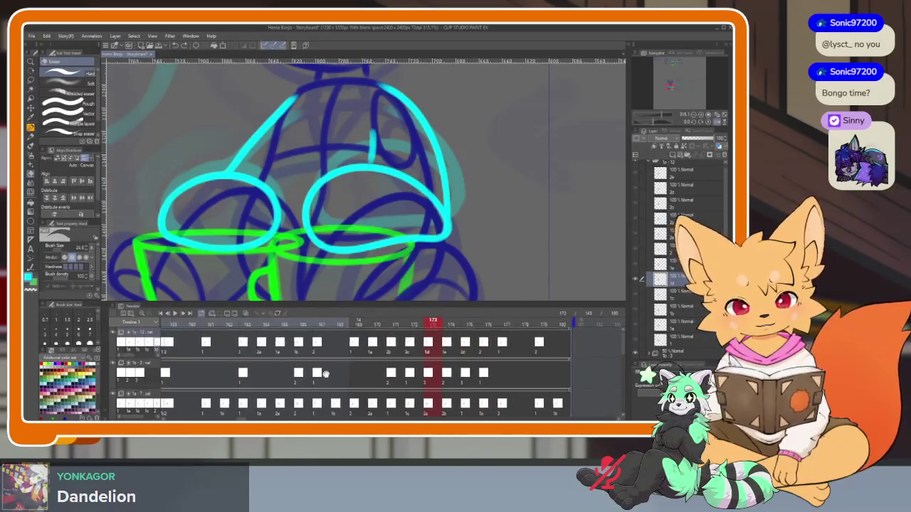
{"action": "scroll", "coordinate": [439, 350], "scroll_direction": "up", "scroll_amount": 2}
Compare frame 173 against frames 157 and 174, ending on frame 172
{"action": "left_click", "coordinate": [350, 349]}
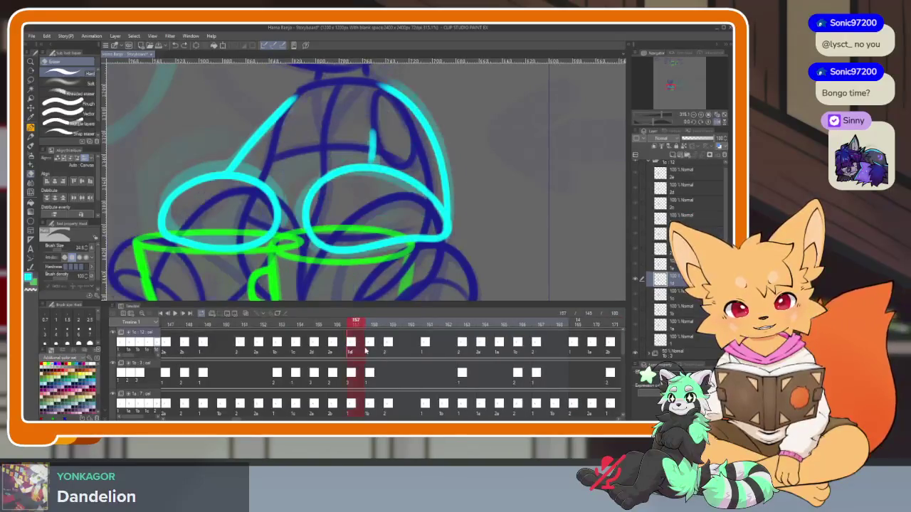
{"action": "scroll", "coordinate": [398, 353], "scroll_direction": "down", "scroll_amount": 2}
{"action": "scroll", "coordinate": [432, 353], "scroll_direction": "down", "scroll_amount": 2}
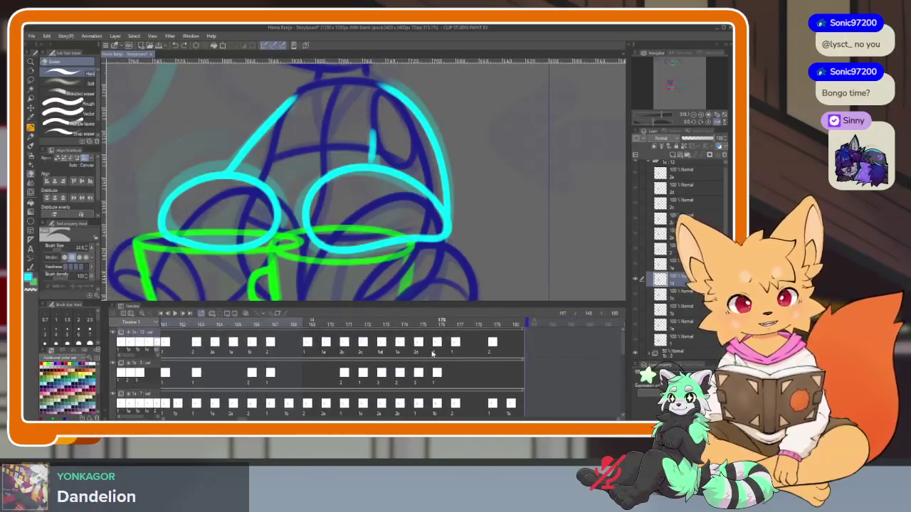
{"action": "left_click", "coordinate": [384, 347]}
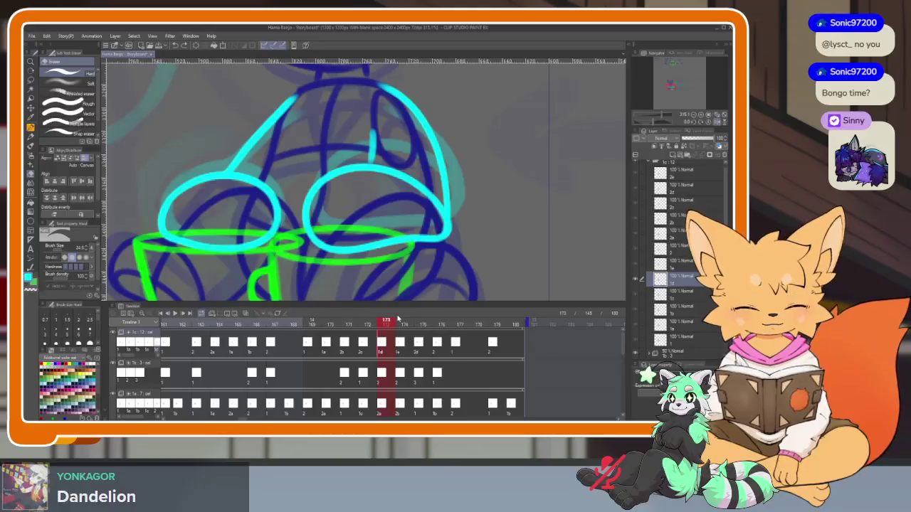
{"action": "left_click", "coordinate": [406, 346]}
{"action": "left_click", "coordinate": [393, 349]}
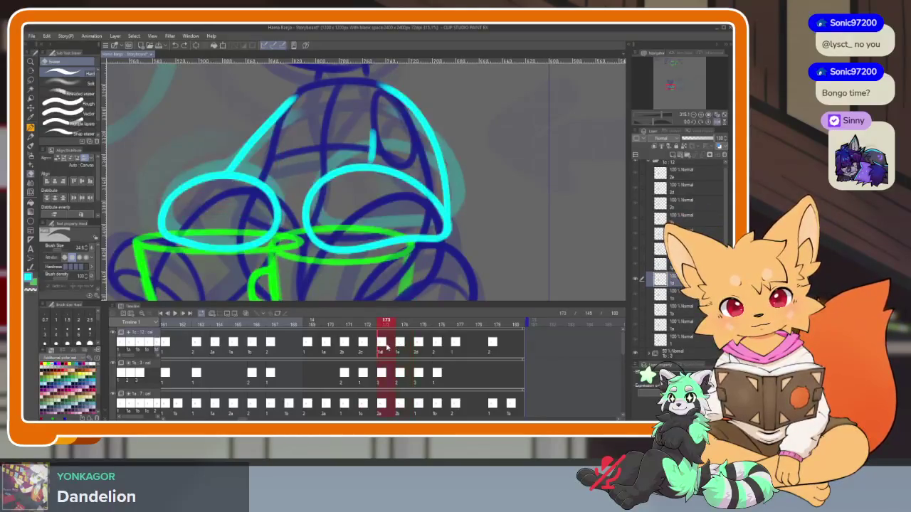
{"action": "left_click", "coordinate": [386, 348]}
{"action": "key", "text": "Left"}
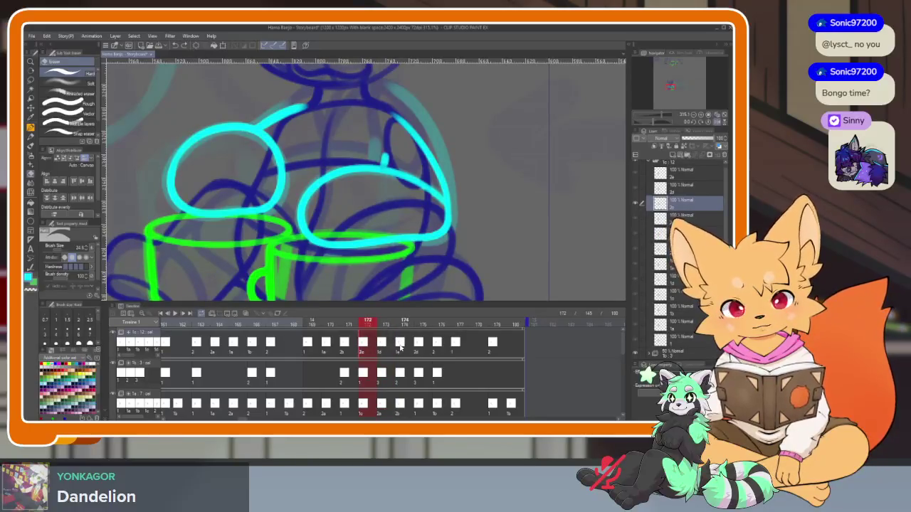
Flip between frames 174, 173 and 172 to compare their drawings
{"action": "left_click", "coordinate": [400, 348]}
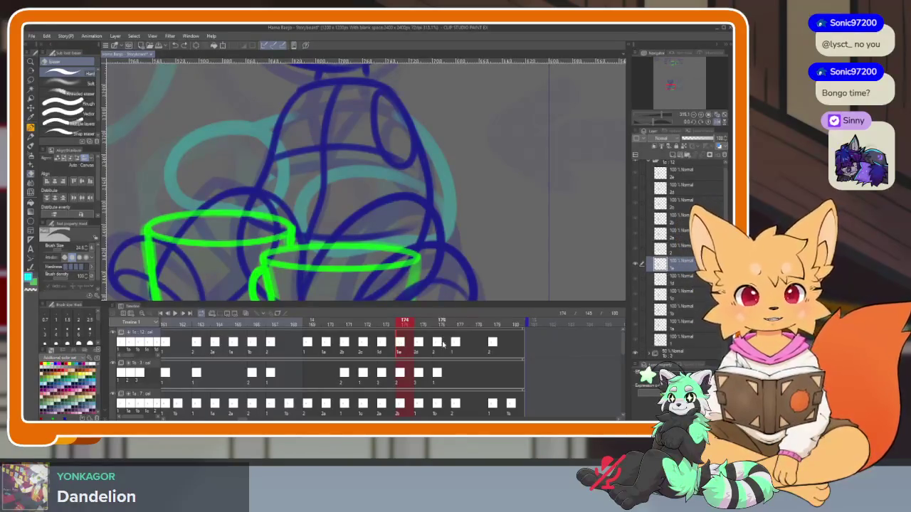
{"action": "key", "text": "Left"}
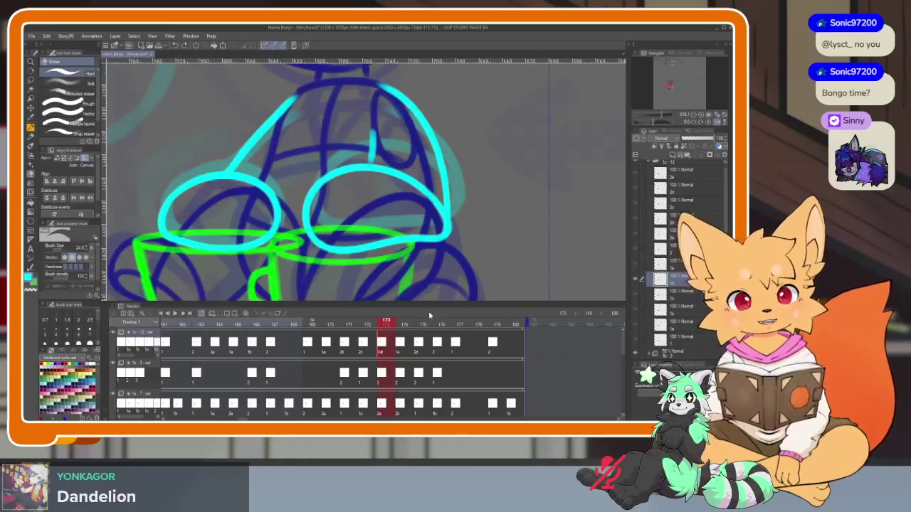
{"action": "left_click", "coordinate": [369, 344]}
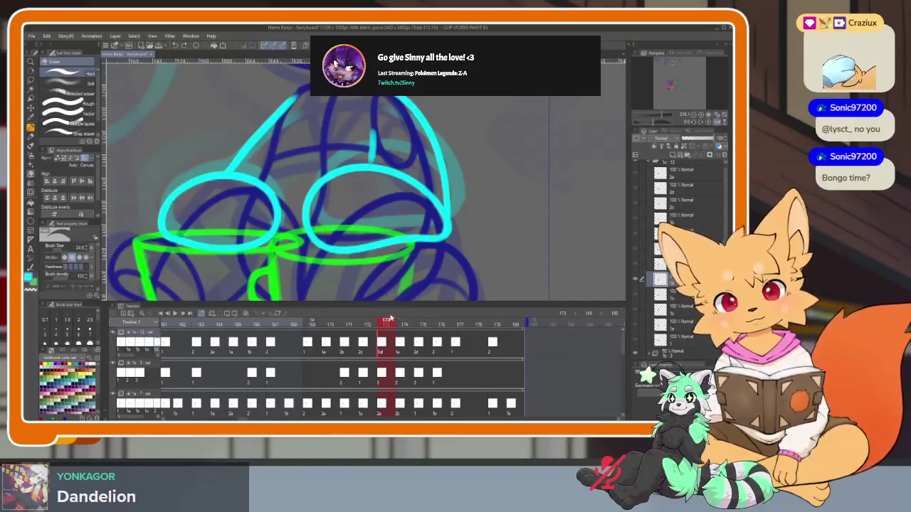
{"action": "scroll", "coordinate": [418, 291], "scroll_direction": "up", "scroll_amount": 1}
{"action": "key", "text": "Tab"}
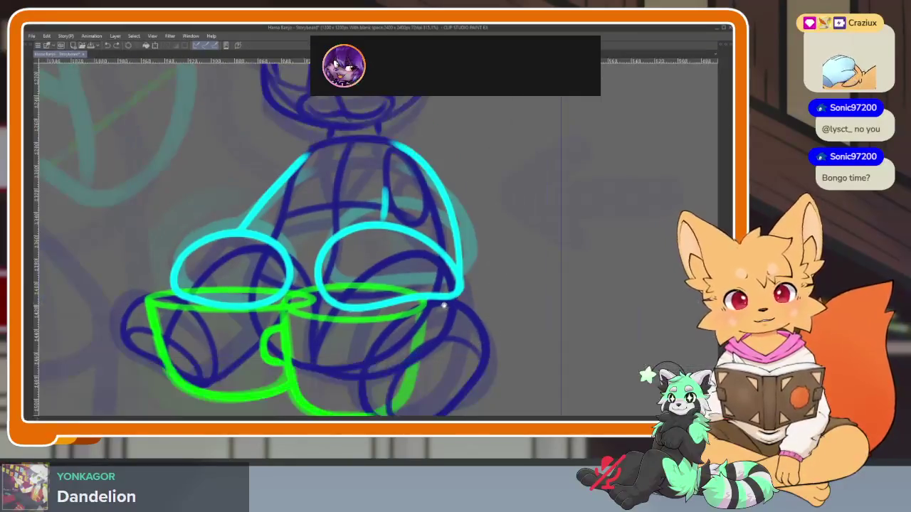
{"action": "scroll", "coordinate": [451, 311], "scroll_direction": "up", "scroll_amount": 3}
{"action": "key", "text": "Tab"}
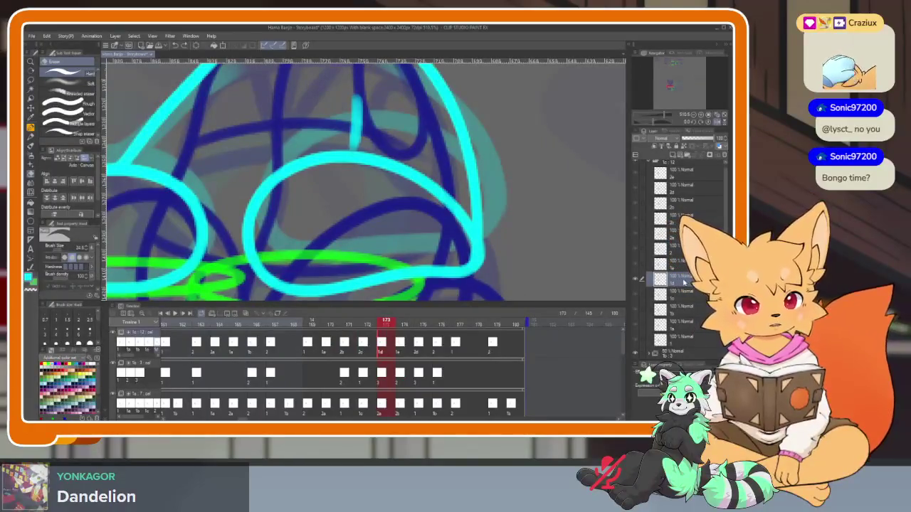
Add a new blank raster layer on frame 174, then bring up frame 173's timeline menu
{"action": "key", "text": "ctrl+Right"}
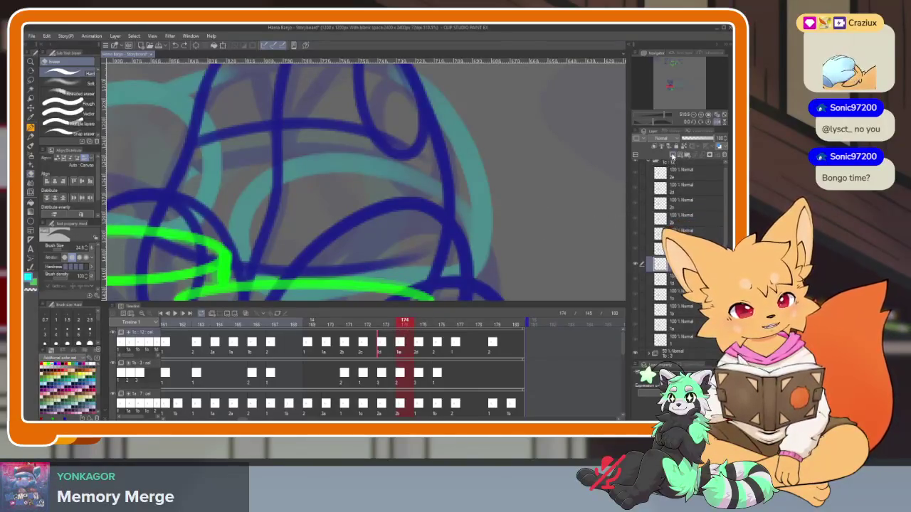
{"action": "left_click", "coordinate": [672, 155]}
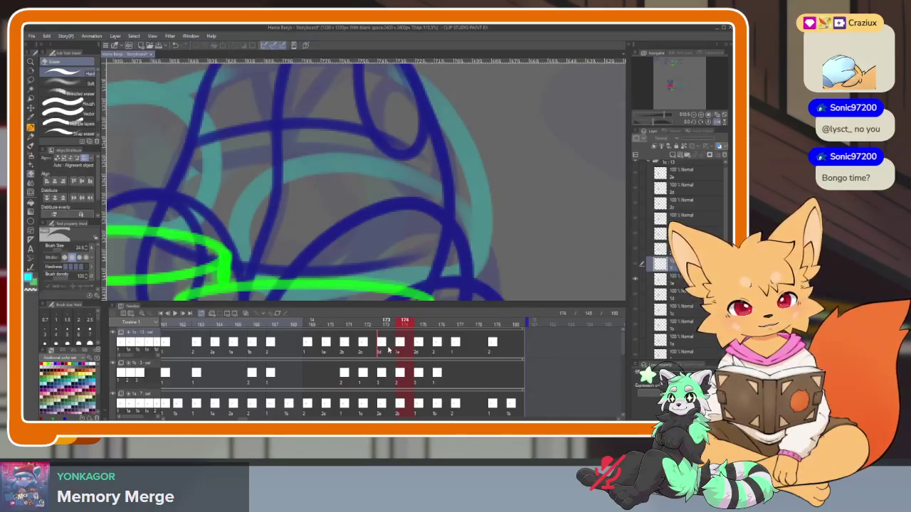
{"action": "left_click", "coordinate": [389, 349]}
{"action": "right_click", "coordinate": [388, 347]}
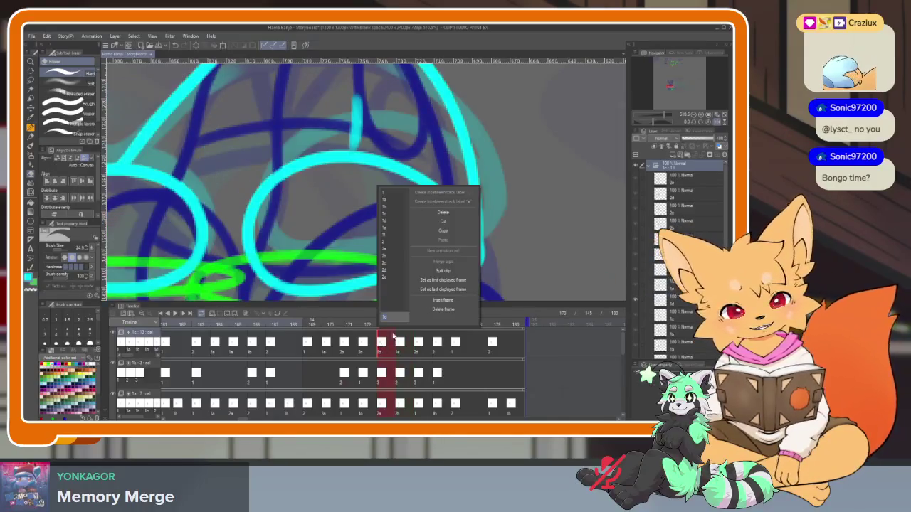
Assign a different cel to frame 173, then scrub from frame 155 to frame 157
{"action": "left_click", "coordinate": [390, 249]}
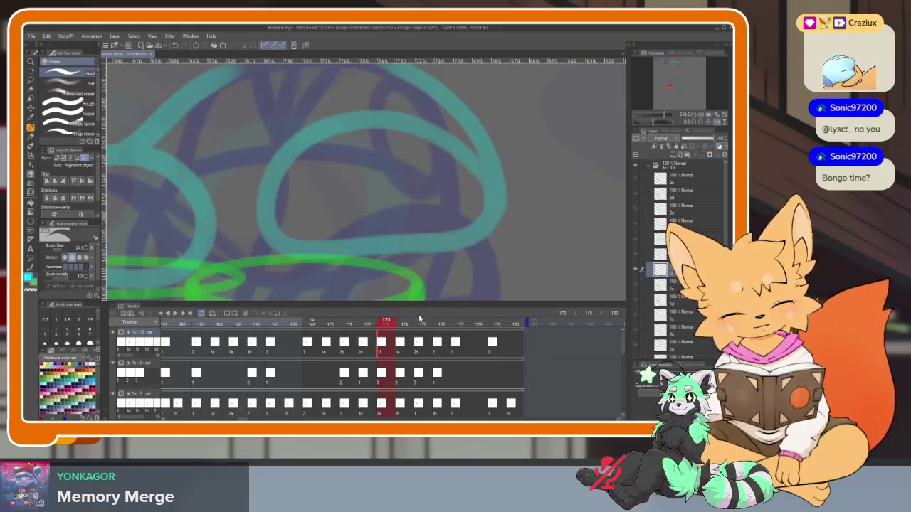
{"action": "scroll", "coordinate": [434, 349], "scroll_direction": "left", "scroll_amount": 5}
{"action": "scroll", "coordinate": [438, 356], "scroll_direction": "left", "scroll_amount": 2}
{"action": "scroll", "coordinate": [442, 362], "scroll_direction": "left", "scroll_amount": 3}
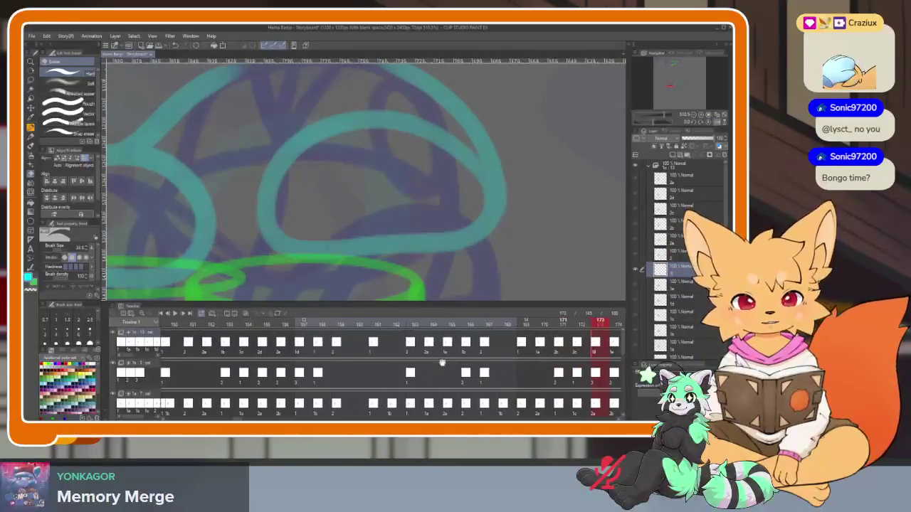
{"action": "scroll", "coordinate": [442, 363], "scroll_direction": "left", "scroll_amount": 2}
{"action": "scroll", "coordinate": [436, 356], "scroll_direction": "left", "scroll_amount": 2}
{"action": "scroll", "coordinate": [428, 347], "scroll_direction": "left", "scroll_amount": 1}
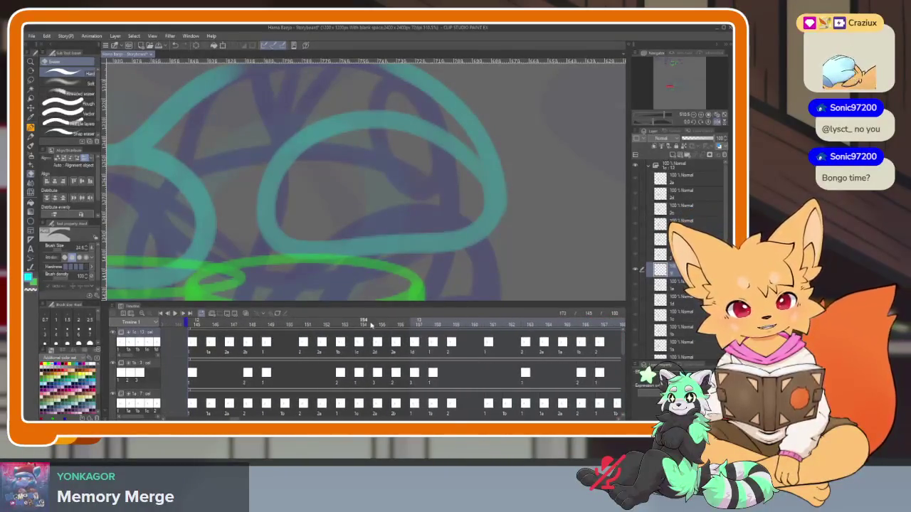
{"action": "left_click", "coordinate": [378, 324]}
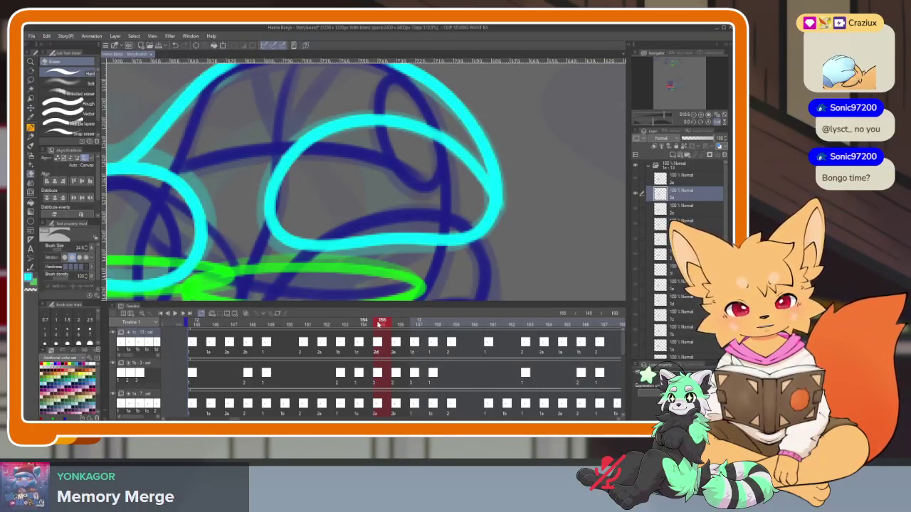
{"action": "left_click_drag", "start_coordinate": [390, 327], "coordinate": [418, 325]}
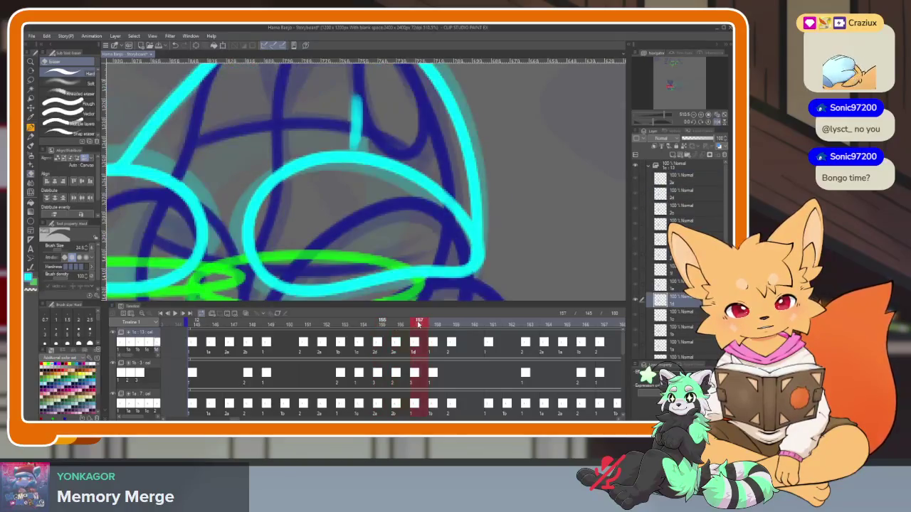
{"action": "scroll", "coordinate": [434, 297], "scroll_direction": "down", "scroll_amount": 1}
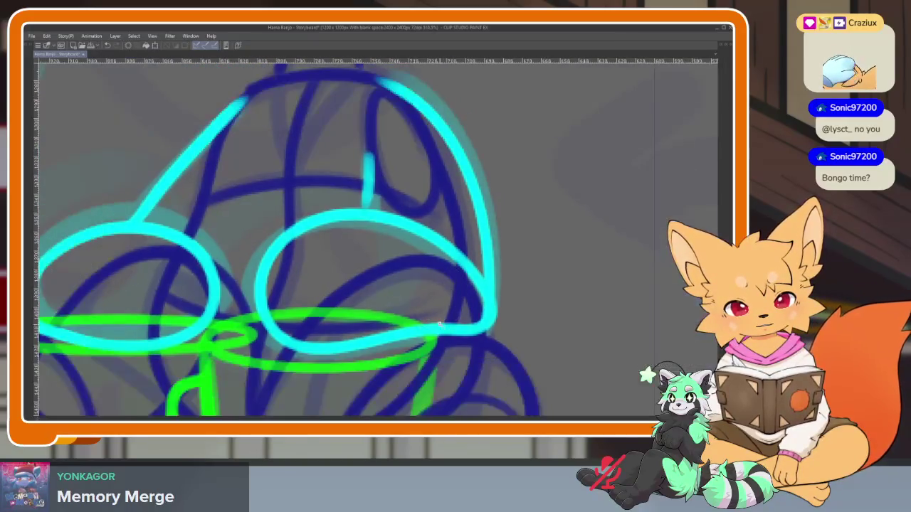
{"action": "scroll", "coordinate": [434, 298], "scroll_direction": "down", "scroll_amount": 2}
{"action": "scroll", "coordinate": [434, 297], "scroll_direction": "down", "scroll_amount": 2}
{"action": "scroll", "coordinate": [434, 297], "scroll_direction": "down", "scroll_amount": 1}
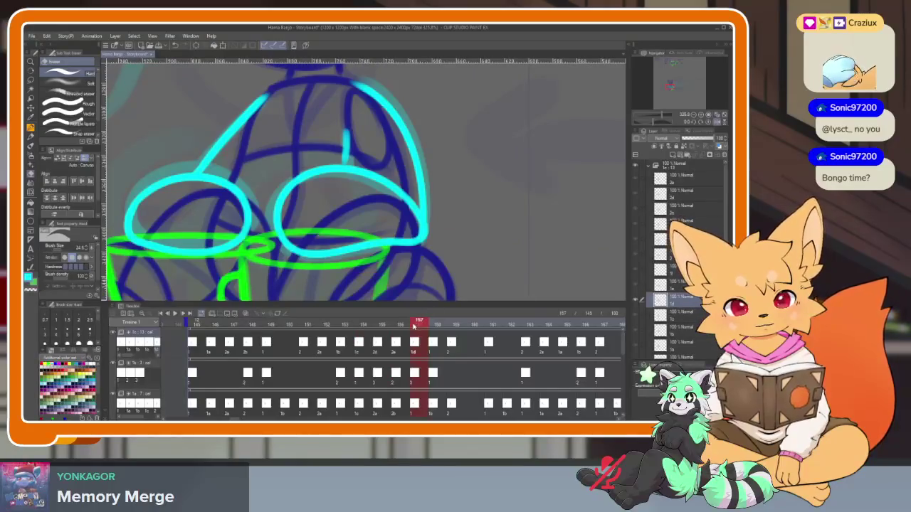
{"action": "mouse_move", "coordinate": [414, 325]}
{"action": "left_mouse_down"}
{"action": "mouse_move", "coordinate": [434, 325]}
{"action": "mouse_move", "coordinate": [419, 324]}
{"action": "left_mouse_up"}
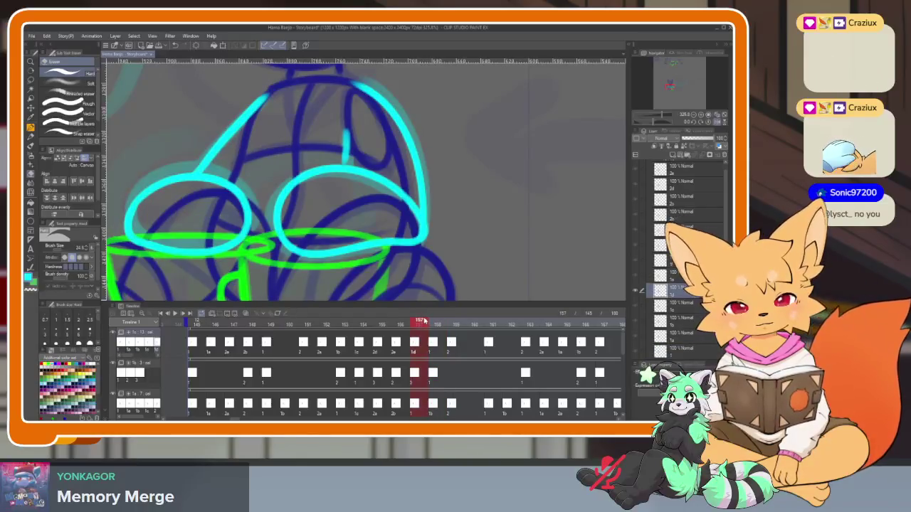
{"action": "scroll", "coordinate": [463, 342], "scroll_direction": "right", "scroll_amount": 3}
{"action": "scroll", "coordinate": [441, 349], "scroll_direction": "right", "scroll_amount": 5}
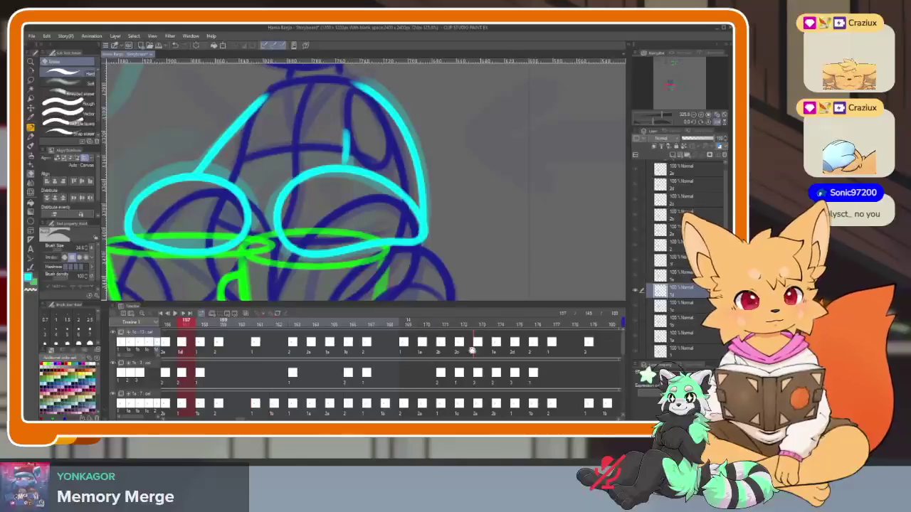
{"action": "scroll", "coordinate": [420, 352], "scroll_direction": "left", "scroll_amount": 3}
{"action": "scroll", "coordinate": [396, 356], "scroll_direction": "left", "scroll_amount": 4}
{"action": "scroll", "coordinate": [448, 355], "scroll_direction": "right", "scroll_amount": 5}
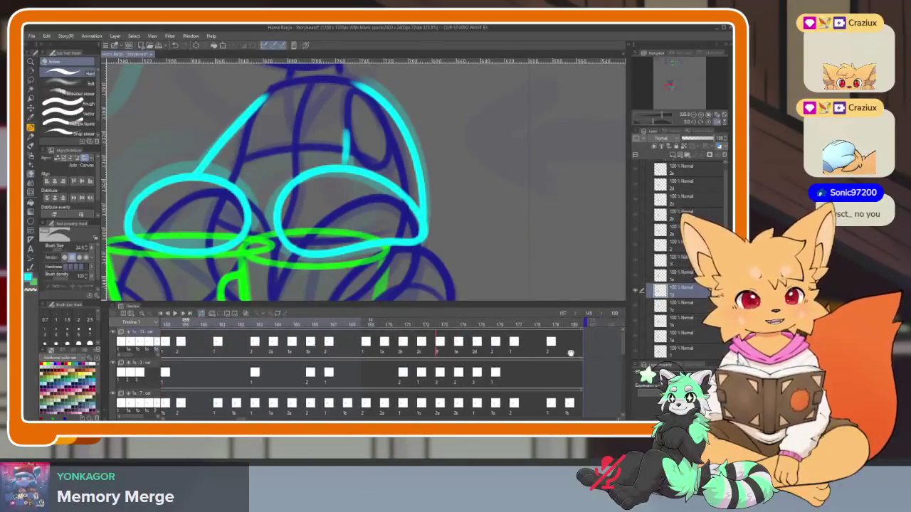
{"action": "left_click", "coordinate": [444, 342]}
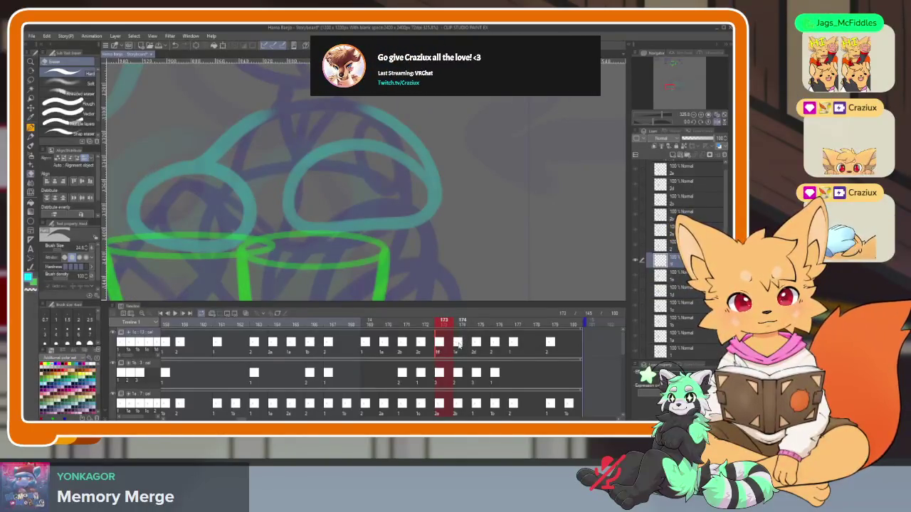
{"action": "left_click", "coordinate": [459, 343]}
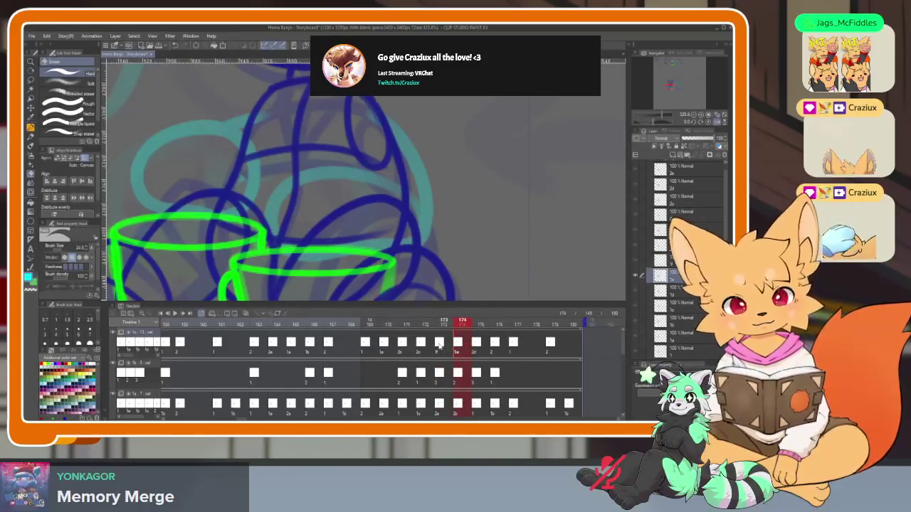
{"action": "key", "text": "Left"}
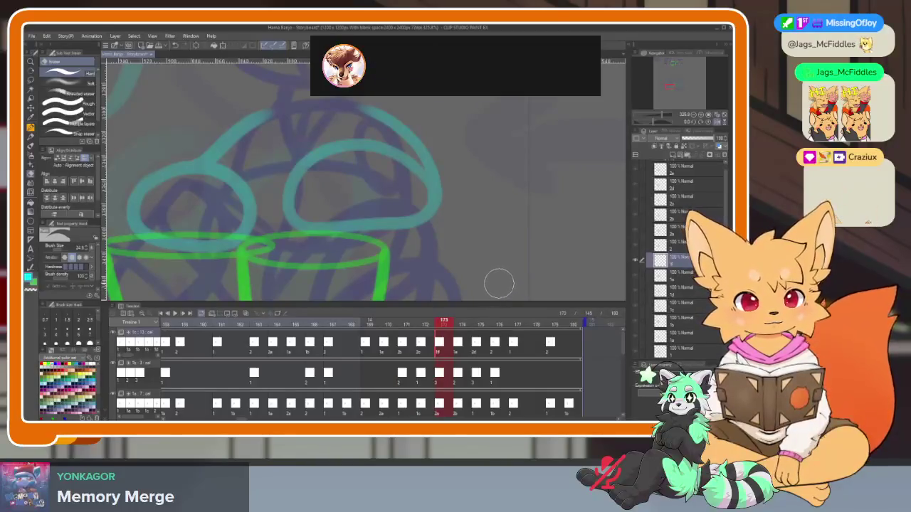
{"action": "scroll", "coordinate": [419, 356], "scroll_direction": "left", "scroll_amount": 3}
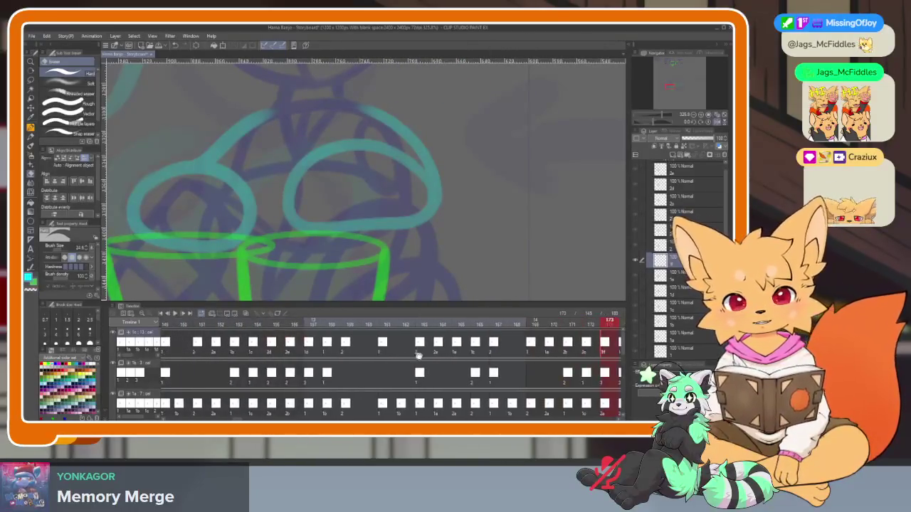
{"action": "left_click", "coordinate": [322, 343]}
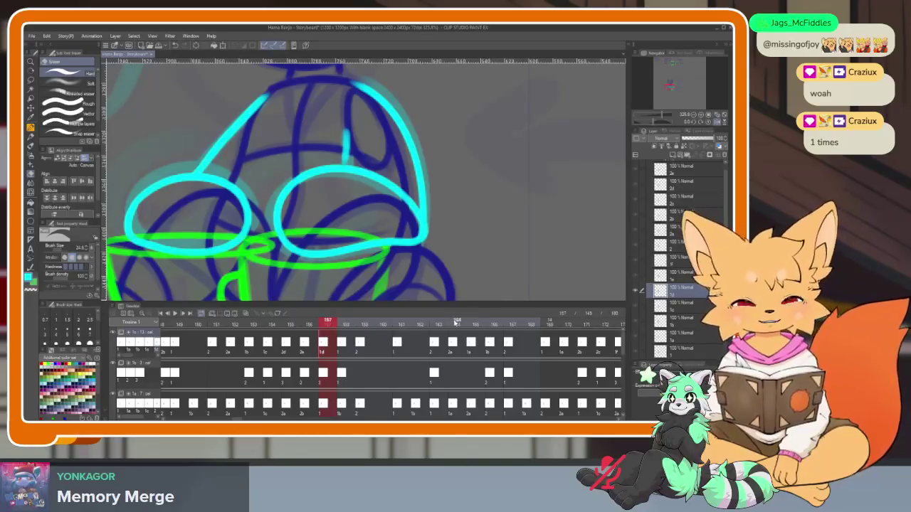
{"action": "scroll", "coordinate": [498, 356], "scroll_direction": "right", "scroll_amount": 1}
{"action": "scroll", "coordinate": [506, 372], "scroll_direction": "right", "scroll_amount": 4}
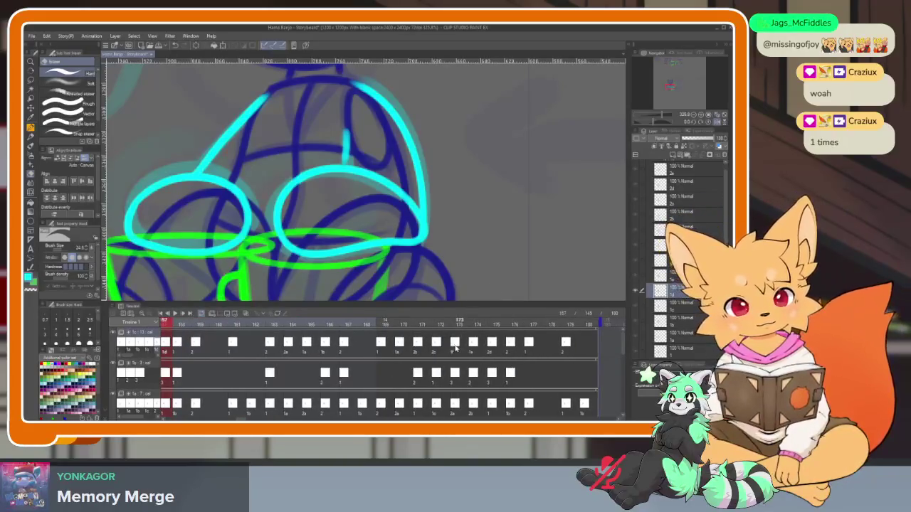
Make frame 173's own cel layer active so its fox drawing shows in bold lines
{"action": "left_click", "coordinate": [459, 341]}
{"action": "key", "text": "Tab"}
{"action": "scroll", "coordinate": [436, 318], "scroll_direction": "down", "scroll_amount": 3}
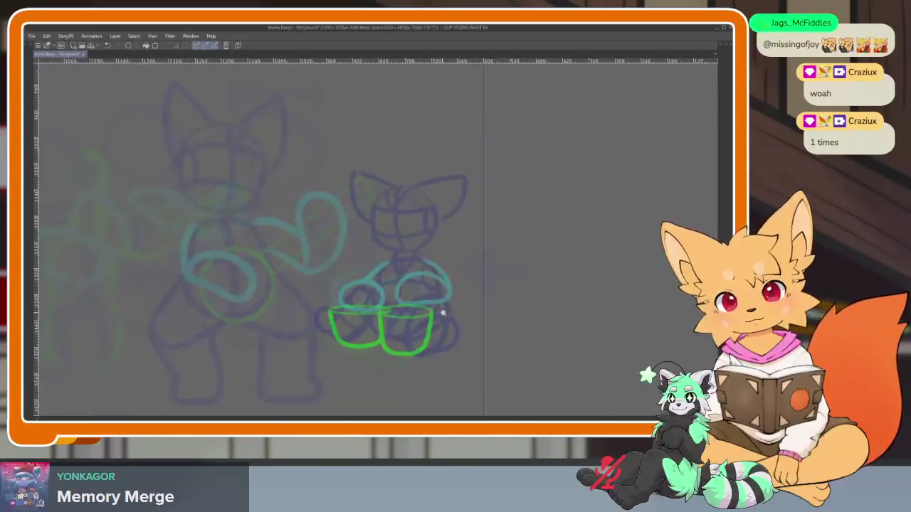
{"action": "scroll", "coordinate": [456, 309], "scroll_direction": "up", "scroll_amount": 2}
{"action": "key", "text": "Tab"}
{"action": "left_click", "coordinate": [459, 313]}
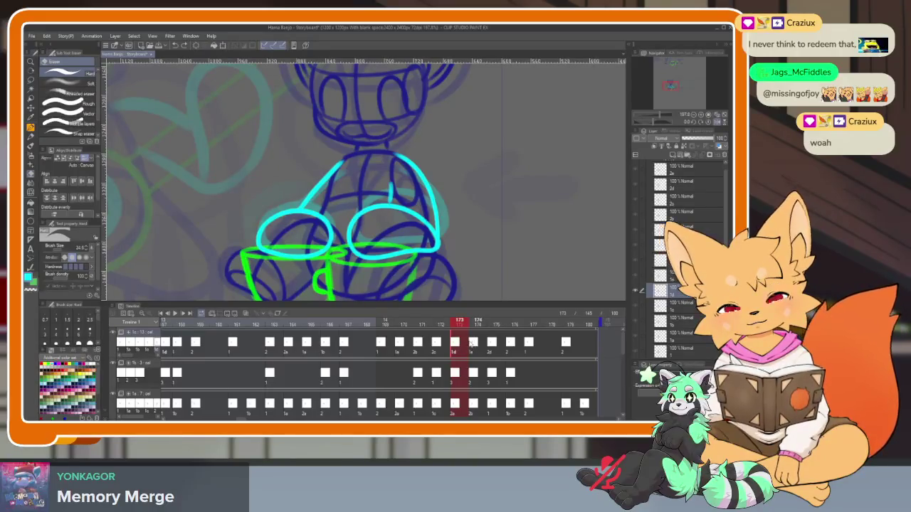
{"action": "scroll", "coordinate": [320, 341], "scroll_direction": "left", "scroll_amount": 3}
{"action": "scroll", "coordinate": [420, 354], "scroll_direction": "left", "scroll_amount": 2}
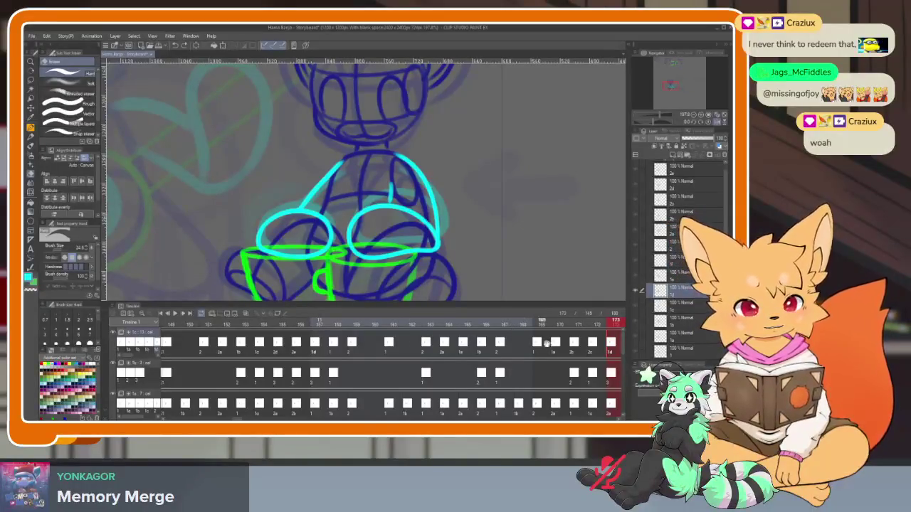
{"action": "scroll", "coordinate": [546, 344], "scroll_direction": "left", "scroll_amount": 3}
{"action": "scroll", "coordinate": [507, 348], "scroll_direction": "left", "scroll_amount": 3}
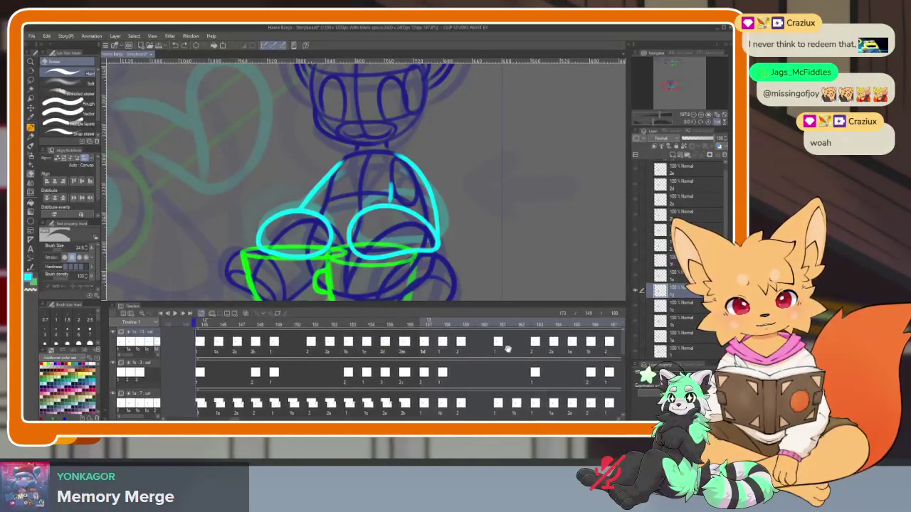
{"action": "scroll", "coordinate": [507, 347], "scroll_direction": "right", "scroll_amount": 5}
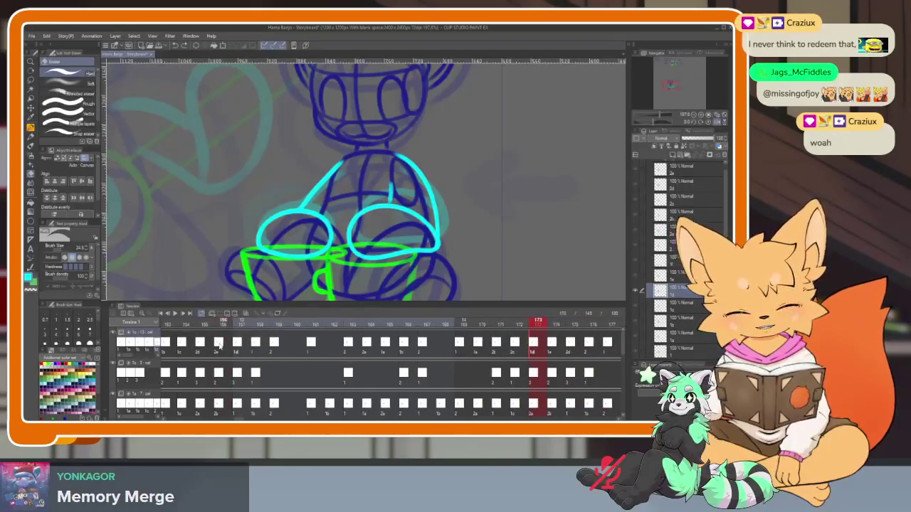
{"action": "left_click", "coordinate": [219, 344]}
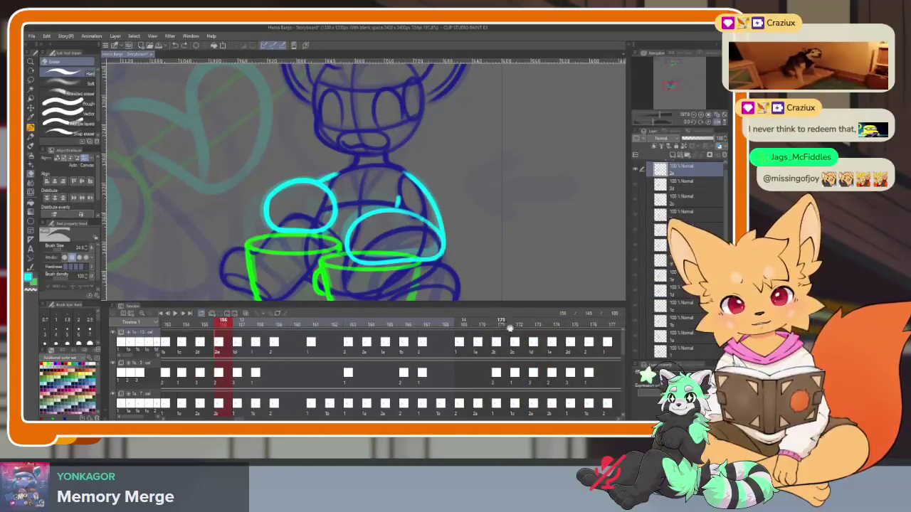
{"action": "scroll", "coordinate": [509, 334], "scroll_direction": "right", "scroll_amount": 3}
{"action": "scroll", "coordinate": [484, 340], "scroll_direction": "right", "scroll_amount": 2}
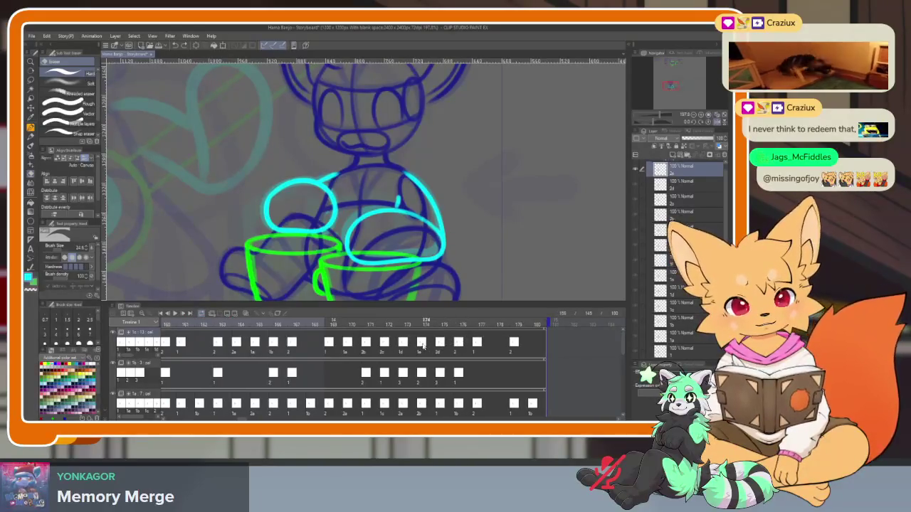
{"action": "left_click", "coordinate": [410, 323]}
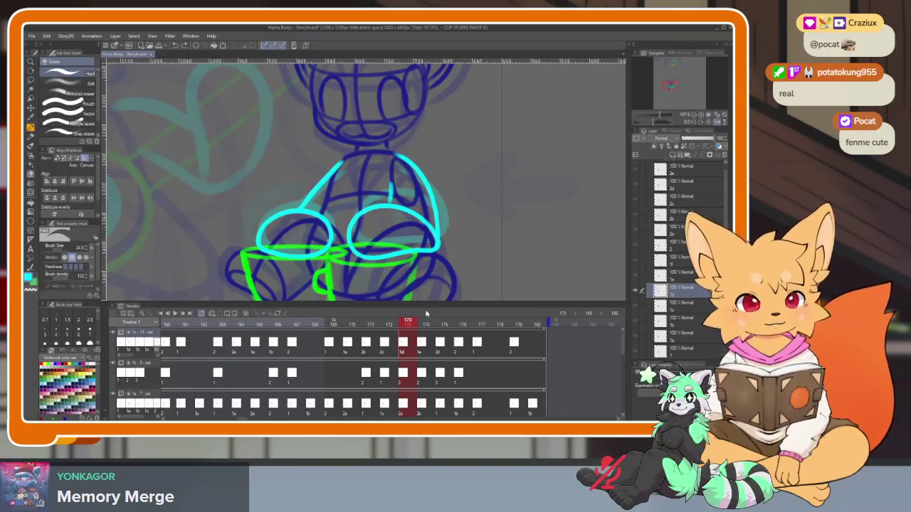
Step through frames 154 to 173 to compare the drawings
{"action": "key", "text": "Right"}
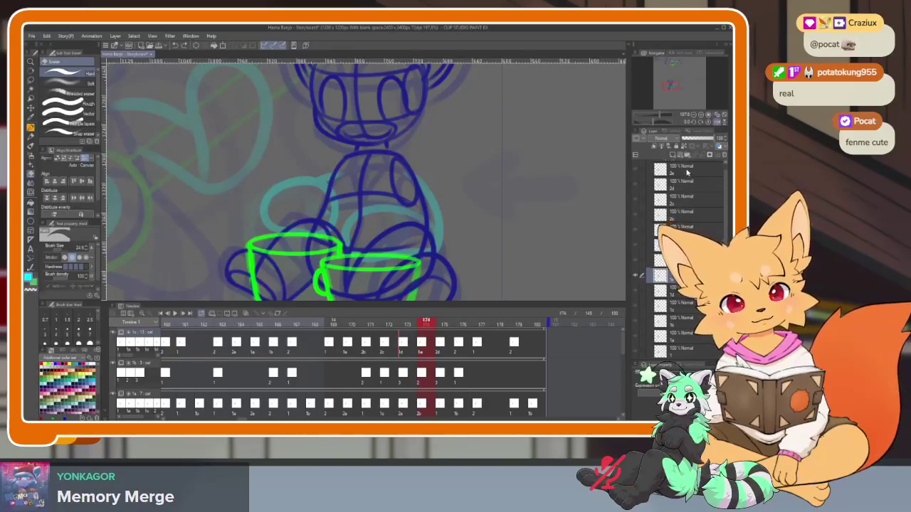
{"action": "left_click", "coordinate": [687, 175]}
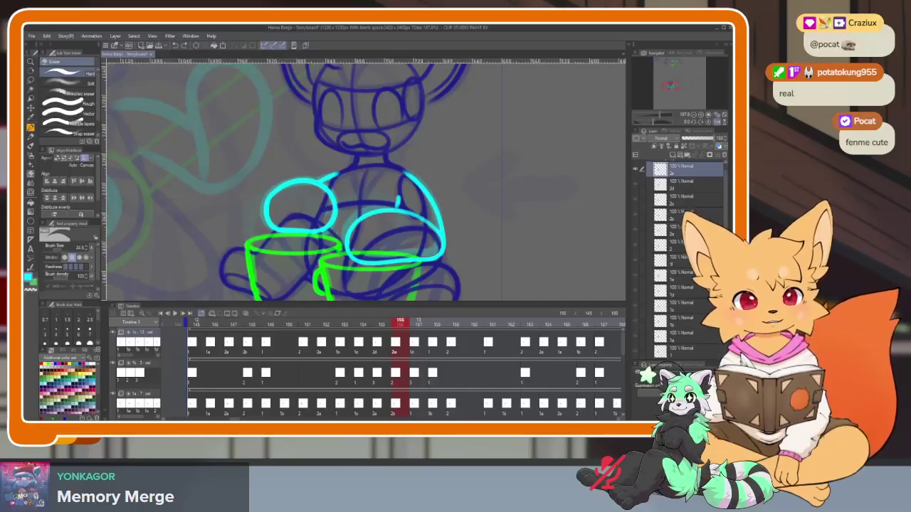
{"action": "key", "text": "Right"}
{"action": "key", "text": "Right"}
{"action": "key", "text": "Right"}
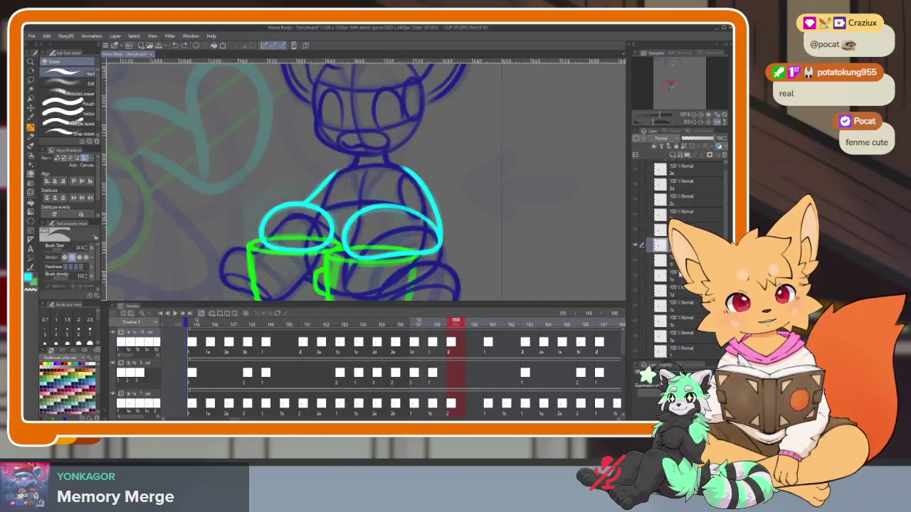
{"action": "key", "text": "Right"}
{"action": "key", "text": "Right"}
{"action": "key", "text": "Right"}
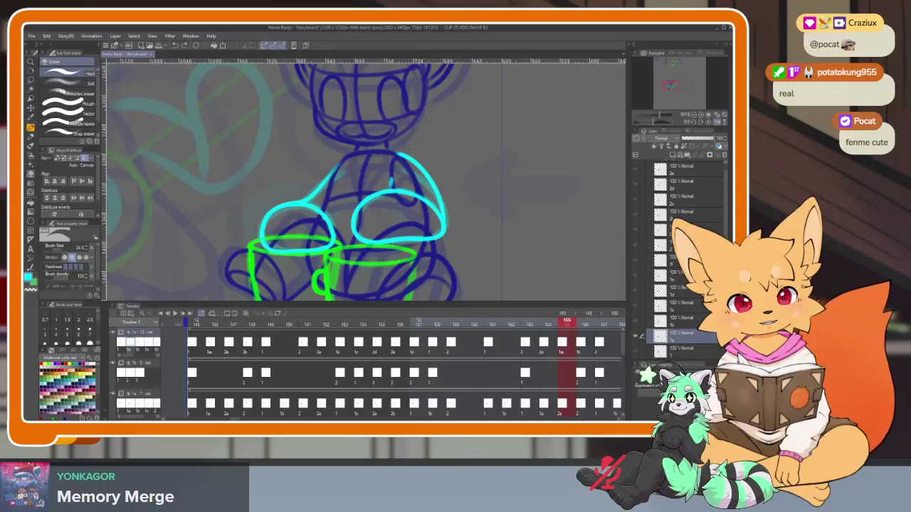
{"action": "key", "text": "Left"}
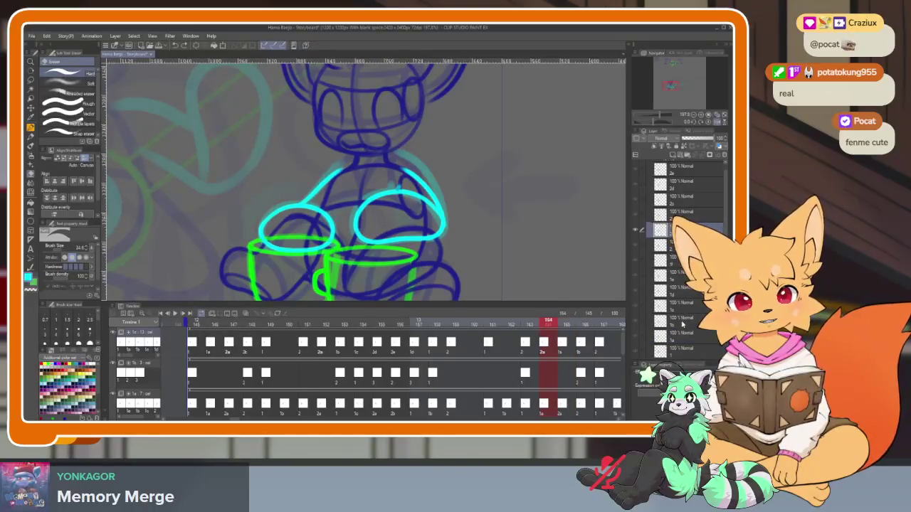
{"action": "key", "text": "Right"}
{"action": "key", "text": "Right"}
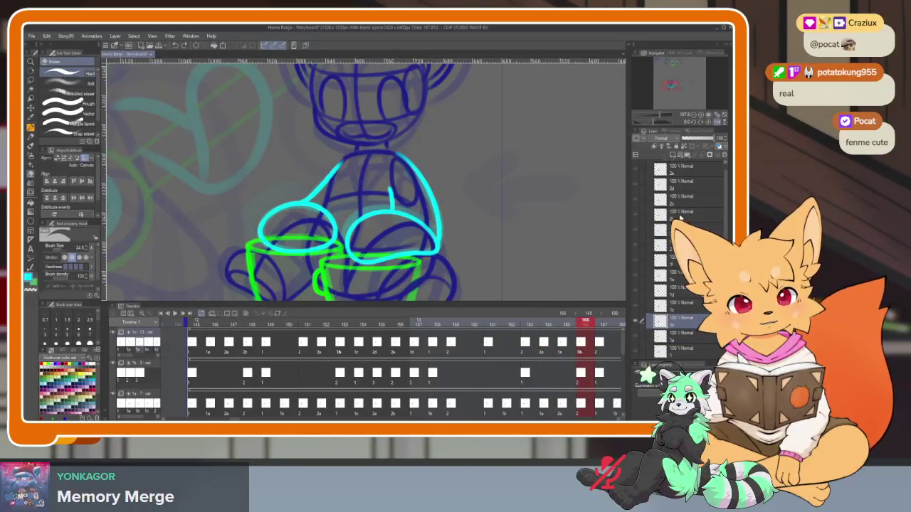
{"action": "key", "text": "Right"}
{"action": "key", "text": "Right"}
{"action": "key", "text": "Right"}
{"action": "left_click", "coordinate": [677, 306]}
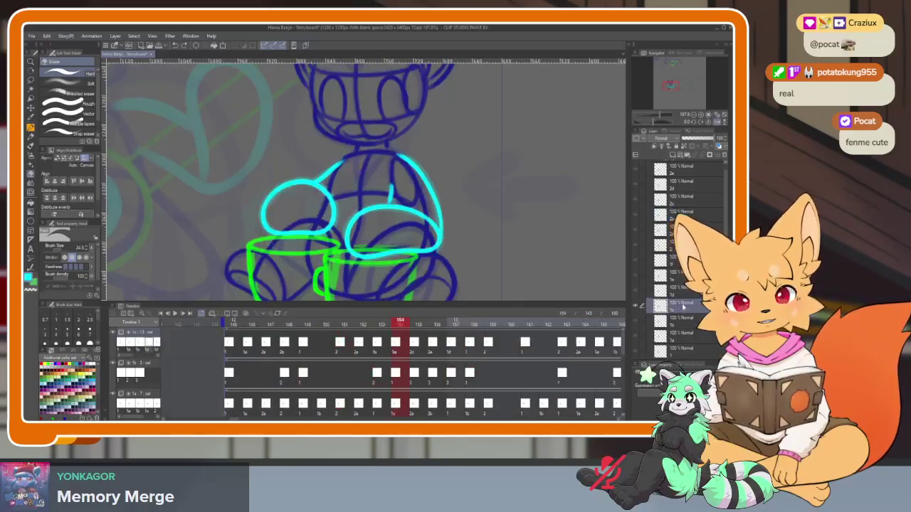
{"action": "left_click", "coordinate": [681, 203]}
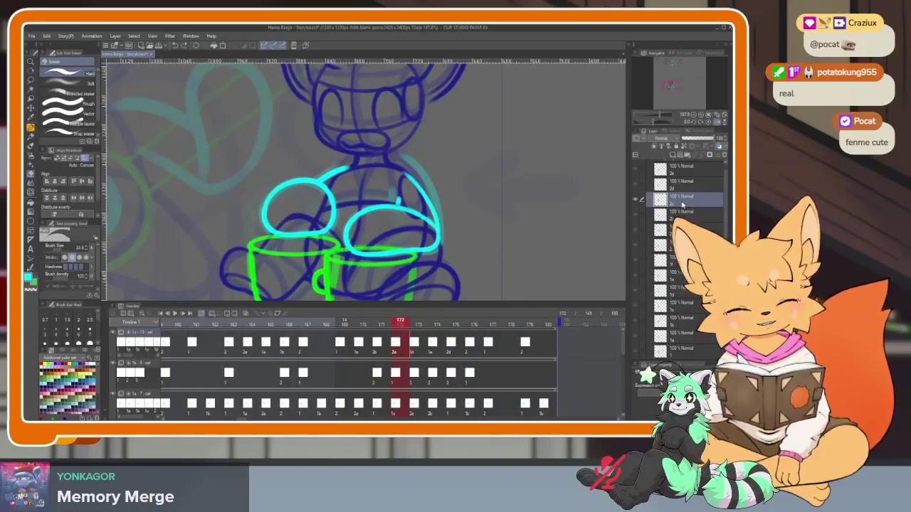
{"action": "left_click", "coordinate": [681, 290]}
Settle on frame 175 after comparing it with frames 173 and 171
{"action": "left_click", "coordinate": [681, 186]}
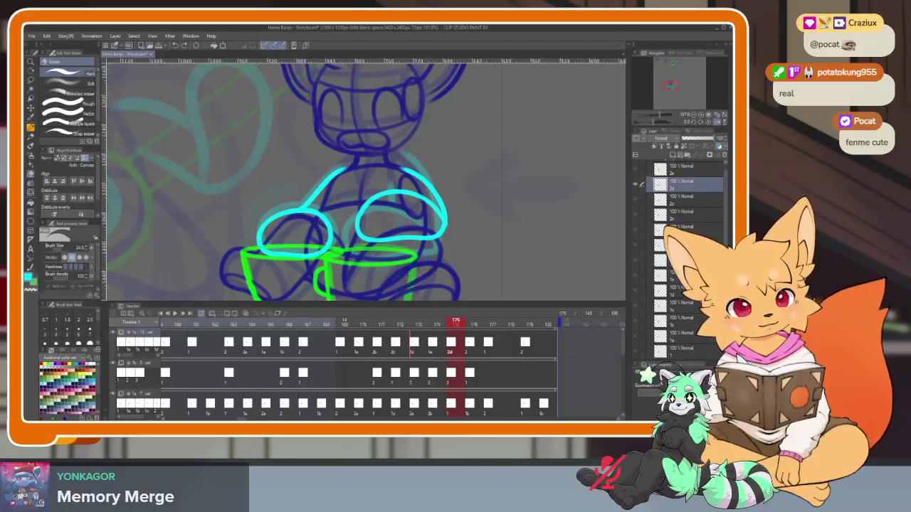
{"action": "key", "text": "Left"}
{"action": "key", "text": "Left"}
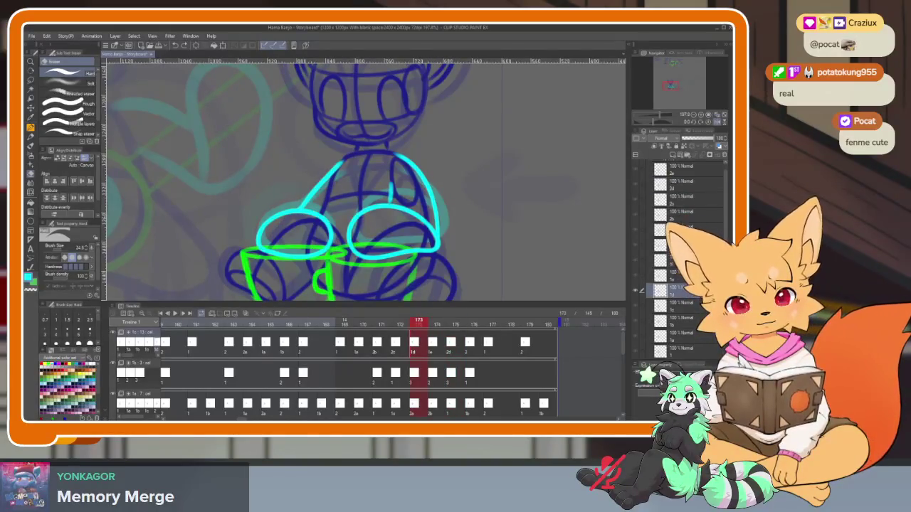
{"action": "key", "text": "Left"}
{"action": "key", "text": "Right"}
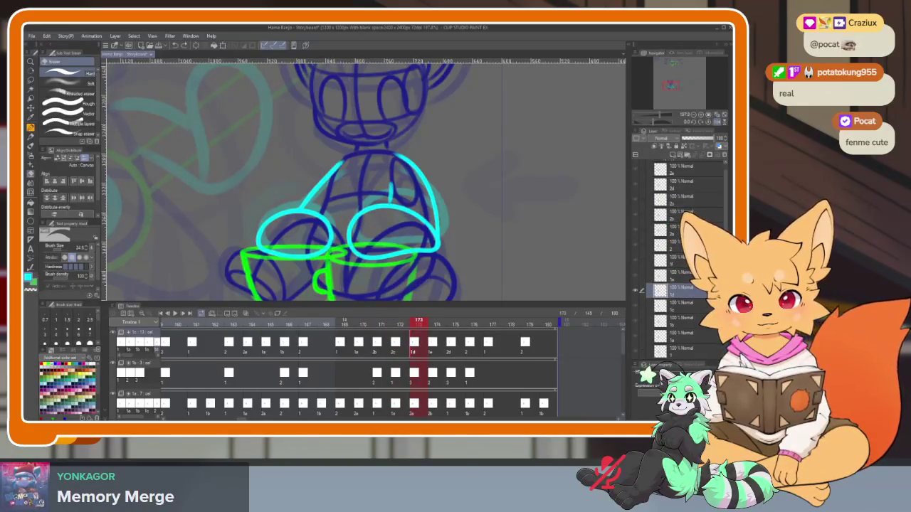
{"action": "key", "text": "Left"}
{"action": "key", "text": "Left"}
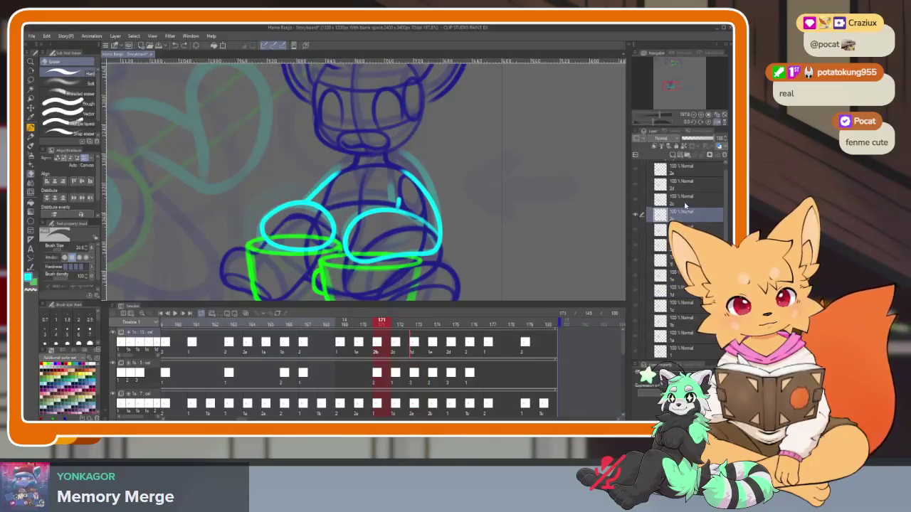
{"action": "key", "text": "Right"}
{"action": "key", "text": "Right"}
{"action": "key", "text": "Right"}
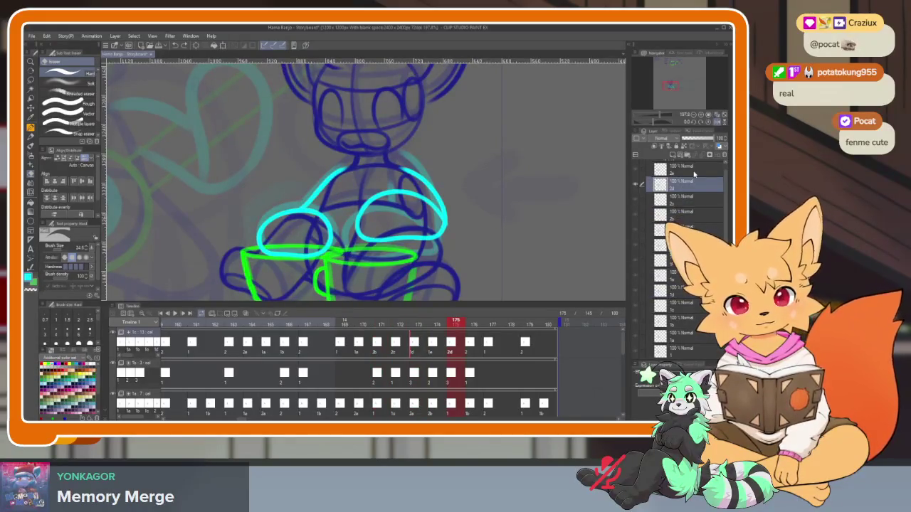
Erase the top edge of frame 175's right cyan arm loop
{"action": "key", "text": "Tab"}
{"action": "scroll", "coordinate": [456, 308], "scroll_direction": "up", "scroll_amount": 2}
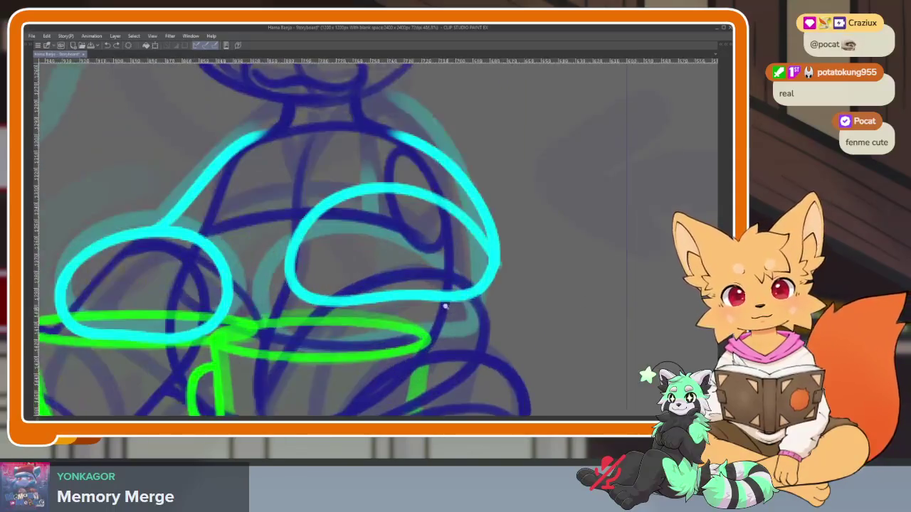
{"action": "scroll", "coordinate": [456, 307], "scroll_direction": "up", "scroll_amount": 1}
{"action": "scroll", "coordinate": [456, 307], "scroll_direction": "up", "scroll_amount": 1}
{"action": "mouse_move", "coordinate": [482, 257]}
{"action": "left_mouse_down"}
{"action": "mouse_move", "coordinate": [413, 209]}
{"action": "mouse_move", "coordinate": [417, 218]}
{"action": "mouse_move", "coordinate": [346, 197]}
{"action": "mouse_move", "coordinate": [284, 268]}
{"action": "mouse_move", "coordinate": [291, 316]}
{"action": "mouse_move", "coordinate": [461, 320]}
{"action": "mouse_move", "coordinate": [498, 288]}
{"action": "left_mouse_up"}
Erase the rest of the old cyan right arm loop and torso marks, then redraw the loop
{"action": "mouse_move", "coordinate": [444, 221]}
{"action": "left_mouse_down"}
{"action": "mouse_move", "coordinate": [419, 205]}
{"action": "mouse_move", "coordinate": [381, 206]}
{"action": "mouse_move", "coordinate": [388, 178]}
{"action": "mouse_move", "coordinate": [438, 212]}
{"action": "left_mouse_up"}
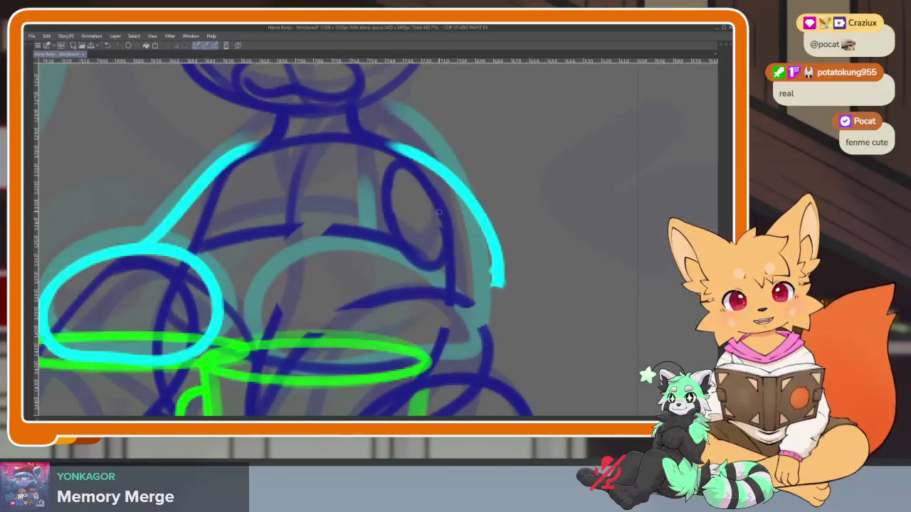
{"action": "left_click_drag", "start_coordinate": [290, 213], "coordinate": [287, 365]}
{"action": "key", "text": "ctrl+z"}
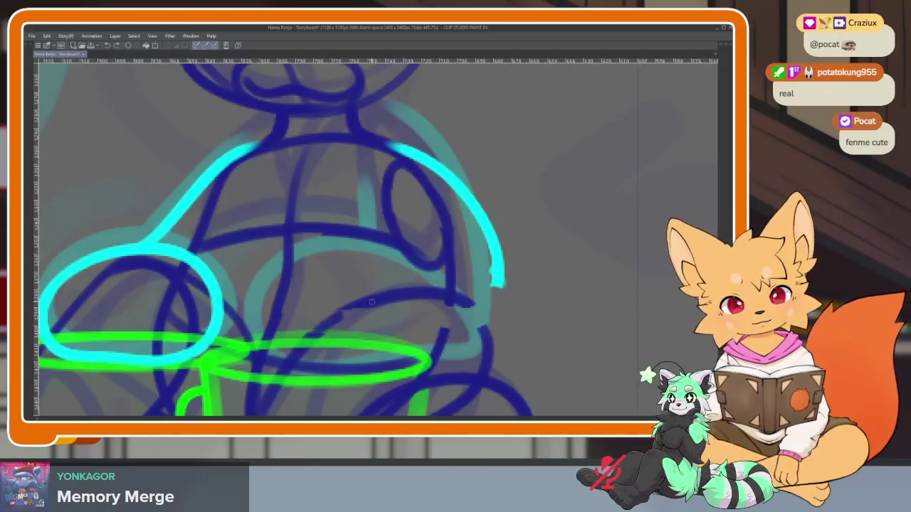
{"action": "left_click_drag", "start_coordinate": [432, 299], "coordinate": [484, 333]}
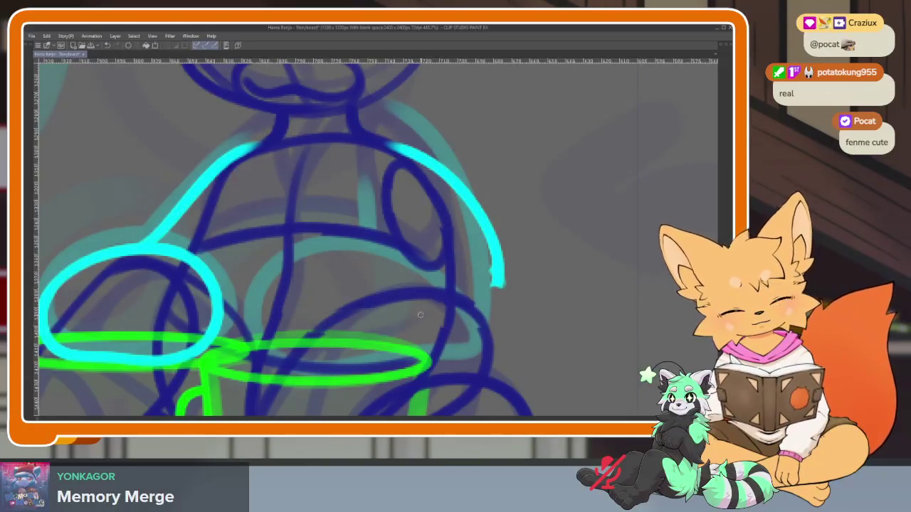
{"action": "key", "text": "Tab"}
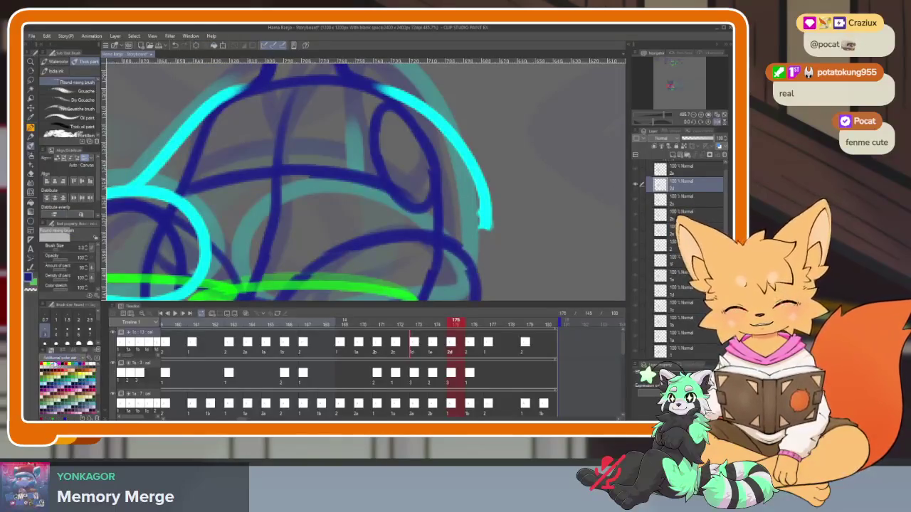
{"action": "key", "text": "Tab"}
{"action": "mouse_move", "coordinate": [498, 284]}
{"action": "left_mouse_down"}
{"action": "mouse_move", "coordinate": [474, 353]}
{"action": "mouse_move", "coordinate": [388, 249]}
{"action": "mouse_move", "coordinate": [254, 287]}
{"action": "mouse_move", "coordinate": [306, 371]}
{"action": "mouse_move", "coordinate": [437, 347]}
{"action": "left_mouse_up"}
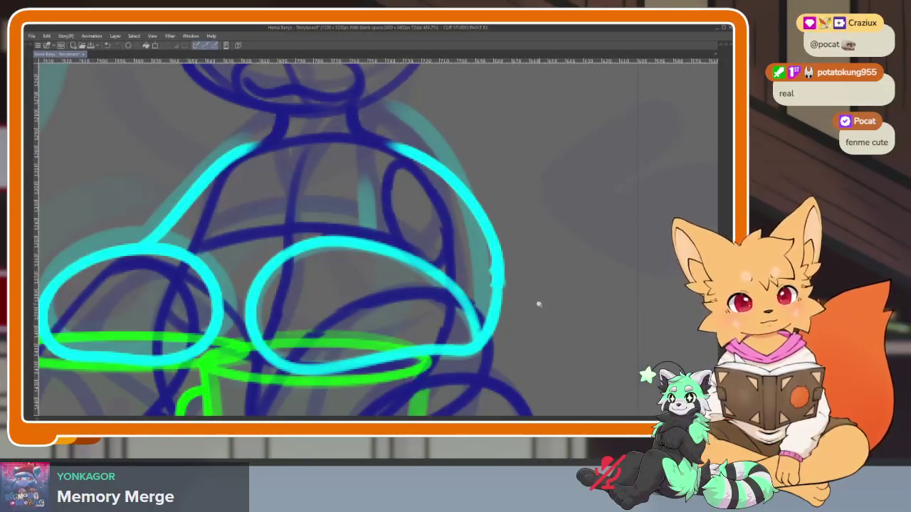
Erase the cyan right torso side and redraw it as a shorter line
{"action": "scroll", "coordinate": [538, 304], "scroll_direction": "down", "scroll_amount": 5}
{"action": "scroll", "coordinate": [479, 269], "scroll_direction": "up", "scroll_amount": 4}
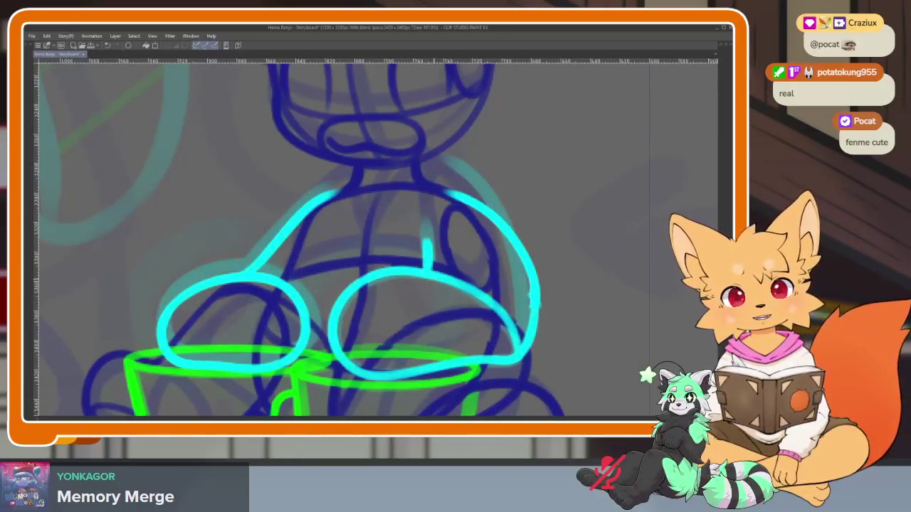
{"action": "scroll", "coordinate": [572, 301], "scroll_direction": "down", "scroll_amount": 3}
{"action": "scroll", "coordinate": [584, 263], "scroll_direction": "down", "scroll_amount": 1}
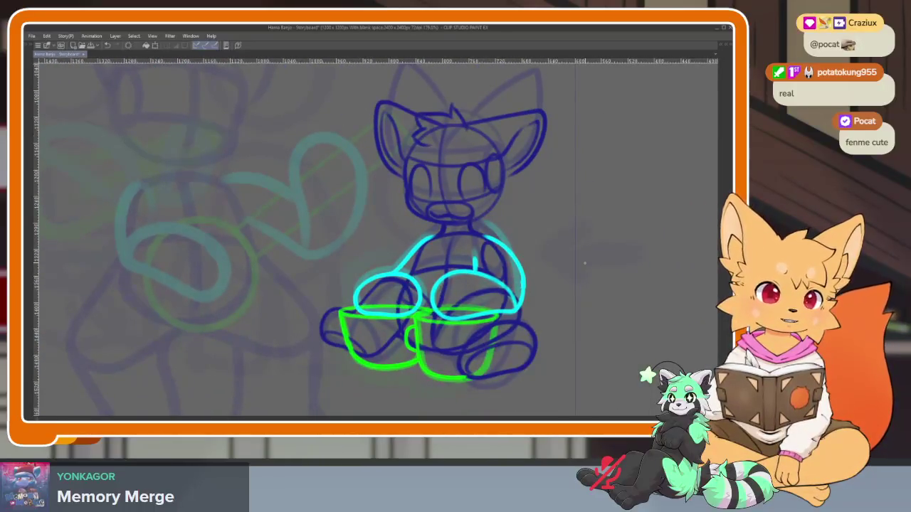
{"action": "scroll", "coordinate": [584, 263], "scroll_direction": "up", "scroll_amount": 5}
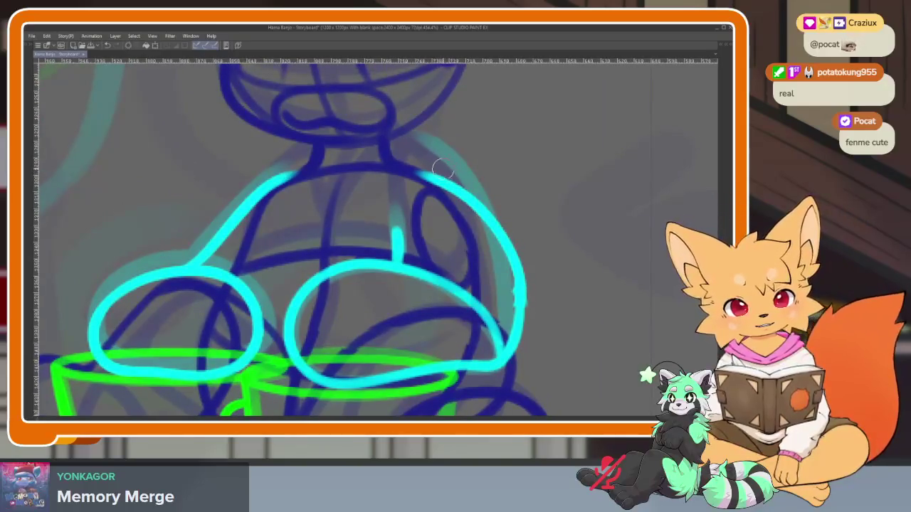
{"action": "left_click_drag", "start_coordinate": [441, 169], "coordinate": [531, 364]}
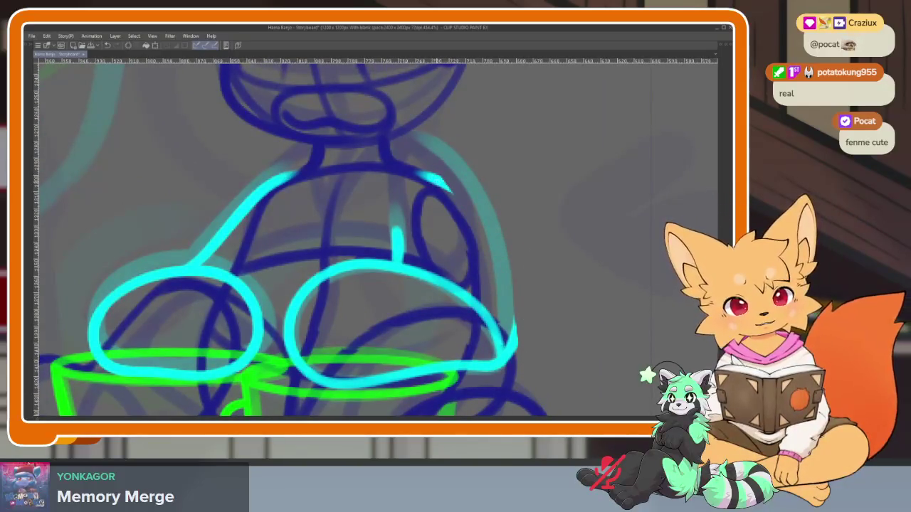
{"action": "left_click_drag", "start_coordinate": [432, 178], "coordinate": [516, 370]}
{"action": "key", "text": "ctrl+z"}
{"action": "mouse_move", "coordinate": [431, 172]}
{"action": "left_mouse_down"}
{"action": "mouse_move", "coordinate": [488, 251]}
{"action": "mouse_move", "coordinate": [511, 349]}
{"action": "left_mouse_up"}
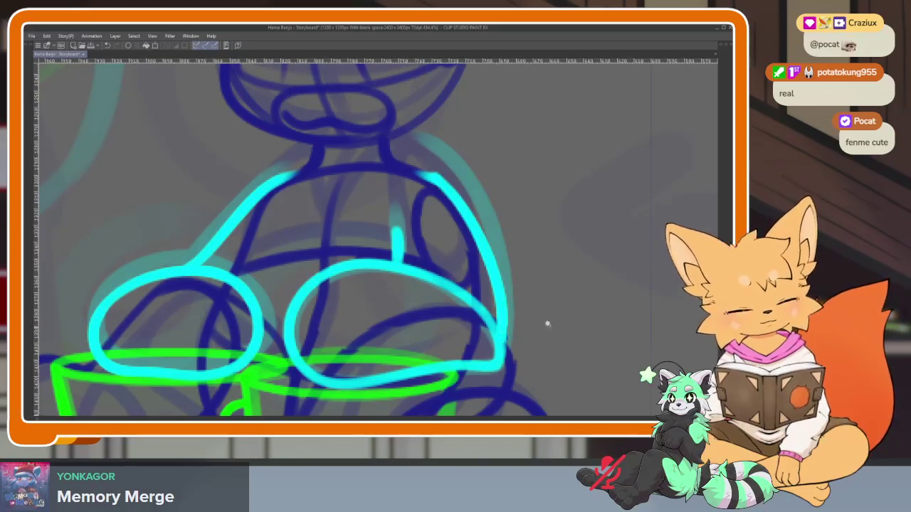
{"action": "scroll", "coordinate": [545, 321], "scroll_direction": "down", "scroll_amount": 4}
{"action": "key", "text": "Tab"}
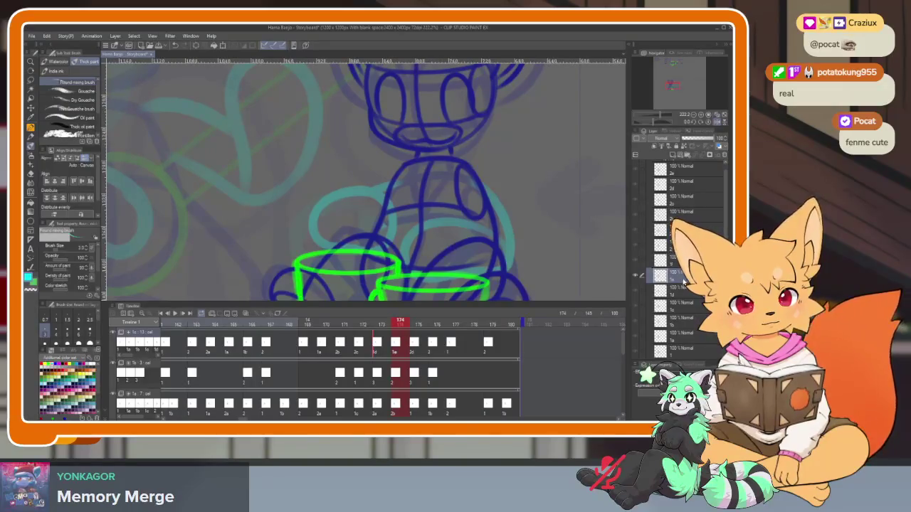
Draw frame 174's cyan left arm loop and extend it up to the shoulder
{"action": "key", "text": "Tab"}
{"action": "scroll", "coordinate": [427, 342], "scroll_direction": "up", "scroll_amount": 3}
{"action": "key", "text": "Tab"}
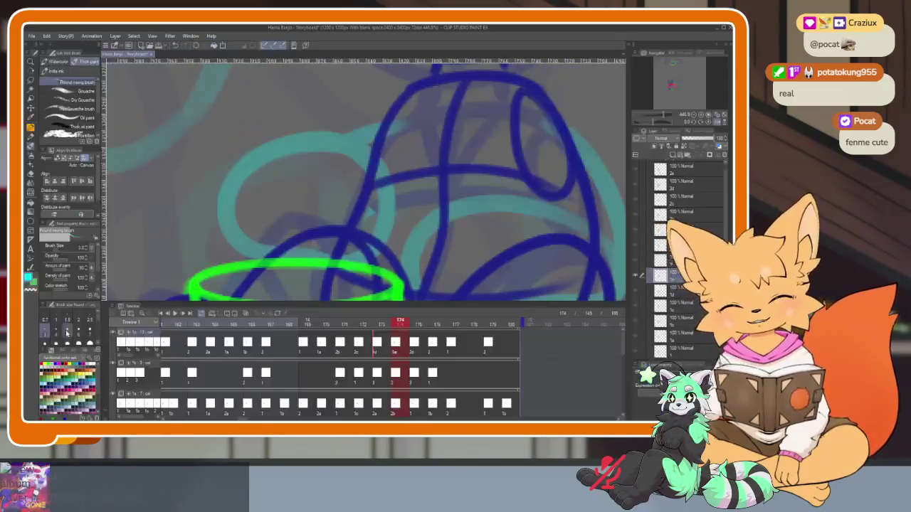
{"action": "key", "text": "Tab"}
{"action": "scroll", "coordinate": [319, 265], "scroll_direction": "down", "scroll_amount": 3}
{"action": "scroll", "coordinate": [320, 265], "scroll_direction": "up", "scroll_amount": 1}
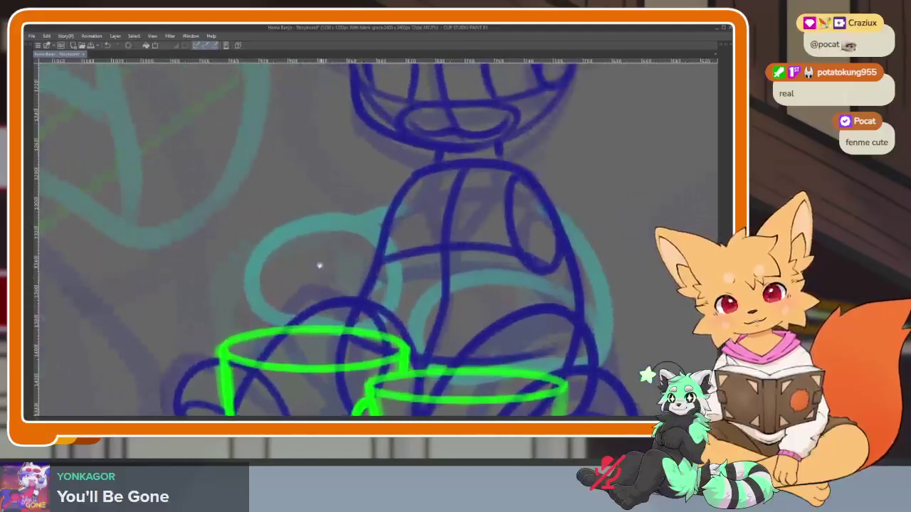
{"action": "left_click_drag", "start_coordinate": [262, 243], "coordinate": [250, 249]}
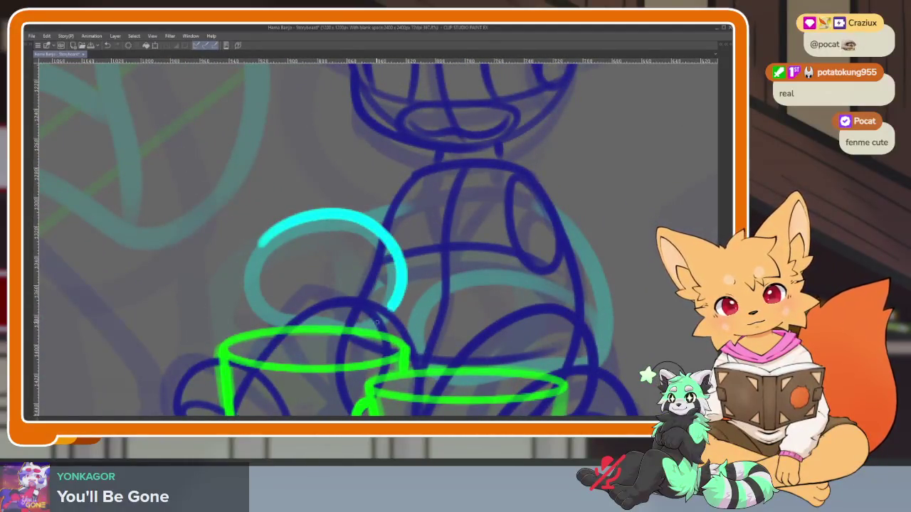
{"action": "left_click_drag", "start_coordinate": [379, 193], "coordinate": [419, 174]}
{"action": "scroll", "coordinate": [539, 244], "scroll_direction": "up", "scroll_amount": 2}
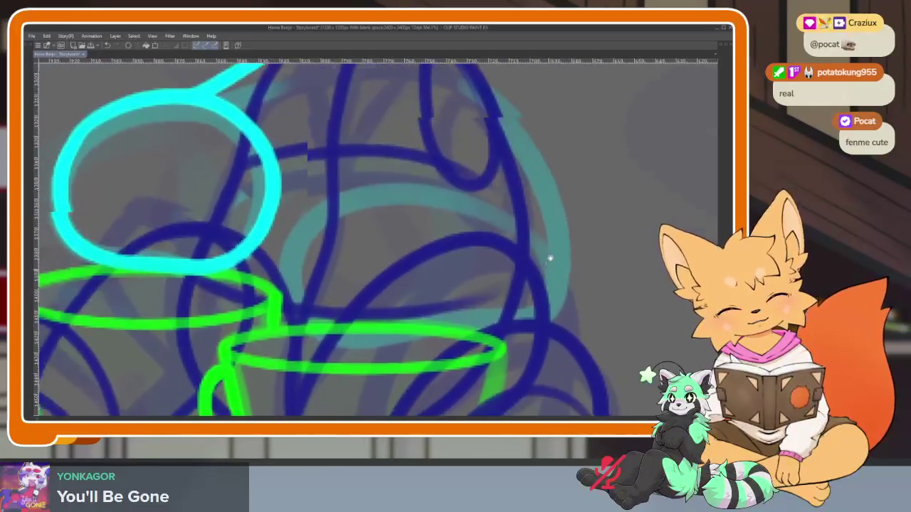
{"action": "scroll", "coordinate": [549, 258], "scroll_direction": "down", "scroll_amount": 3}
{"action": "scroll", "coordinate": [555, 254], "scroll_direction": "up", "scroll_amount": 4}
{"action": "scroll", "coordinate": [555, 277], "scroll_direction": "down", "scroll_amount": 2}
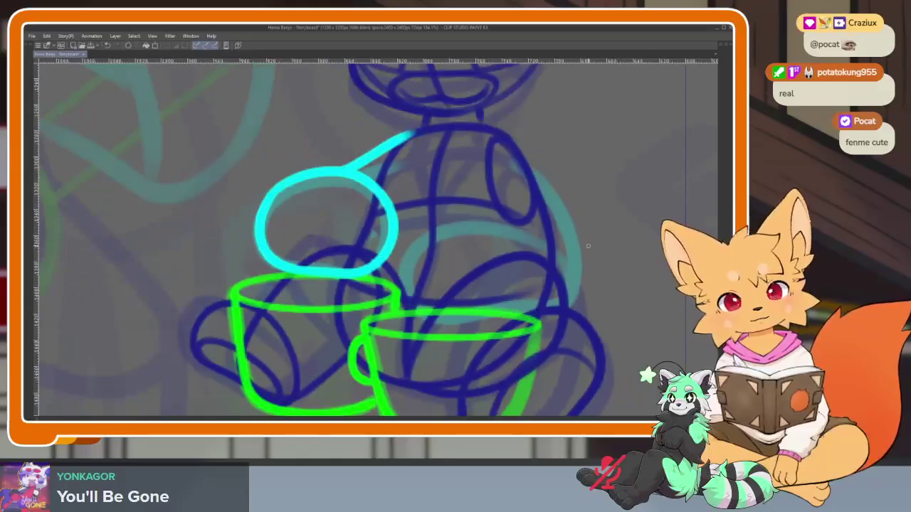
{"action": "key", "text": "Tab"}
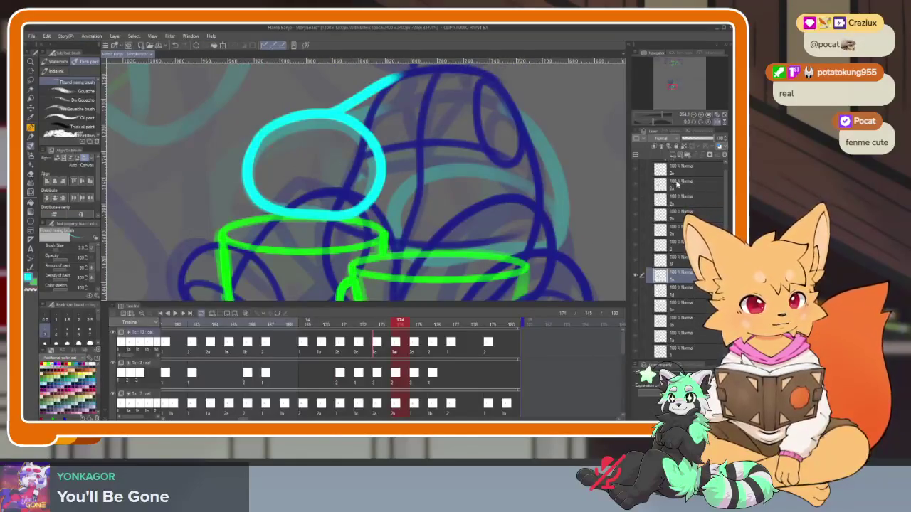
Using frame 156 as reference, draw the cyan right arm loop and right torso side
{"action": "left_click", "coordinate": [681, 178]}
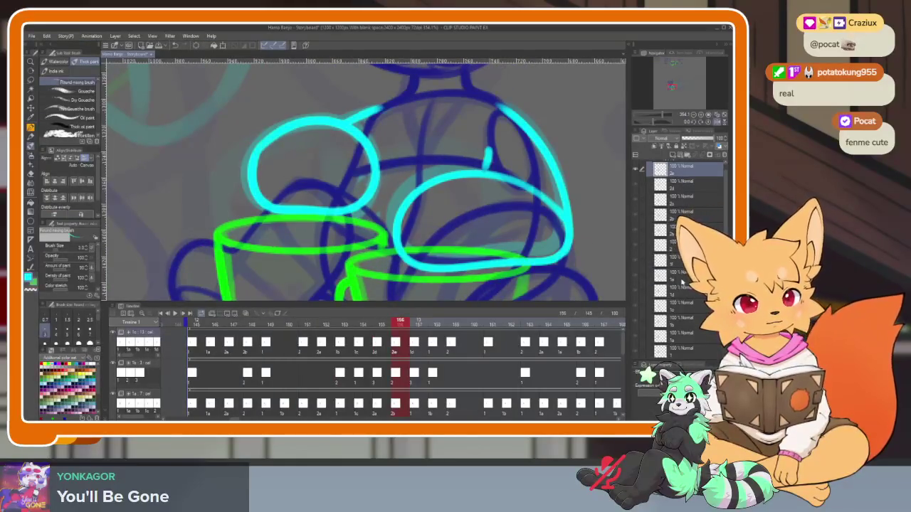
{"action": "scroll", "coordinate": [519, 291], "scroll_direction": "up", "scroll_amount": 2}
{"action": "key", "text": "Tab"}
{"action": "scroll", "coordinate": [604, 253], "scroll_direction": "up", "scroll_amount": 3}
{"action": "mouse_move", "coordinate": [612, 252]}
{"action": "left_mouse_down"}
{"action": "mouse_move", "coordinate": [512, 181]}
{"action": "mouse_move", "coordinate": [293, 270]}
{"action": "mouse_move", "coordinate": [420, 363]}
{"action": "mouse_move", "coordinate": [625, 301]}
{"action": "left_mouse_up"}
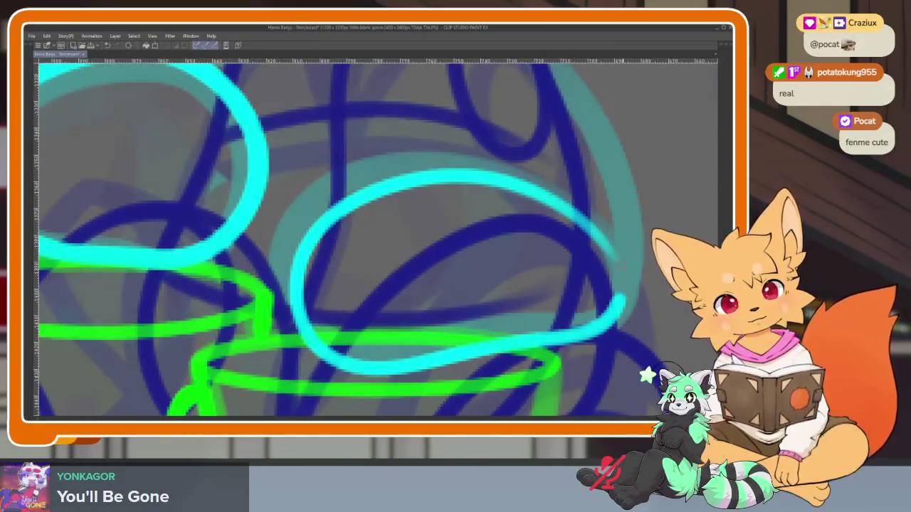
{"action": "scroll", "coordinate": [545, 261], "scroll_direction": "down", "scroll_amount": 2}
{"action": "scroll", "coordinate": [433, 116], "scroll_direction": "down", "scroll_amount": 1}
{"action": "mouse_move", "coordinate": [430, 104]}
{"action": "left_mouse_down"}
{"action": "mouse_move", "coordinate": [505, 234]}
{"action": "mouse_move", "coordinate": [526, 331]}
{"action": "left_mouse_up"}
{"action": "left_click_drag", "start_coordinate": [391, 174], "coordinate": [402, 242]}
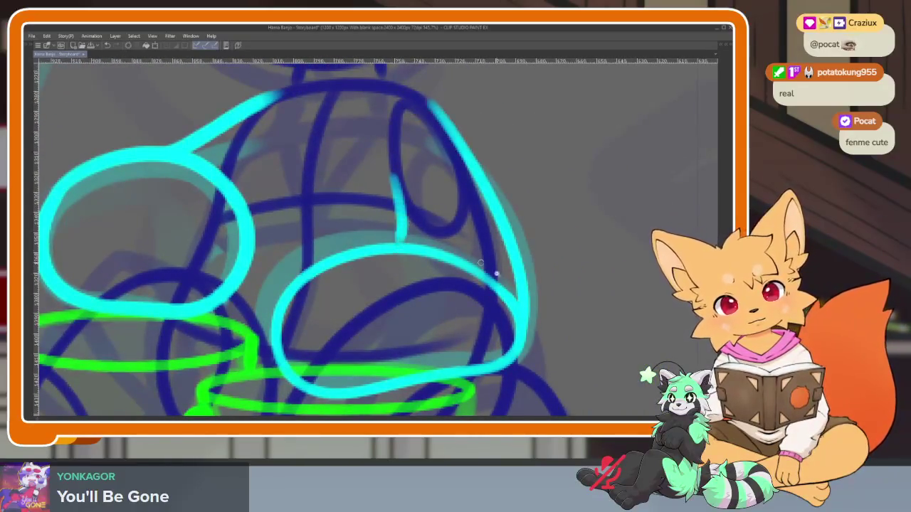
{"action": "scroll", "coordinate": [496, 273], "scroll_direction": "down", "scroll_amount": 5}
{"action": "key", "text": "Tab"}
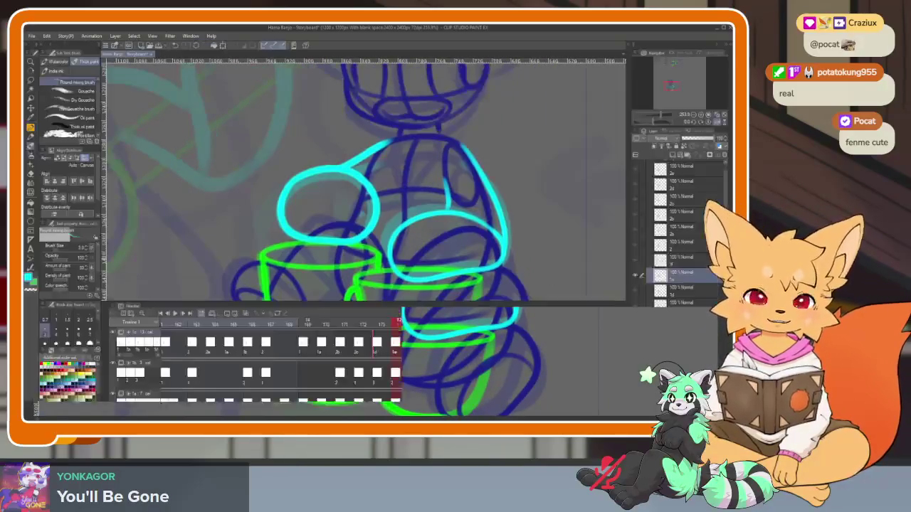
Compare frames 172 to 174, then move the playhead back to frame 156
{"action": "left_click", "coordinate": [381, 326]}
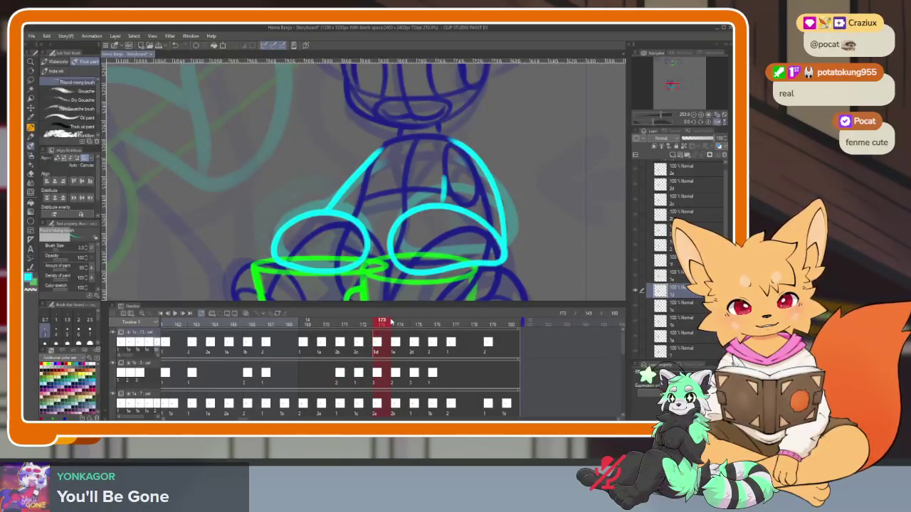
{"action": "left_click", "coordinate": [395, 324]}
{"action": "left_click", "coordinate": [382, 324]}
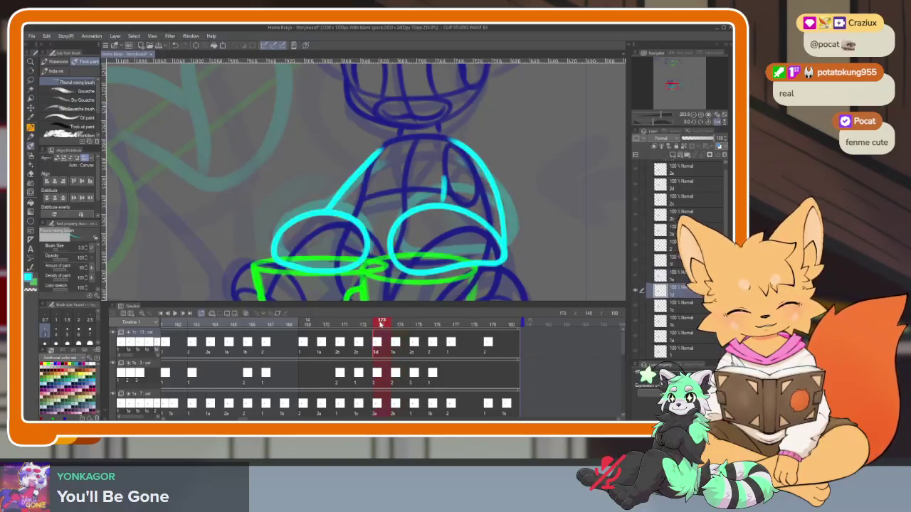
{"action": "left_click", "coordinate": [378, 324]}
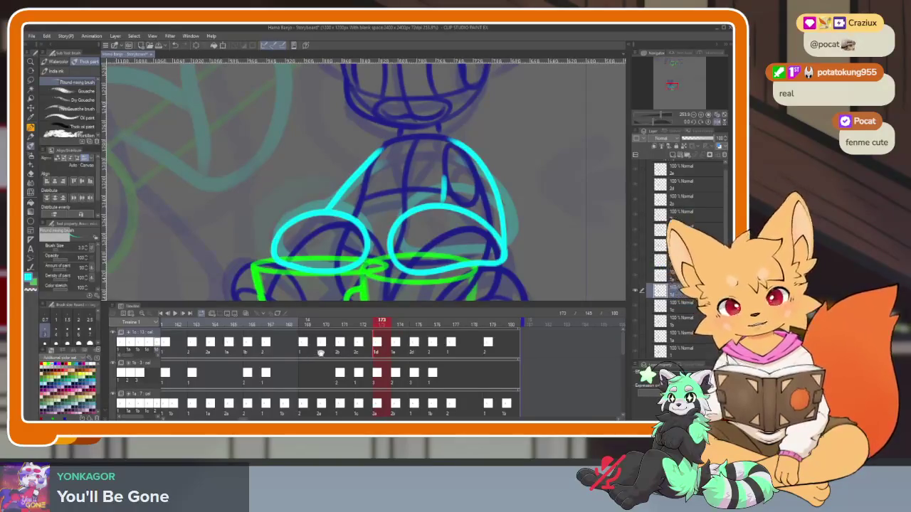
{"action": "scroll", "coordinate": [508, 363], "scroll_direction": "left", "scroll_amount": 5}
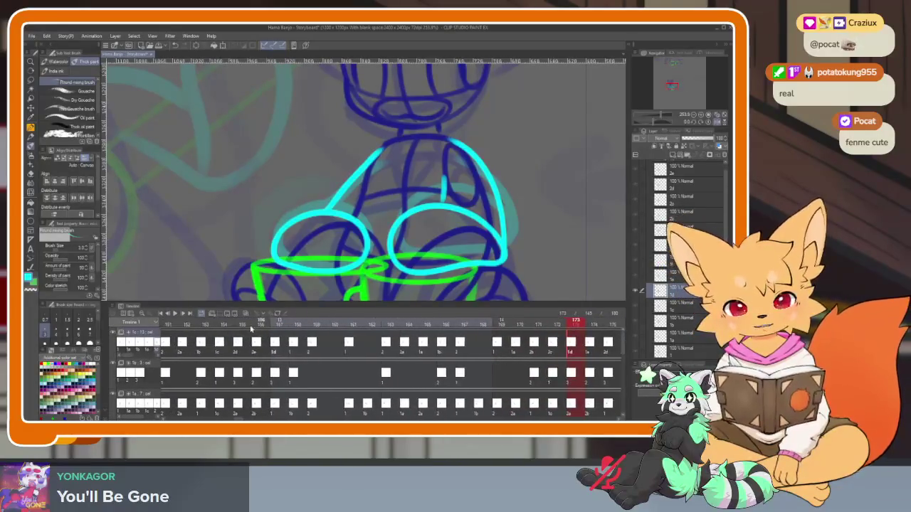
{"action": "scroll", "coordinate": [274, 343], "scroll_direction": "left", "scroll_amount": 2}
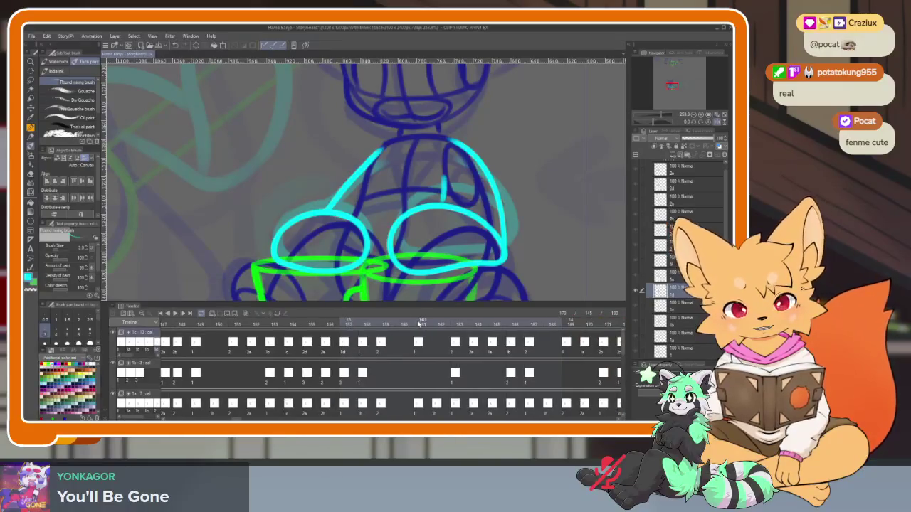
{"action": "mouse_move", "coordinate": [328, 325]}
{"action": "left_mouse_down"}
{"action": "mouse_move", "coordinate": [338, 325]}
{"action": "mouse_move", "coordinate": [309, 327]}
{"action": "mouse_move", "coordinate": [317, 327]}
{"action": "left_mouse_up"}
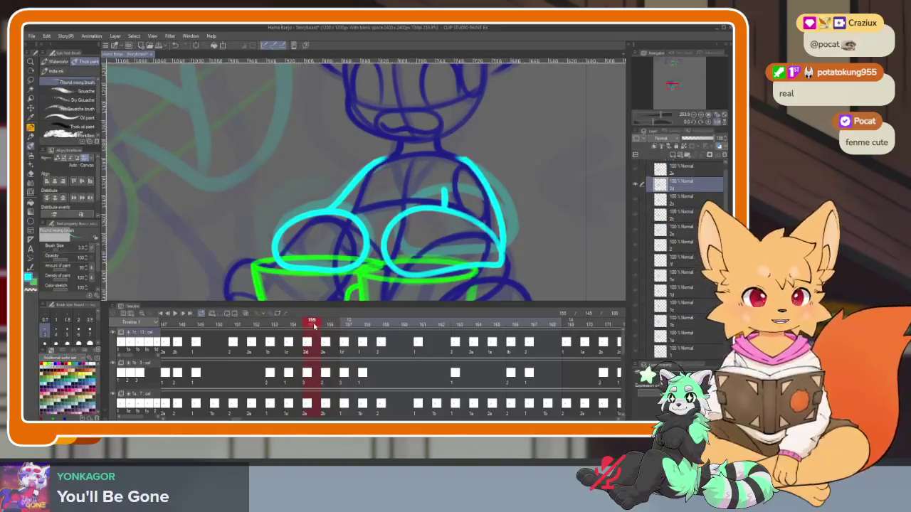
{"action": "key", "text": "Right"}
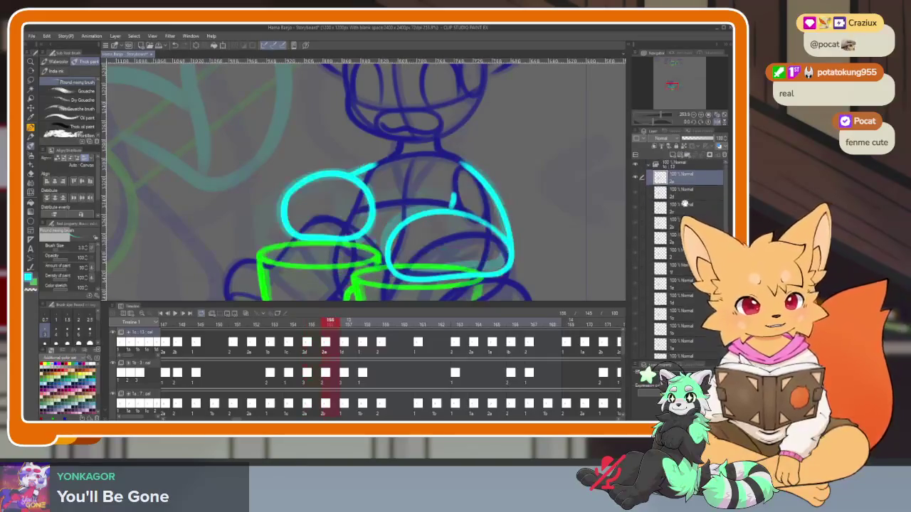
Add two new animation cels, raising the folder's layer count from 13 to 15
{"action": "key", "text": "ctrl+shift+n"}
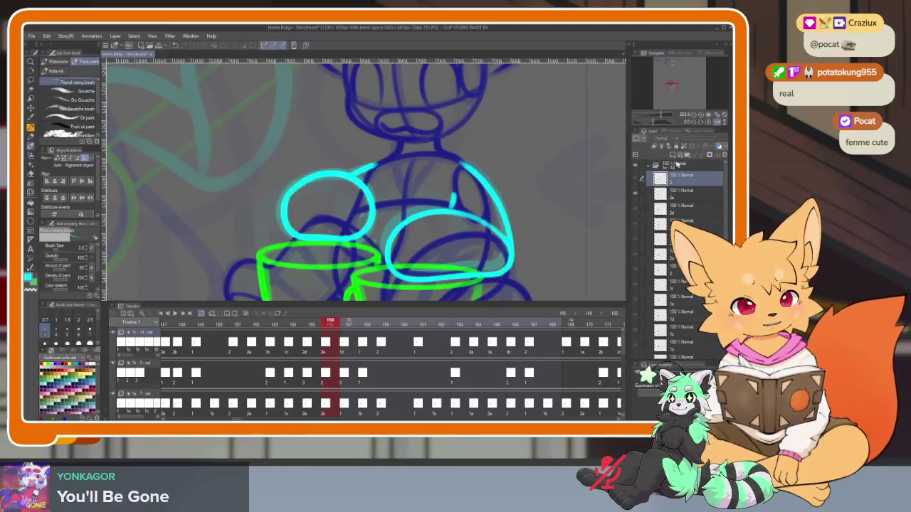
{"action": "key", "text": "ctrl+shift+n"}
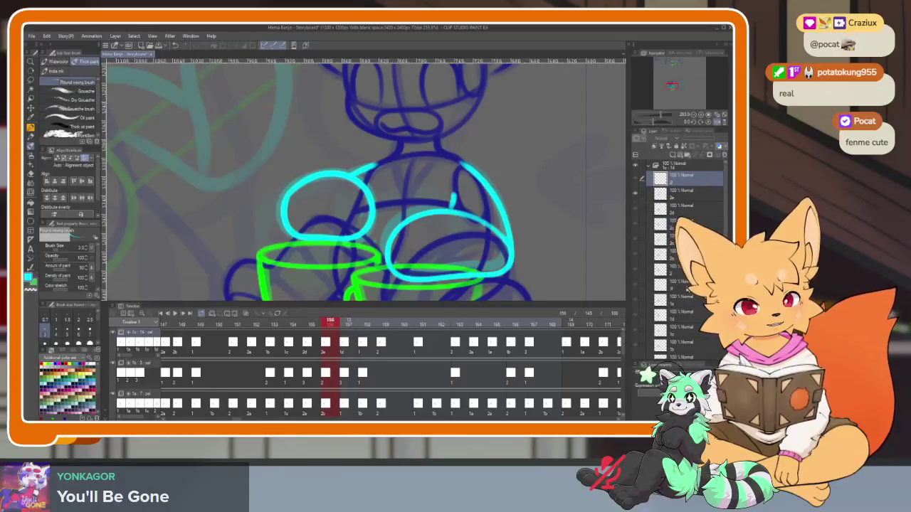
{"action": "left_click", "coordinate": [684, 286]}
{"action": "left_click", "coordinate": [681, 180]}
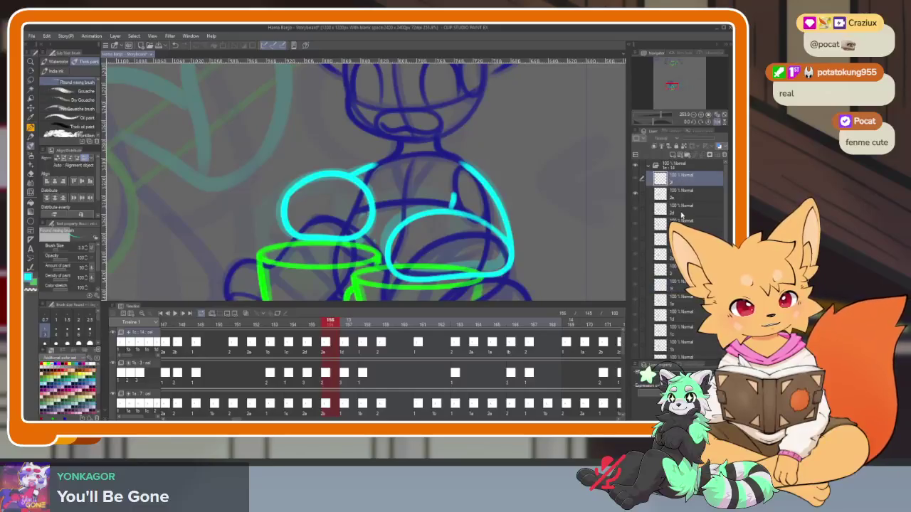
{"action": "right_click", "coordinate": [325, 349]}
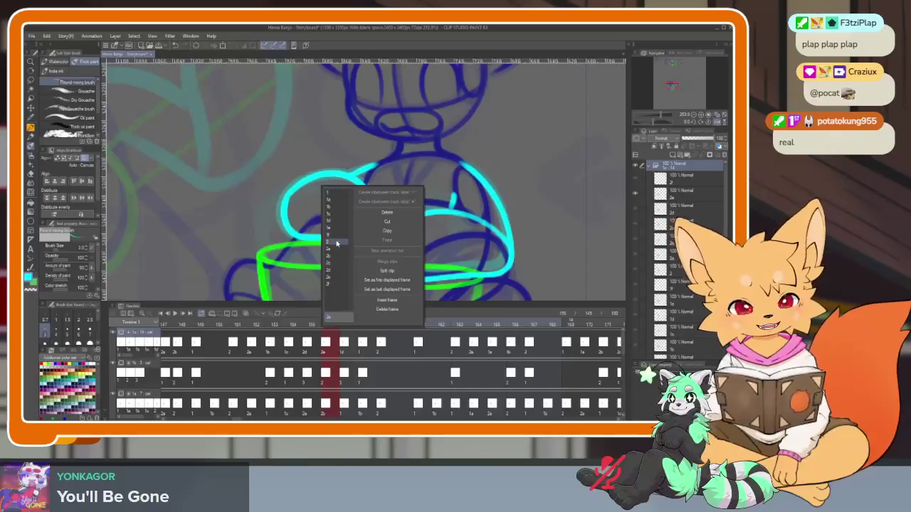
Assign new blank cels to frames 156 and 173 on the top track
{"action": "left_click", "coordinate": [334, 284]}
{"action": "scroll", "coordinate": [498, 345], "scroll_direction": "right", "scroll_amount": 5}
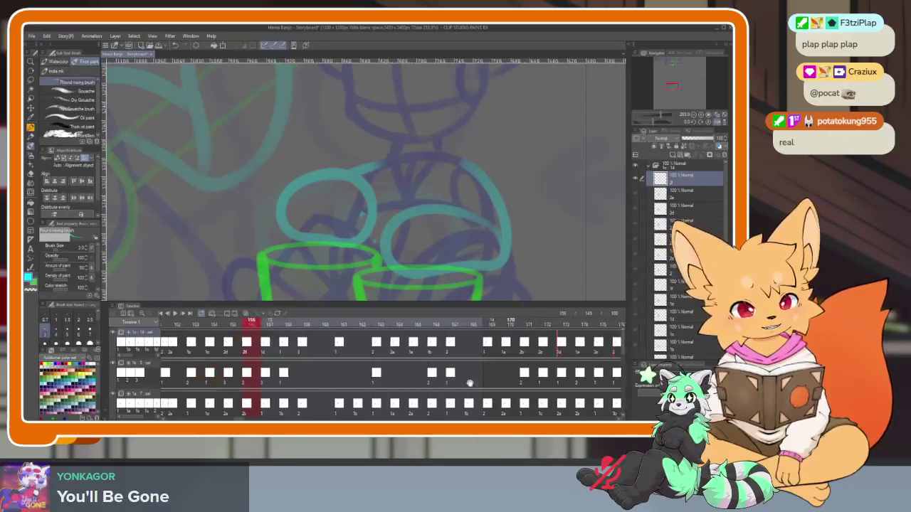
{"action": "left_click", "coordinate": [458, 343]}
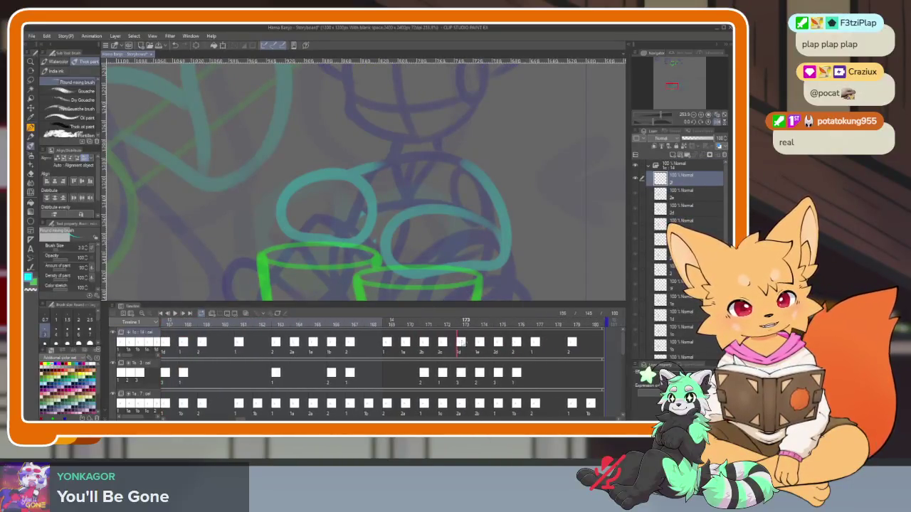
{"action": "right_click", "coordinate": [460, 345]}
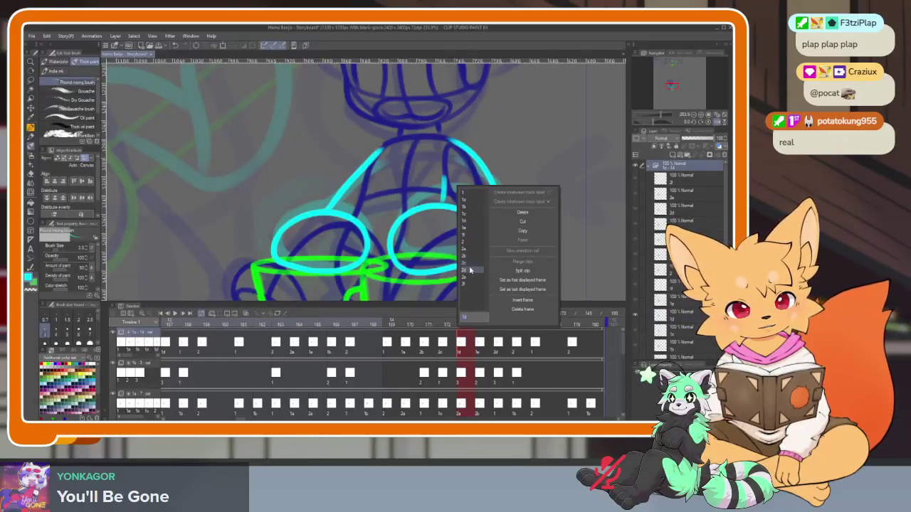
{"action": "left_click", "coordinate": [468, 236]}
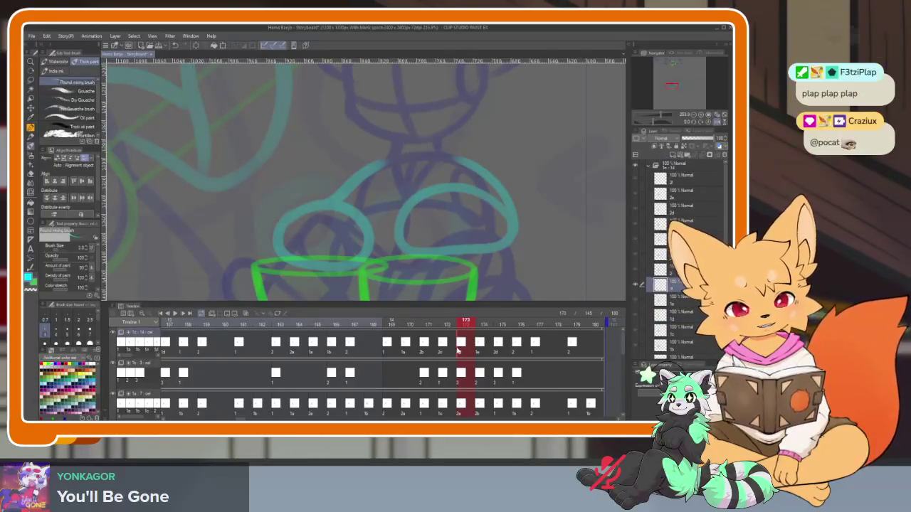
Return to frame 156 and view its onion-skin outlines full-window
{"action": "scroll", "coordinate": [476, 334], "scroll_direction": "up", "scroll_amount": 4}
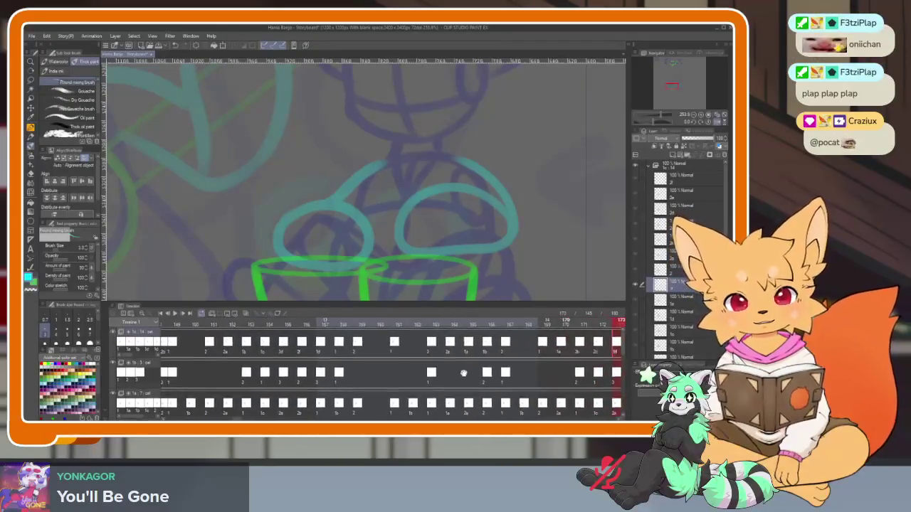
{"action": "left_click", "coordinate": [306, 348]}
{"action": "key", "text": "Tab"}
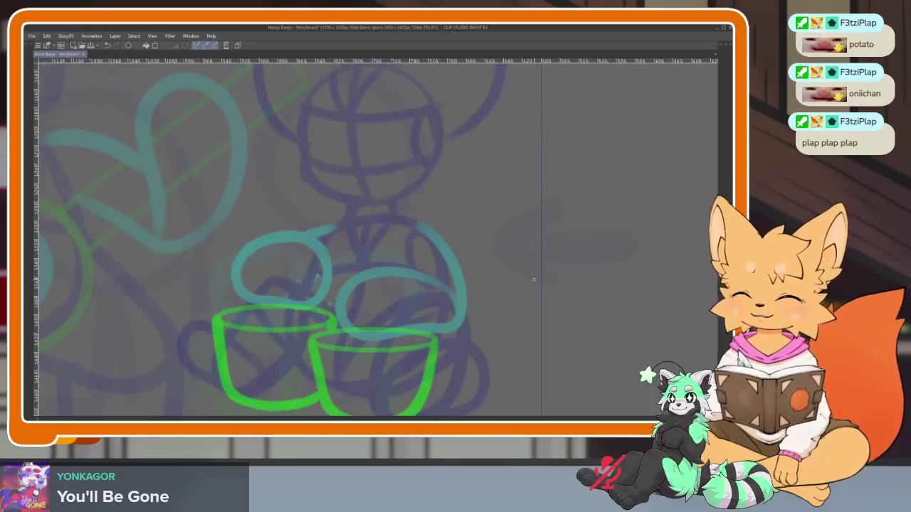
{"action": "key", "text": "Tab"}
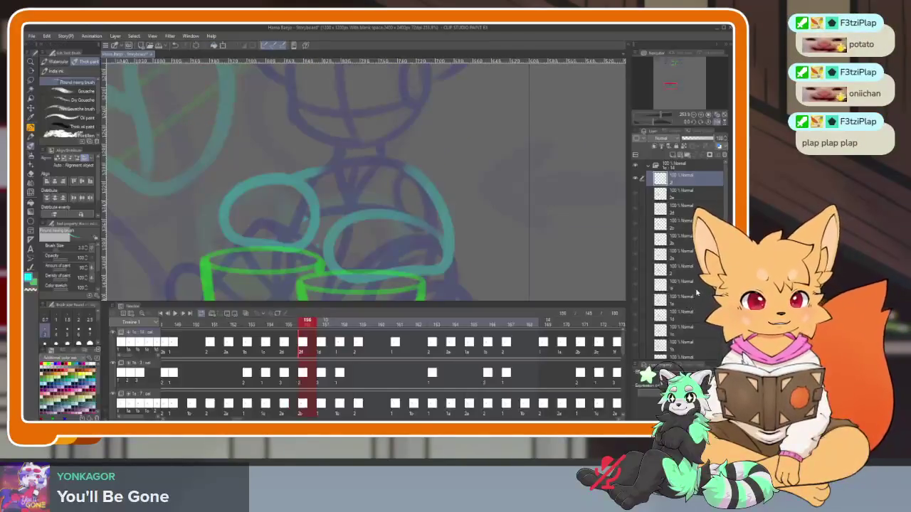
{"action": "key", "text": "Tab"}
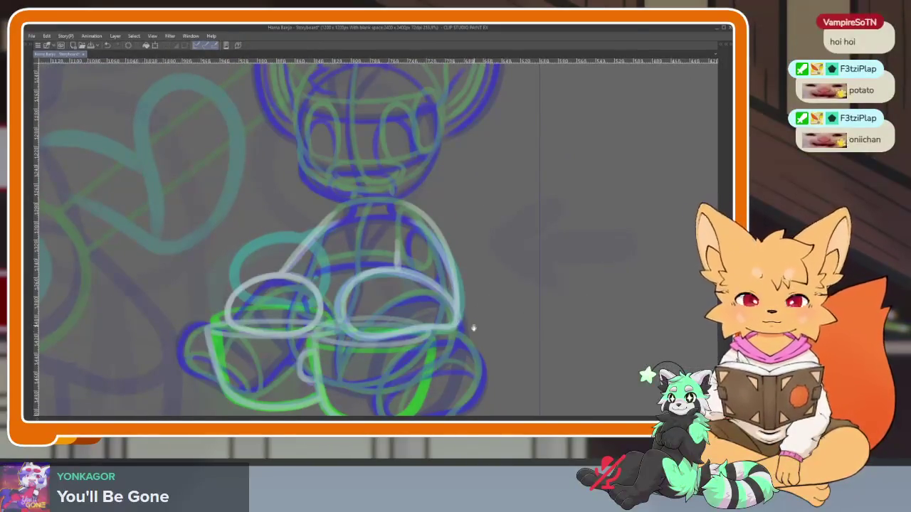
{"action": "scroll", "coordinate": [472, 327], "scroll_direction": "down", "scroll_amount": 2}
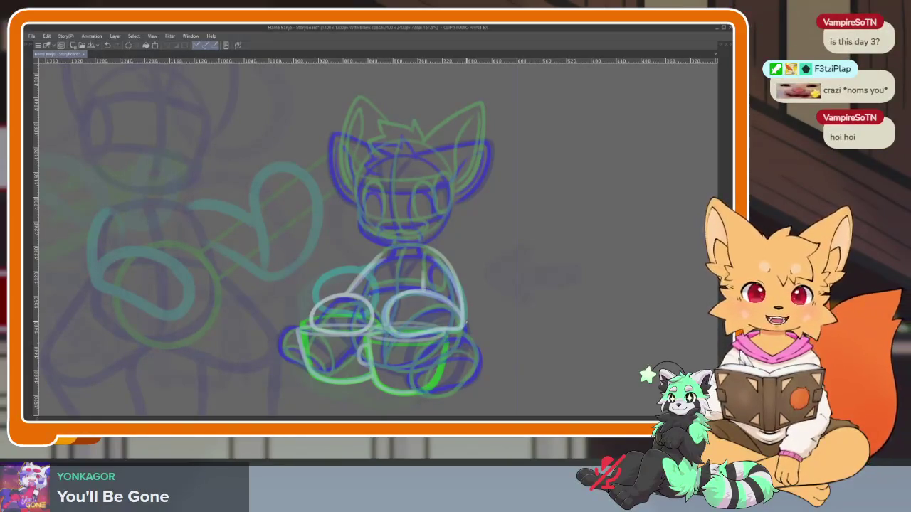
{"action": "scroll", "coordinate": [402, 303], "scroll_direction": "up", "scroll_amount": 3}
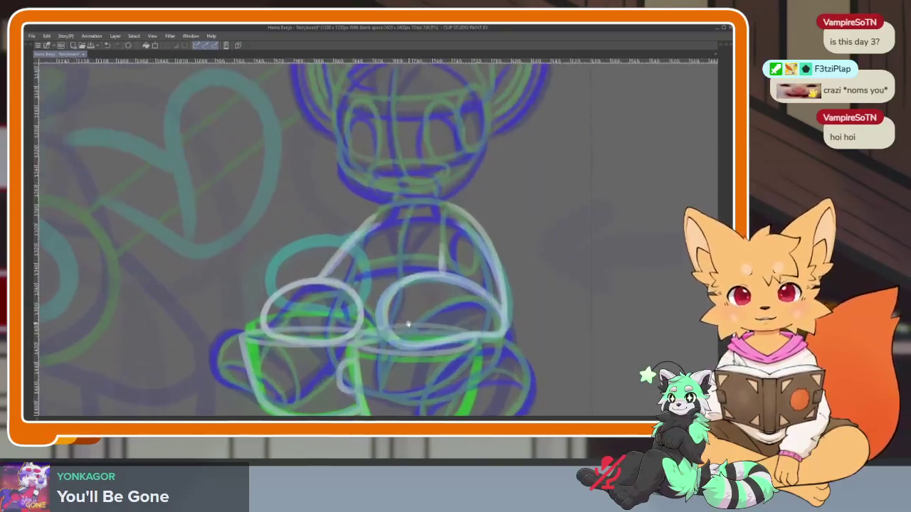
{"action": "scroll", "coordinate": [441, 313], "scroll_direction": "down", "scroll_amount": 2}
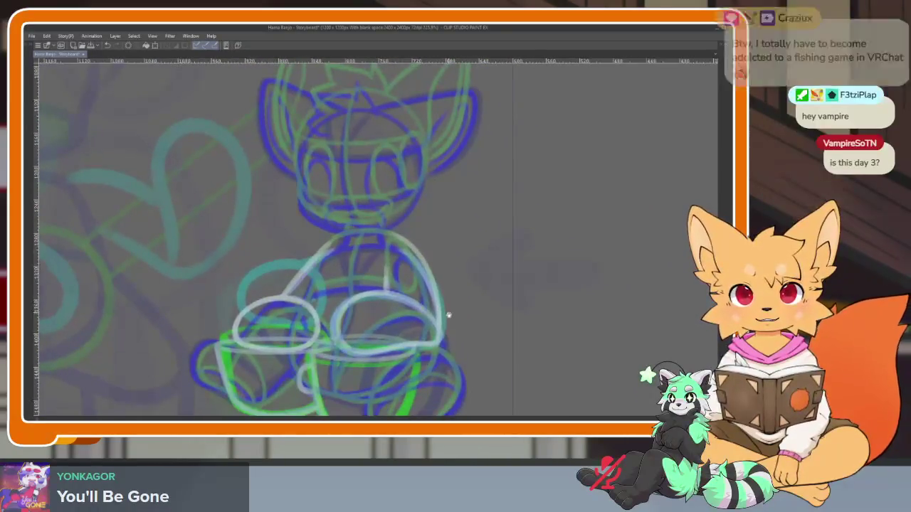
{"action": "scroll", "coordinate": [449, 320], "scroll_direction": "down", "scroll_amount": 1}
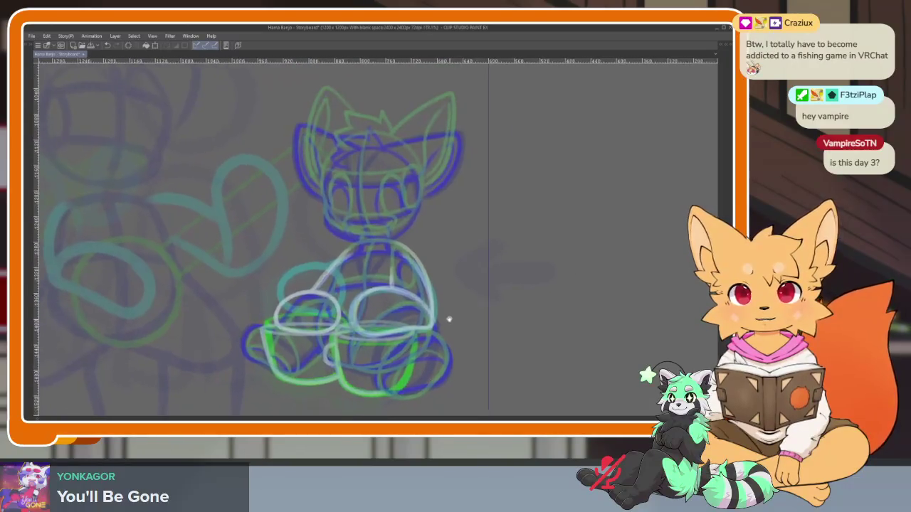
{"action": "scroll", "coordinate": [448, 322], "scroll_direction": "down", "scroll_amount": 1}
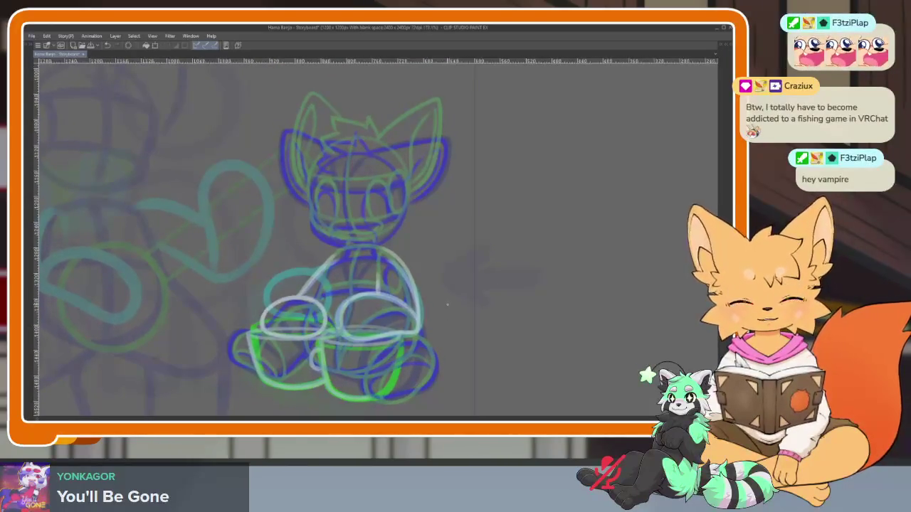
{"action": "scroll", "coordinate": [400, 309], "scroll_direction": "up", "scroll_amount": 2}
{"action": "scroll", "coordinate": [393, 334], "scroll_direction": "down", "scroll_amount": 1}
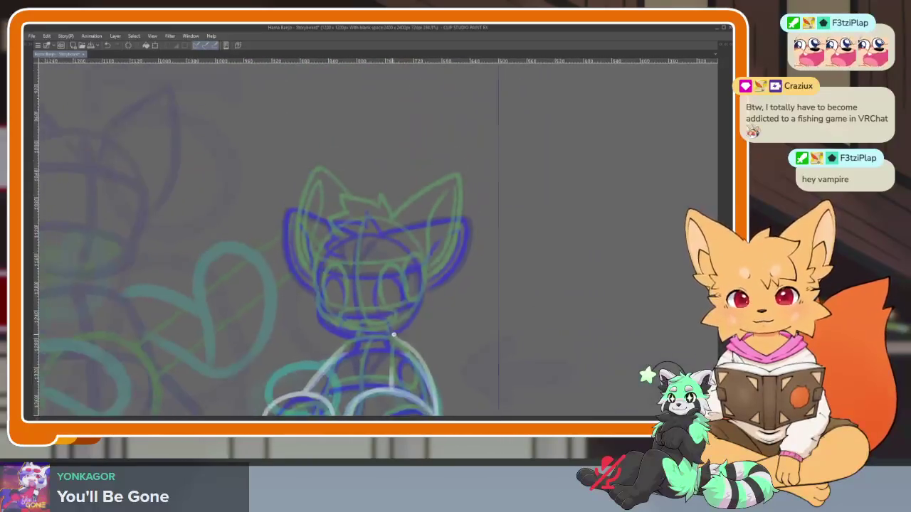
{"action": "scroll", "coordinate": [393, 334], "scroll_direction": "up", "scroll_amount": 1}
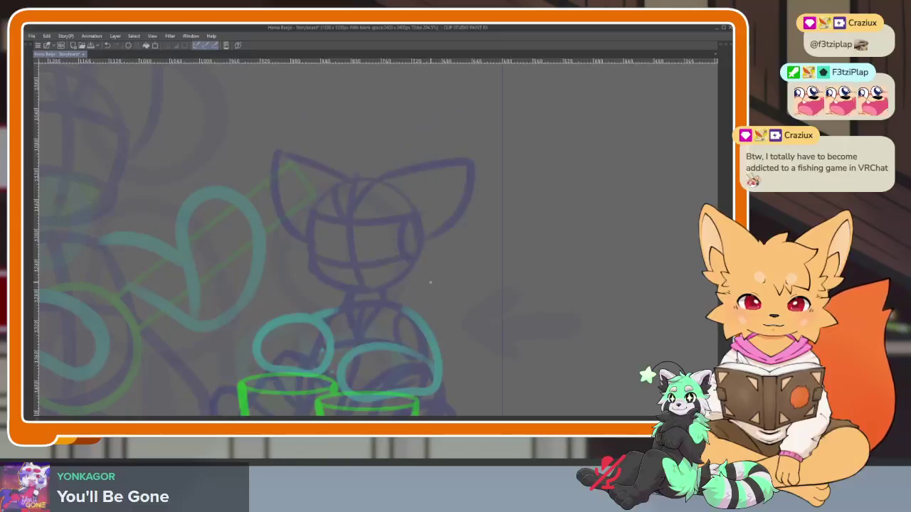
{"action": "key", "text": "Tab"}
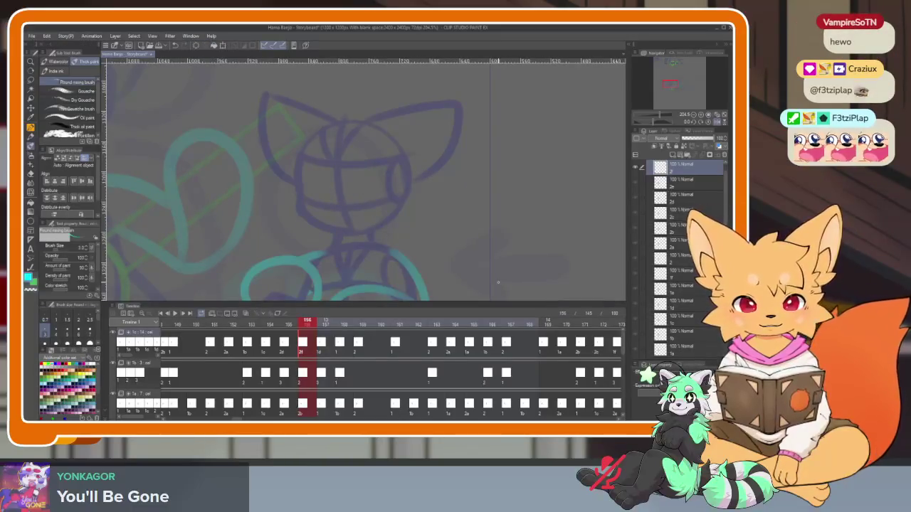
Restore the panels, scroll the Timeline to frame 173, and open its drawing choices
{"action": "key", "text": "Tab"}
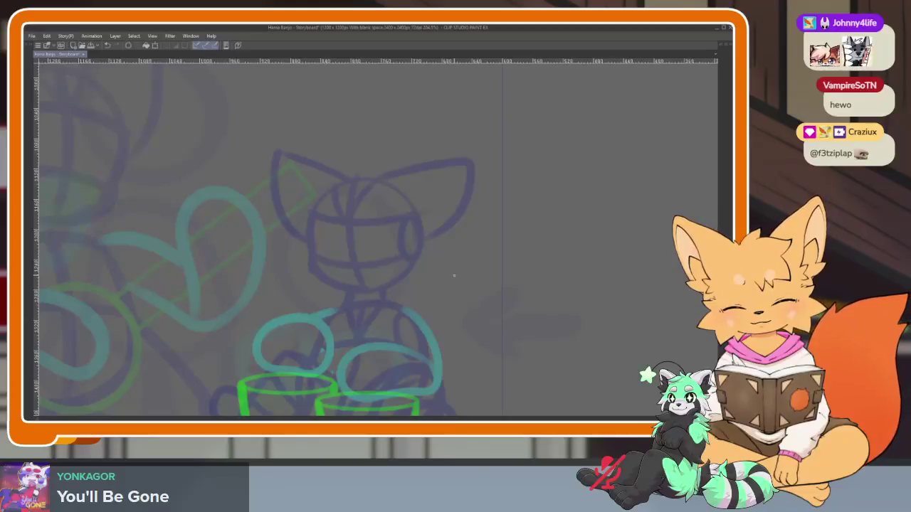
{"action": "scroll", "coordinate": [441, 284], "scroll_direction": "down", "scroll_amount": 2}
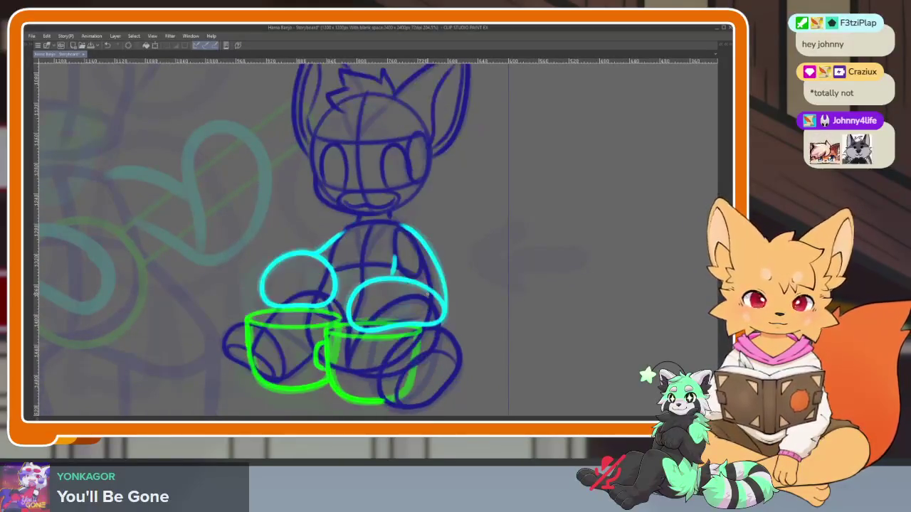
{"action": "key", "text": "Tab"}
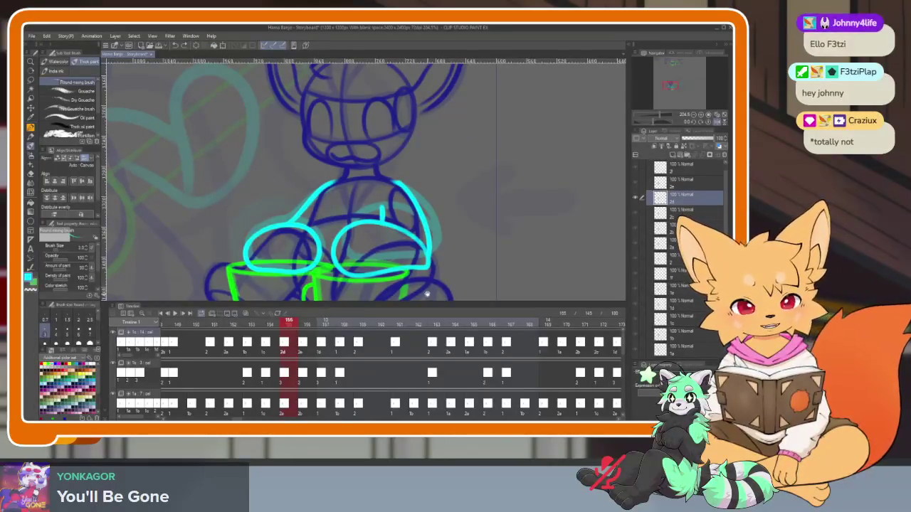
{"action": "scroll", "coordinate": [578, 367], "scroll_direction": "right", "scroll_amount": 5}
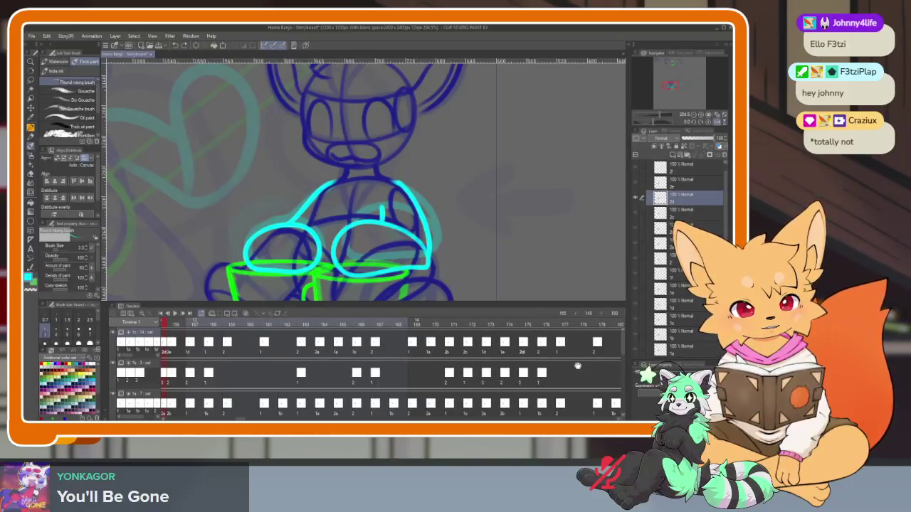
{"action": "scroll", "coordinate": [577, 365], "scroll_direction": "right", "scroll_amount": 3}
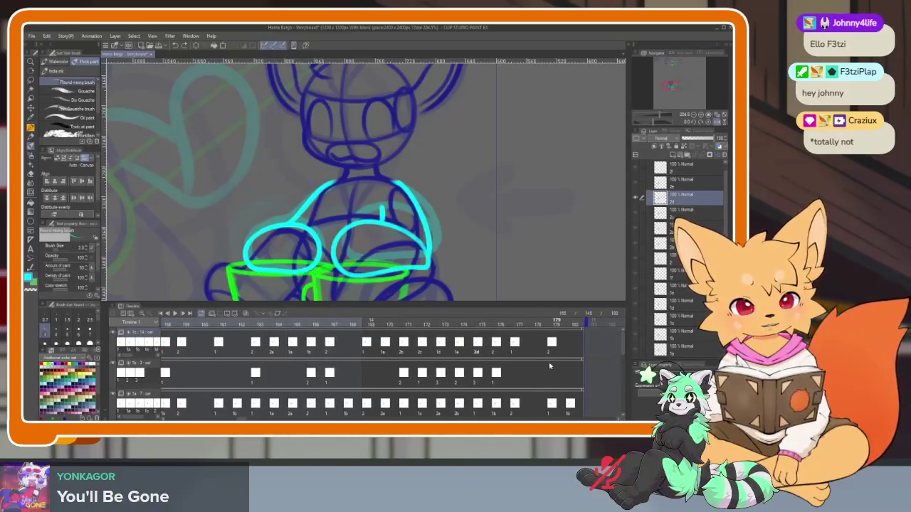
{"action": "scroll", "coordinate": [539, 366], "scroll_direction": "left", "scroll_amount": 1}
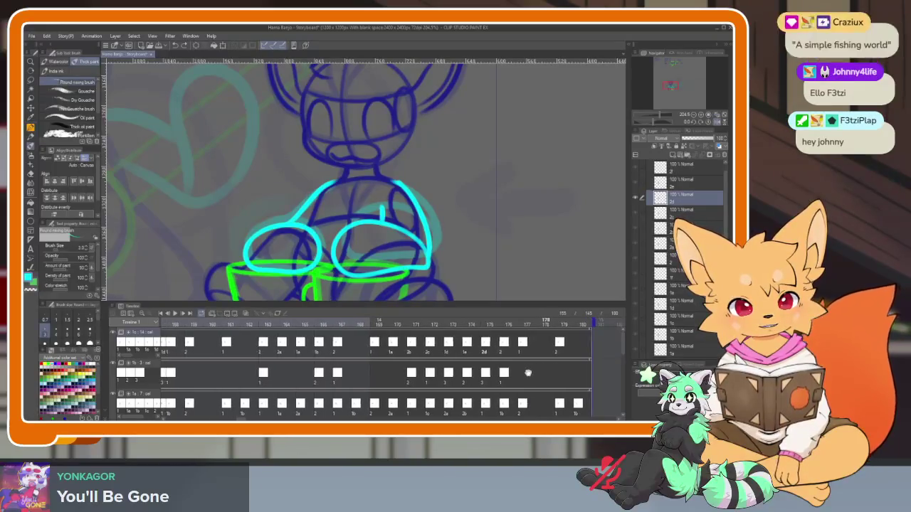
{"action": "left_click", "coordinate": [430, 327]}
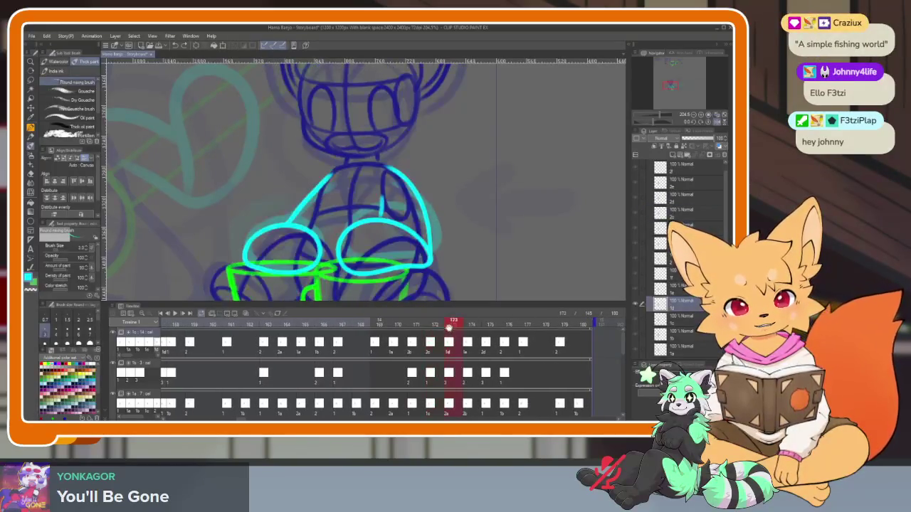
{"action": "right_click", "coordinate": [449, 347]}
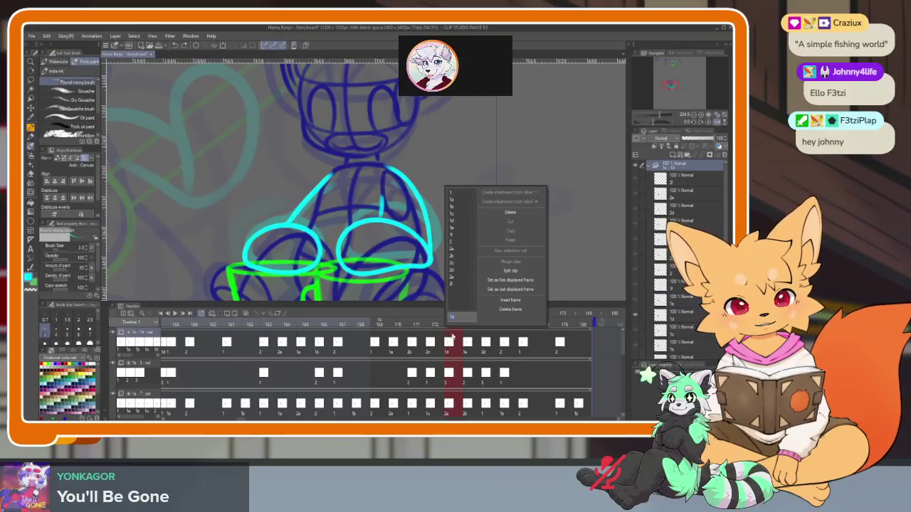
Assign different drawings to the top-track cells at frames 173 and 155
{"action": "left_click", "coordinate": [459, 237]}
{"action": "scroll", "coordinate": [297, 358], "scroll_direction": "left", "scroll_amount": 3}
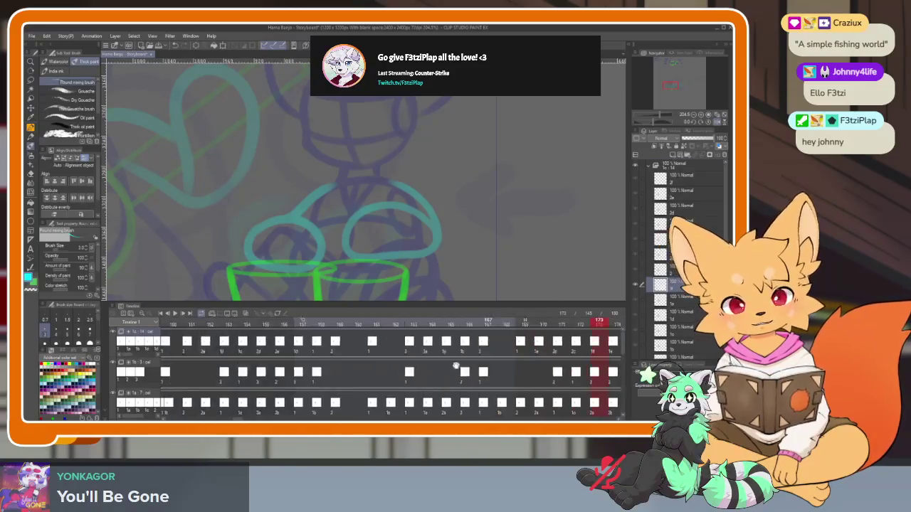
{"action": "scroll", "coordinate": [420, 335], "scroll_direction": "left", "scroll_amount": 3}
{"action": "left_click", "coordinate": [363, 345]}
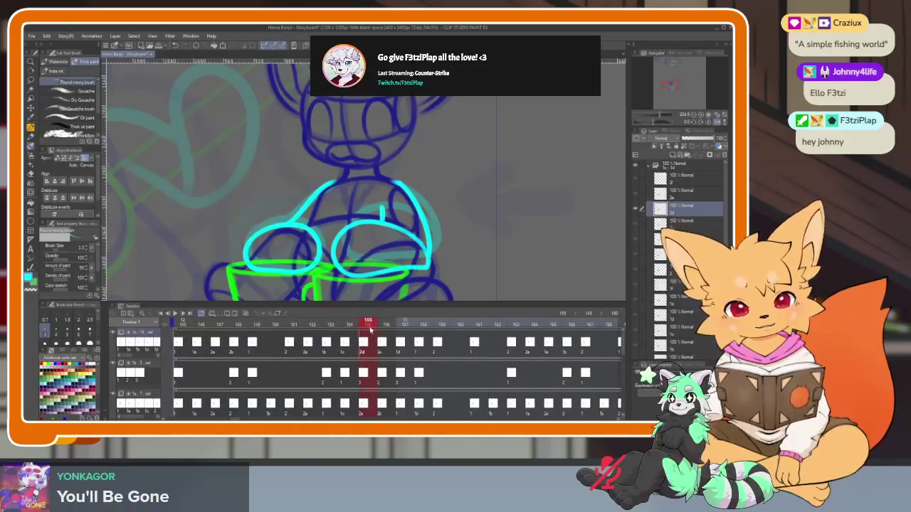
{"action": "right_click", "coordinate": [362, 346]}
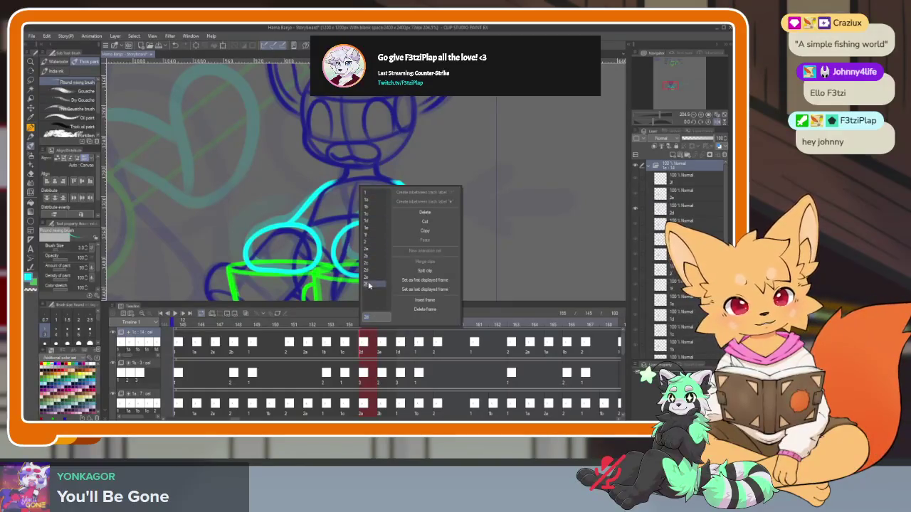
{"action": "left_click", "coordinate": [368, 285]}
Compare neighbouring frames on a full-size canvas, then restore the panels
{"action": "key", "text": "Tab"}
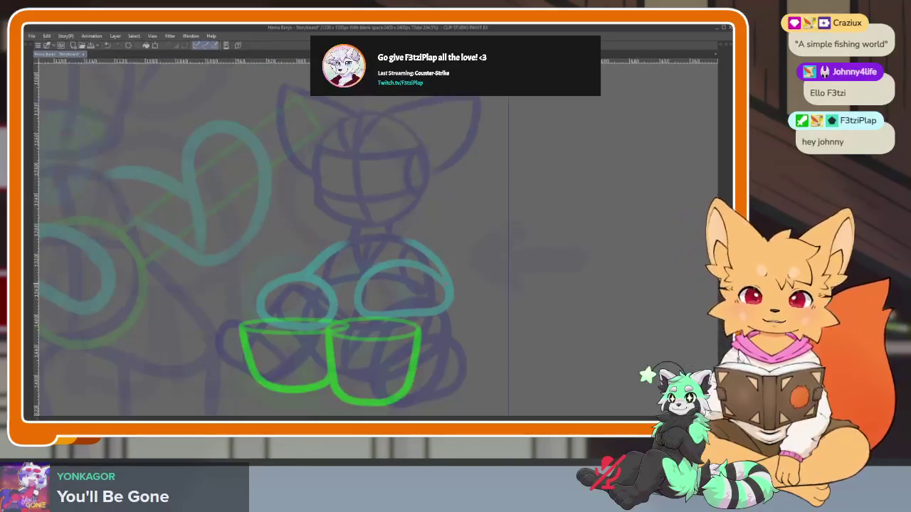
{"action": "key", "text": "Left"}
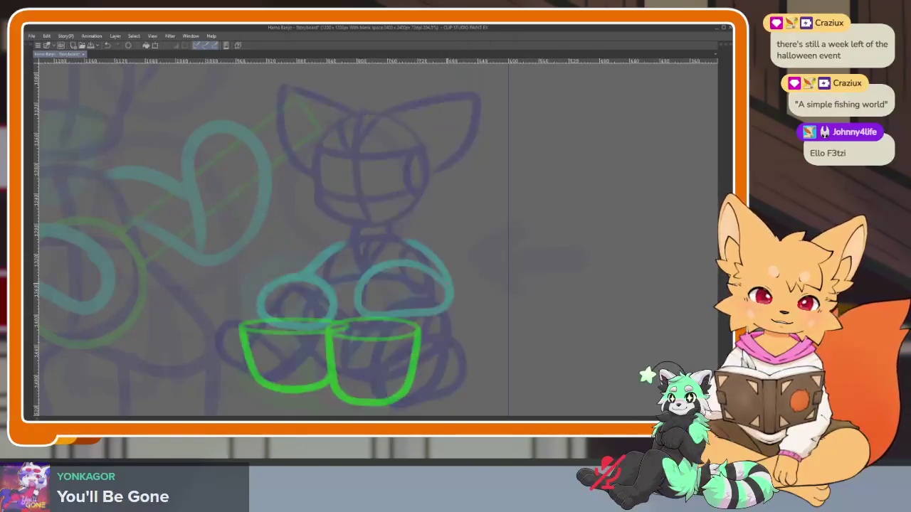
{"action": "key", "text": "Right"}
{"action": "key", "text": "Left"}
{"action": "key", "text": "Right"}
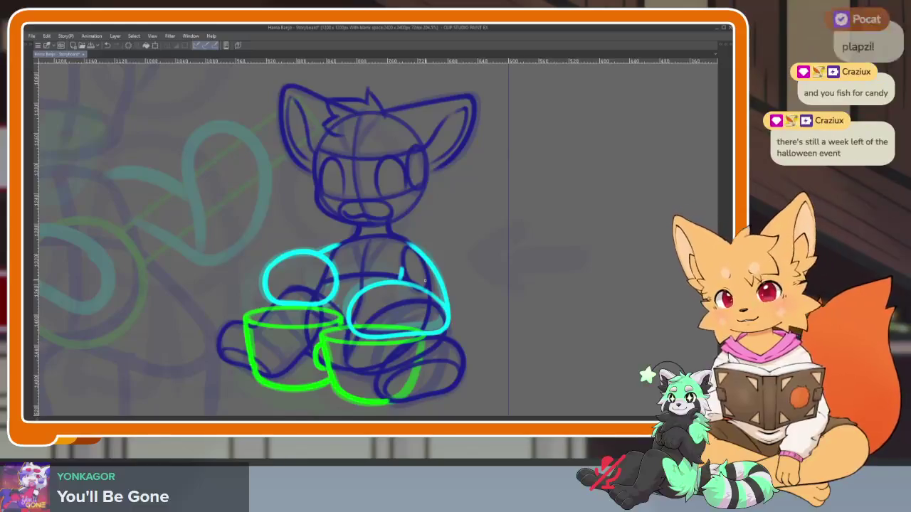
{"action": "key", "text": "Tab"}
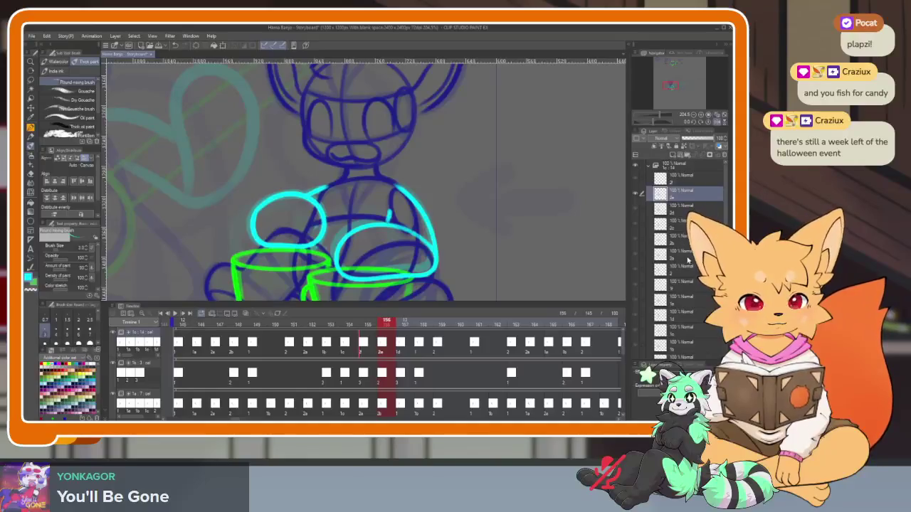
Step through frames 153–155 and check the drawings used at frames 149, 174 and 173
{"action": "left_click", "coordinate": [367, 324]}
{"action": "left_click", "coordinate": [354, 326]}
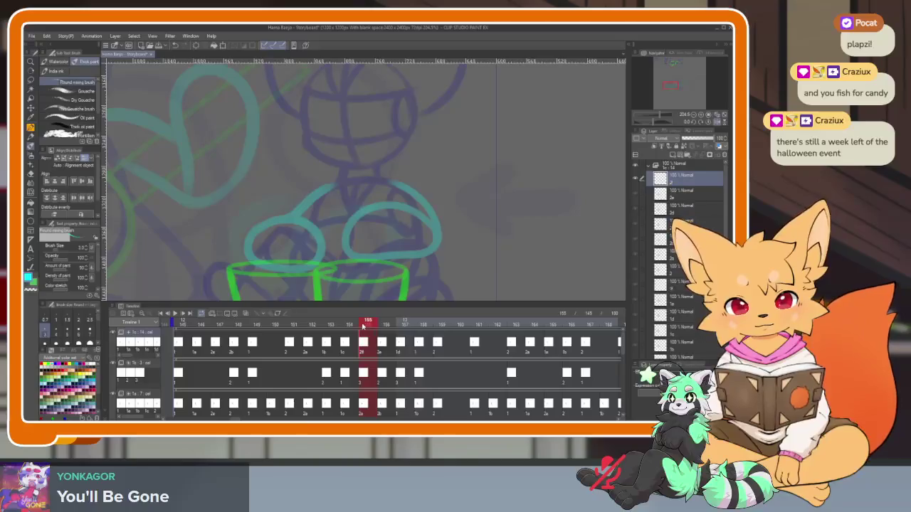
{"action": "left_click", "coordinate": [352, 326]}
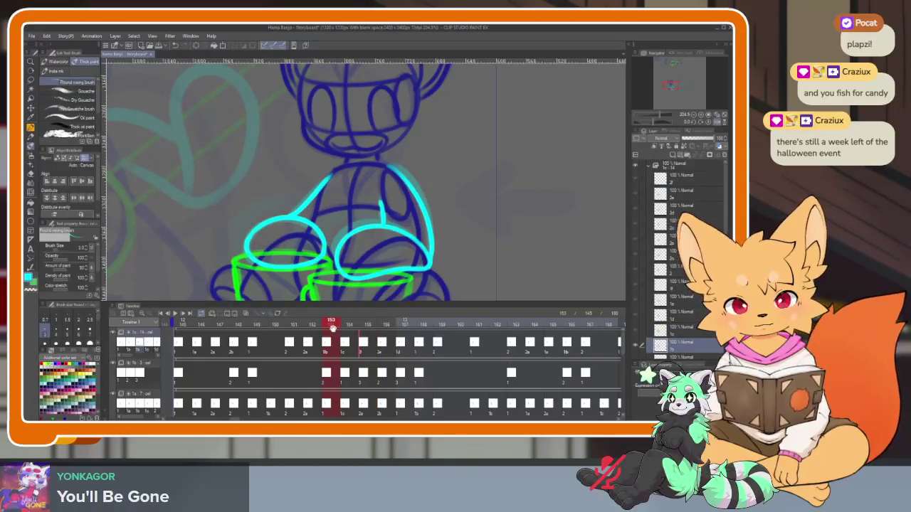
{"action": "scroll", "coordinate": [683, 322], "scroll_direction": "down", "scroll_amount": 2}
{"action": "left_click", "coordinate": [688, 342]}
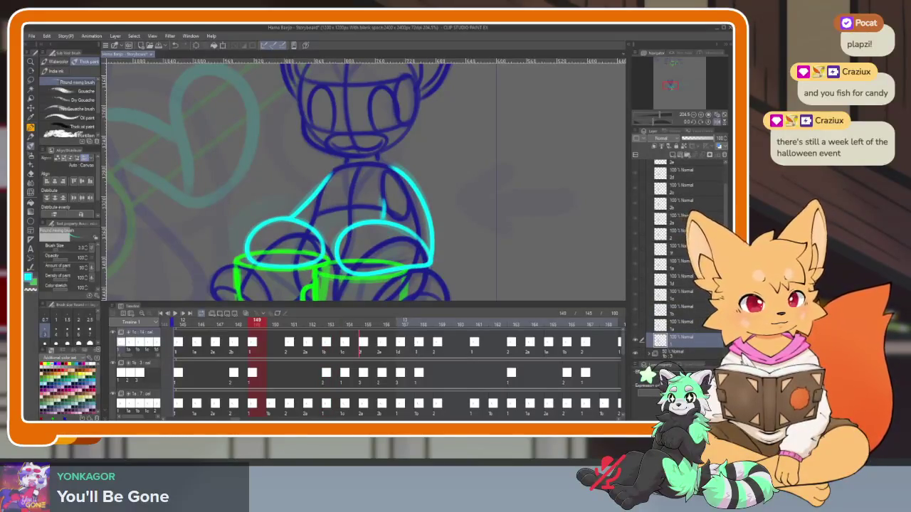
{"action": "left_click", "coordinate": [665, 262]}
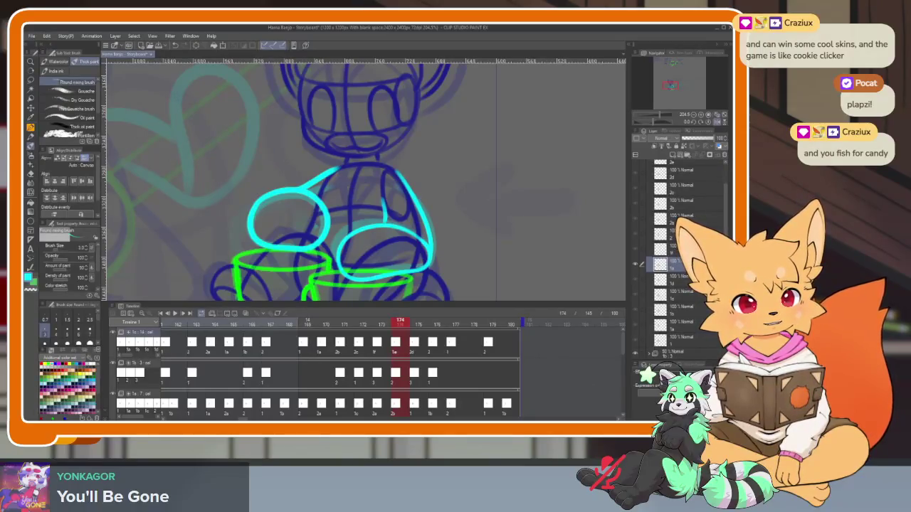
{"action": "left_click", "coordinate": [668, 249]}
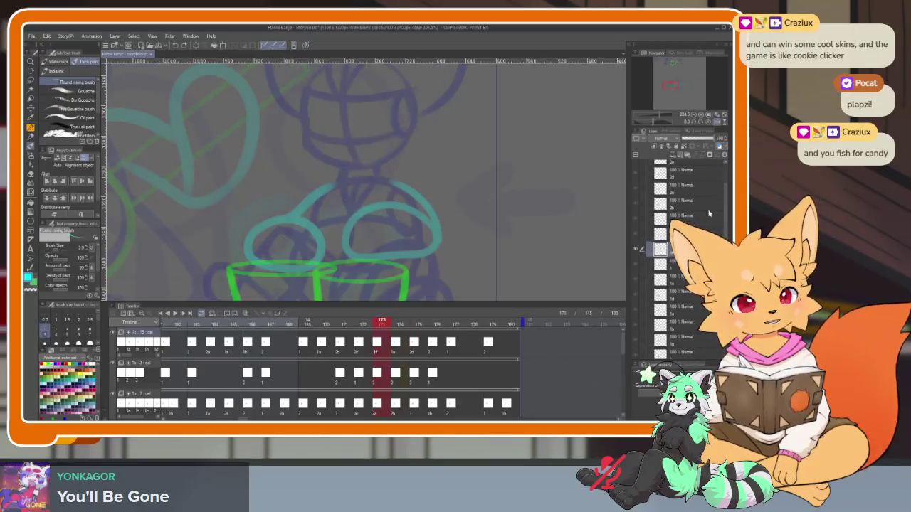
Delete frame 173's drawing, undo it, then check the drawings at frames 155 and 159
{"action": "key", "text": "Delete"}
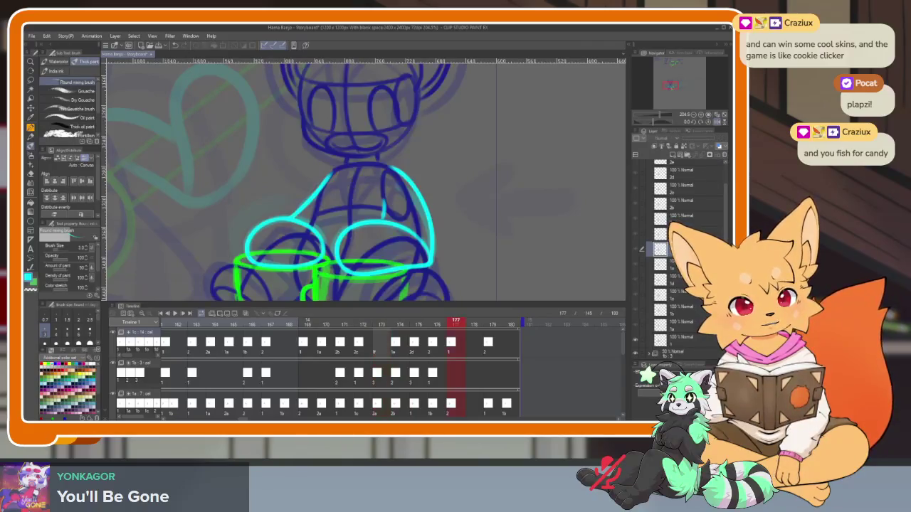
{"action": "key", "text": "ctrl+z"}
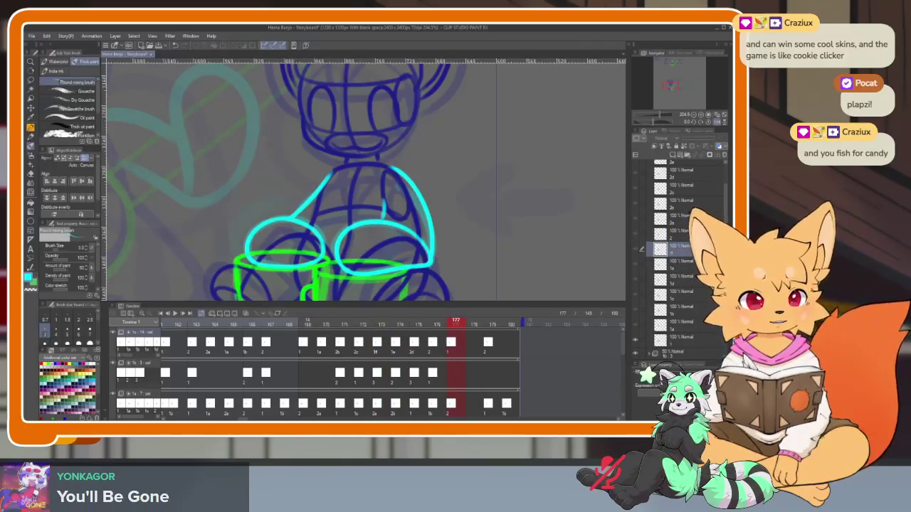
{"action": "key", "text": "Left"}
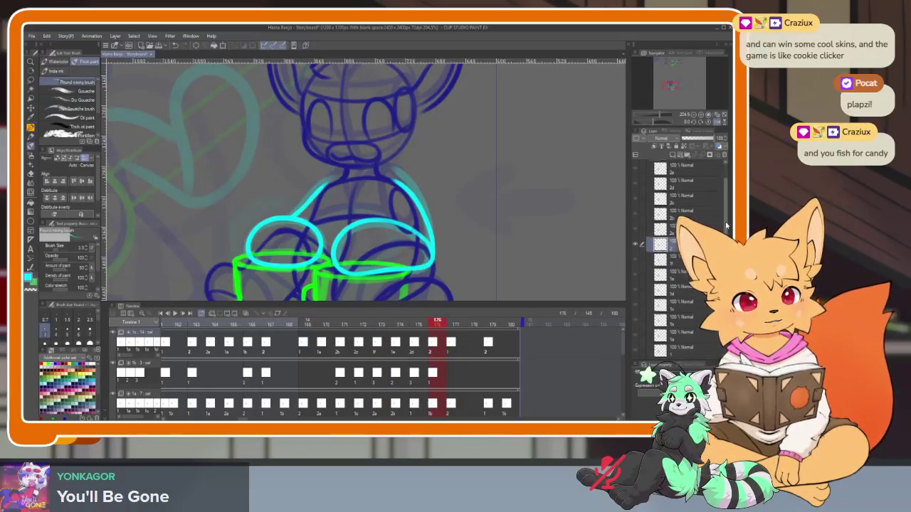
{"action": "left_click", "coordinate": [689, 183]}
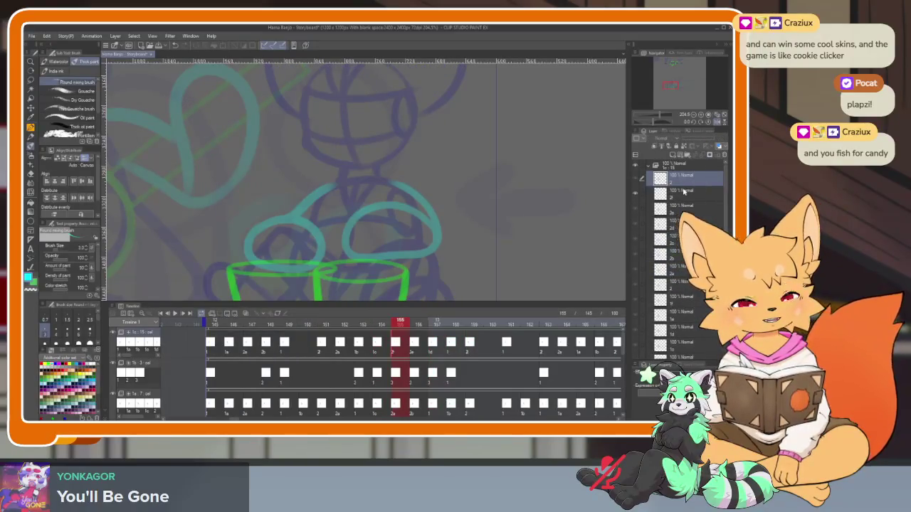
{"action": "left_click", "coordinate": [693, 191]}
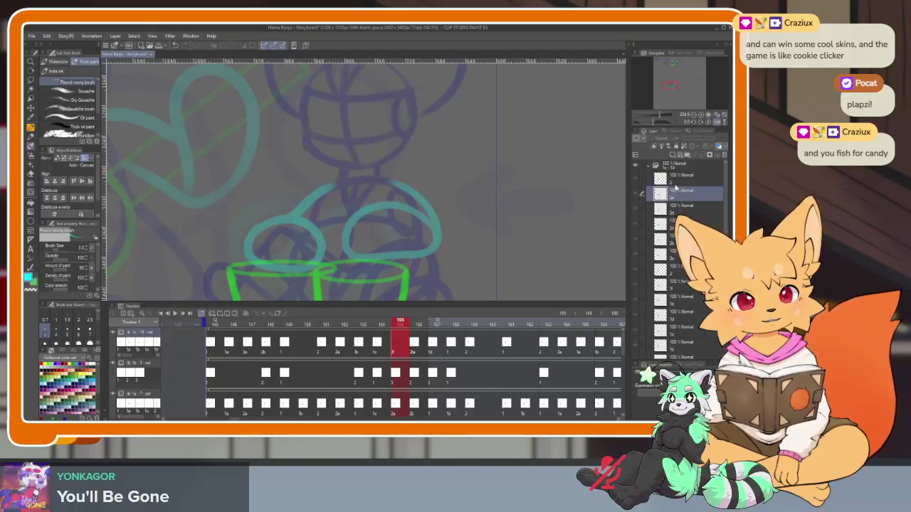
{"action": "left_click", "coordinate": [673, 184]}
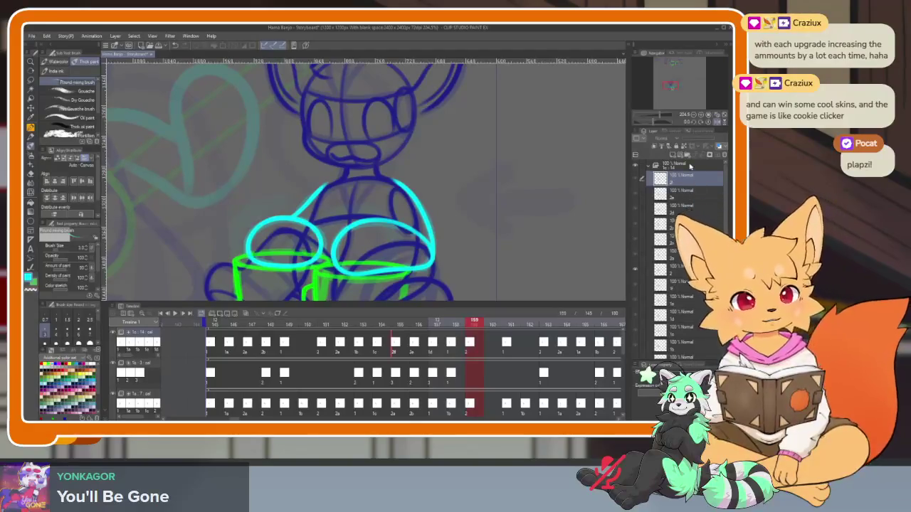
Show frame 156 on a full-size canvas with the panels hidden
{"action": "scroll", "coordinate": [372, 334], "scroll_direction": "left", "scroll_amount": 2}
{"action": "scroll", "coordinate": [377, 342], "scroll_direction": "right", "scroll_amount": 2}
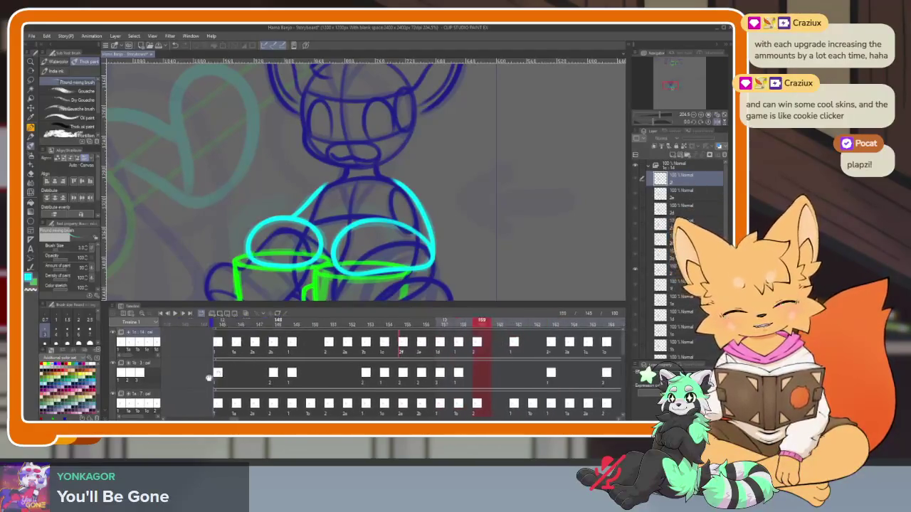
{"action": "scroll", "coordinate": [381, 349], "scroll_direction": "right", "scroll_amount": 3}
{"action": "left_click", "coordinate": [350, 345]}
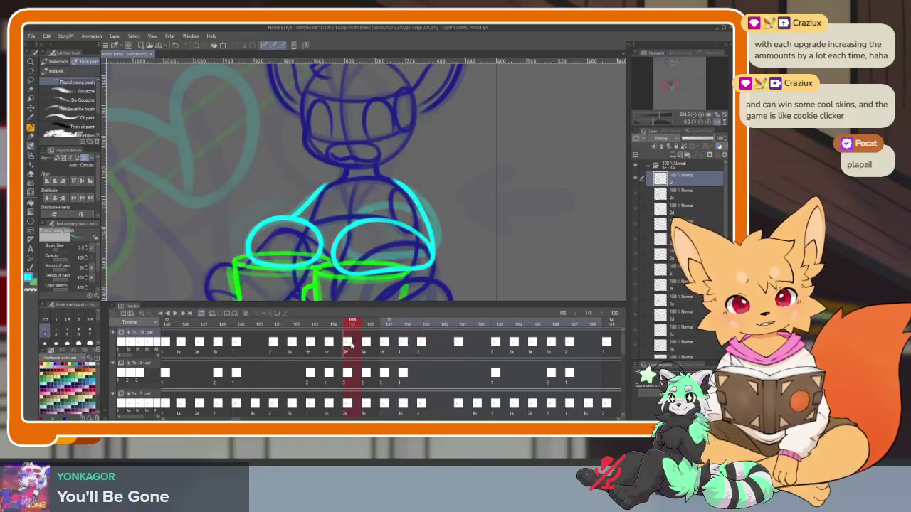
{"action": "key", "text": "Tab"}
{"action": "scroll", "coordinate": [391, 326], "scroll_direction": "up", "scroll_amount": 3}
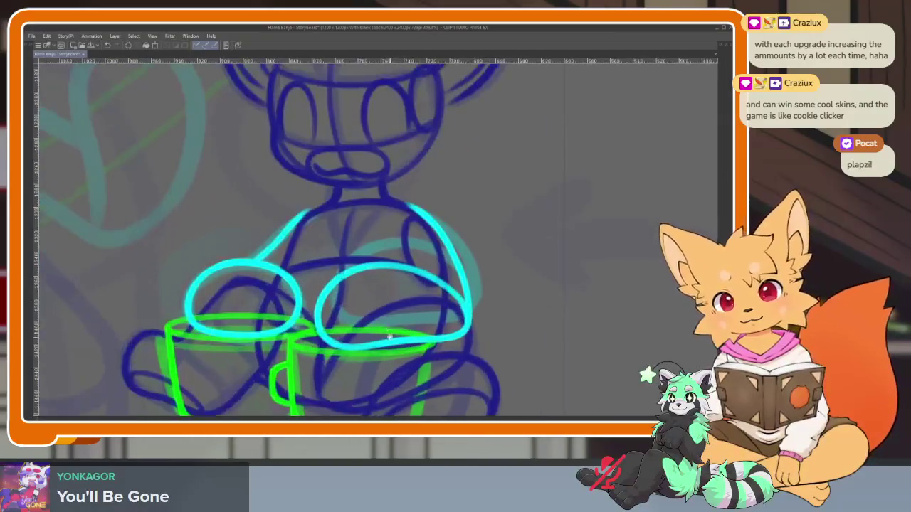
{"action": "scroll", "coordinate": [387, 332], "scroll_direction": "up", "scroll_amount": 2}
{"action": "scroll", "coordinate": [447, 315], "scroll_direction": "up", "scroll_amount": 1}
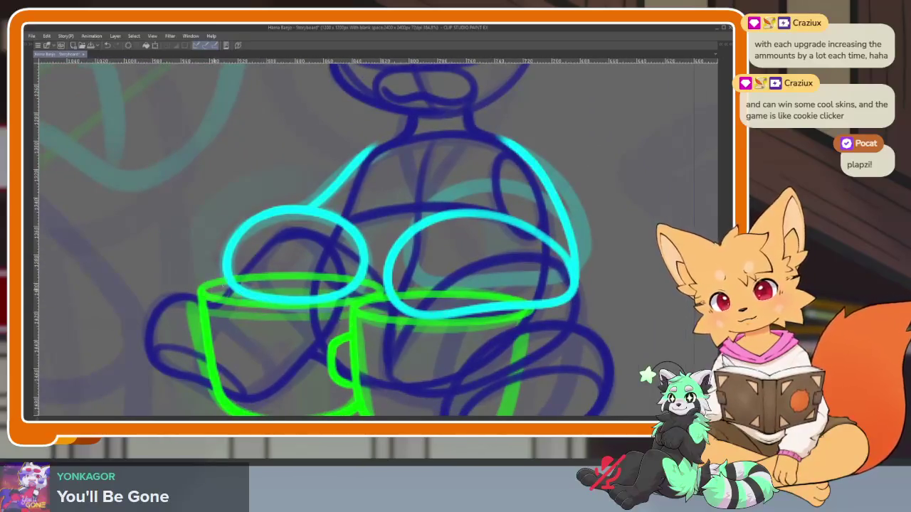
{"action": "left_click_drag", "start_coordinate": [202, 276], "coordinate": [341, 276]}
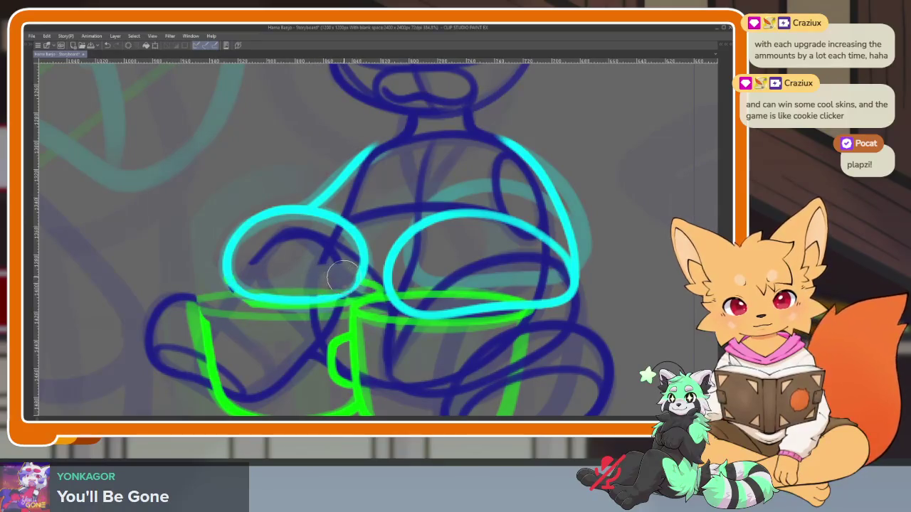
{"action": "left_click_drag", "start_coordinate": [241, 308], "coordinate": [317, 318]}
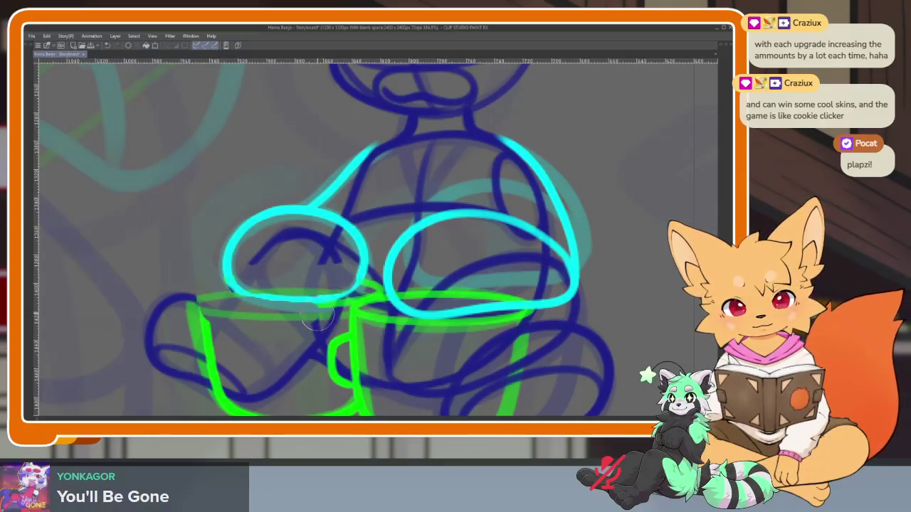
{"action": "mouse_move", "coordinate": [475, 278]}
{"action": "left_mouse_down"}
{"action": "mouse_move", "coordinate": [449, 301]}
{"action": "mouse_move", "coordinate": [285, 288]}
{"action": "mouse_move", "coordinate": [300, 260]}
{"action": "mouse_move", "coordinate": [429, 258]}
{"action": "mouse_move", "coordinate": [448, 319]}
{"action": "mouse_move", "coordinate": [297, 322]}
{"action": "left_mouse_up"}
{"action": "scroll", "coordinate": [297, 321], "scroll_direction": "down", "scroll_amount": 2}
{"action": "scroll", "coordinate": [508, 298], "scroll_direction": "down", "scroll_amount": 3}
{"action": "scroll", "coordinate": [507, 299], "scroll_direction": "up", "scroll_amount": 3}
{"action": "scroll", "coordinate": [481, 350], "scroll_direction": "up", "scroll_amount": 3}
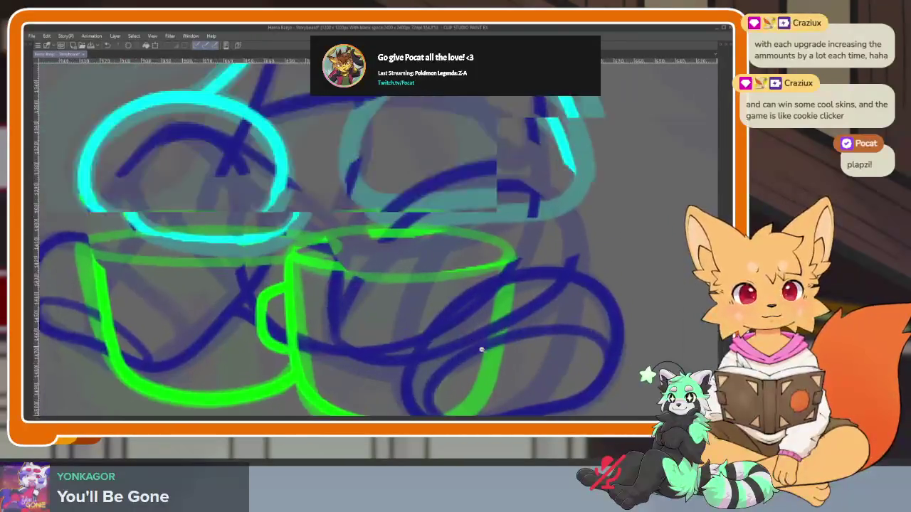
{"action": "scroll", "coordinate": [477, 341], "scroll_direction": "down", "scroll_amount": 2}
{"action": "scroll", "coordinate": [456, 327], "scroll_direction": "up", "scroll_amount": 2}
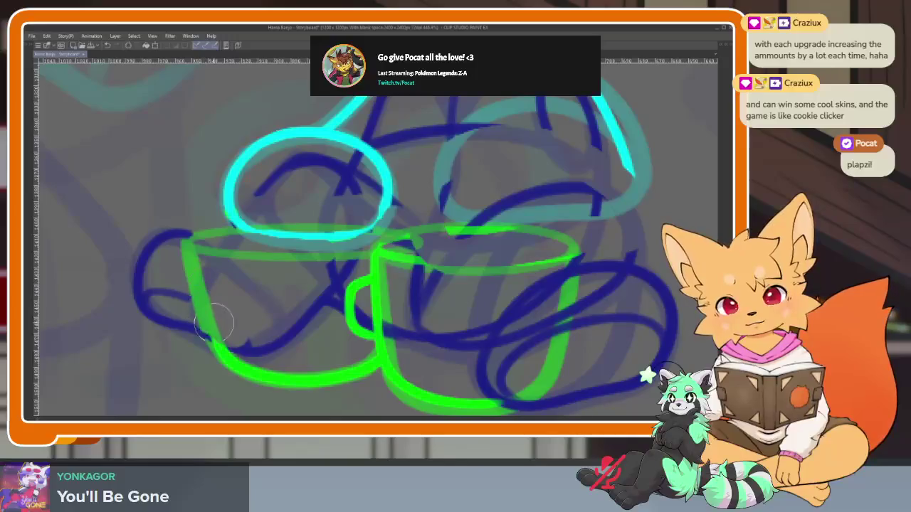
{"action": "scroll", "coordinate": [464, 345], "scroll_direction": "down", "scroll_amount": 2}
{"action": "scroll", "coordinate": [483, 347], "scroll_direction": "up", "scroll_amount": 2}
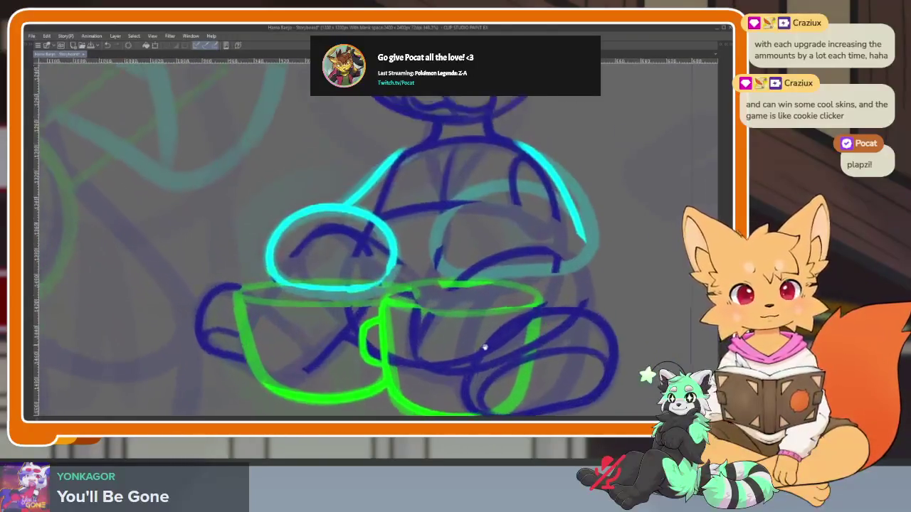
{"action": "key", "text": "Tab"}
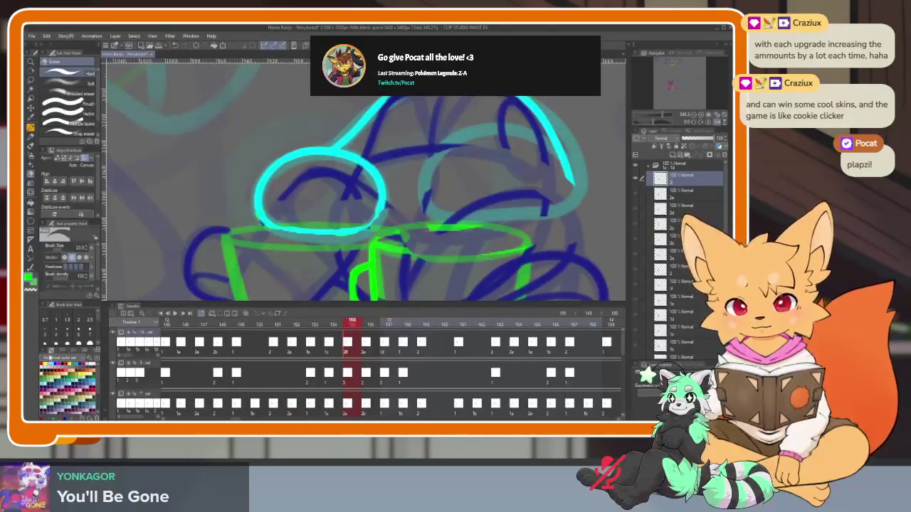
{"action": "key", "text": "Tab"}
{"action": "scroll", "coordinate": [289, 352], "scroll_direction": "up", "scroll_amount": 2}
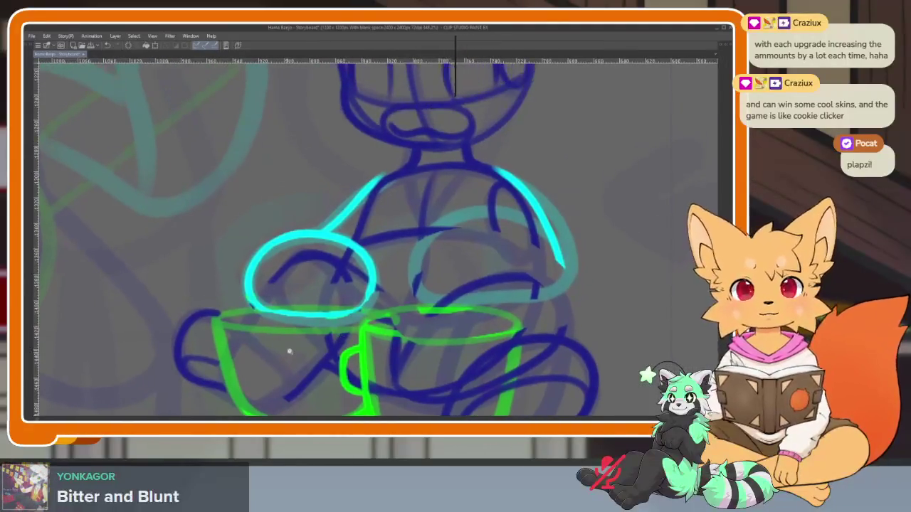
{"action": "scroll", "coordinate": [289, 351], "scroll_direction": "up", "scroll_amount": 1}
{"action": "scroll", "coordinate": [299, 355], "scroll_direction": "down", "scroll_amount": 1}
{"action": "scroll", "coordinate": [306, 359], "scroll_direction": "up", "scroll_amount": 1}
{"action": "scroll", "coordinate": [313, 360], "scroll_direction": "up", "scroll_amount": 1}
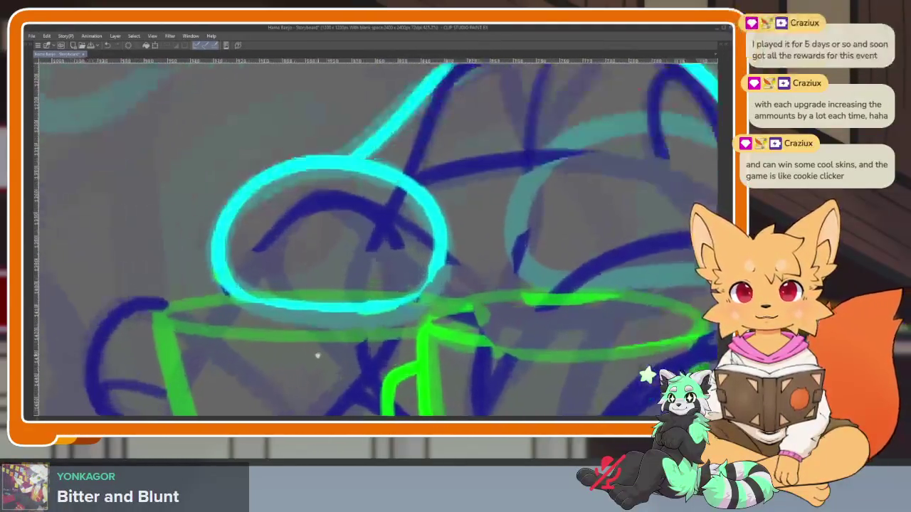
{"action": "scroll", "coordinate": [317, 355], "scroll_direction": "up", "scroll_amount": 1}
{"action": "left_click_drag", "start_coordinate": [321, 350], "coordinate": [315, 358]}
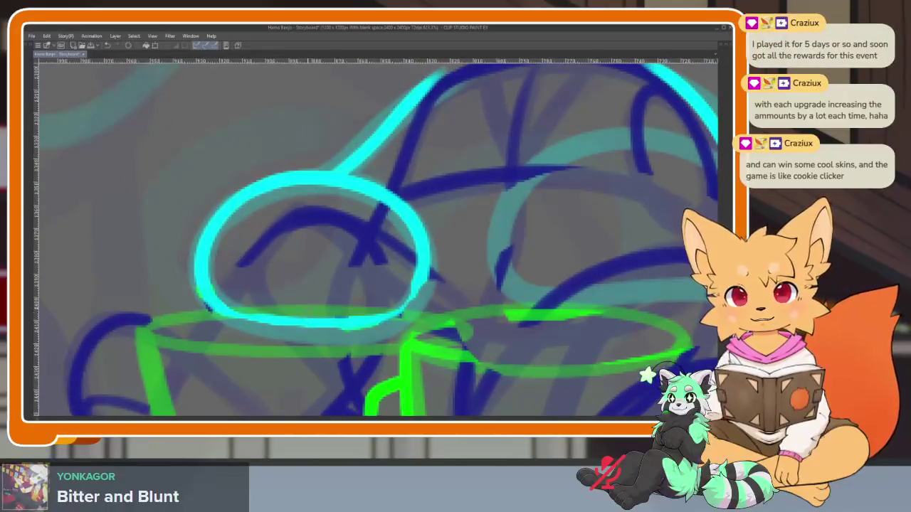
{"action": "left_click_drag", "start_coordinate": [139, 312], "coordinate": [386, 340]}
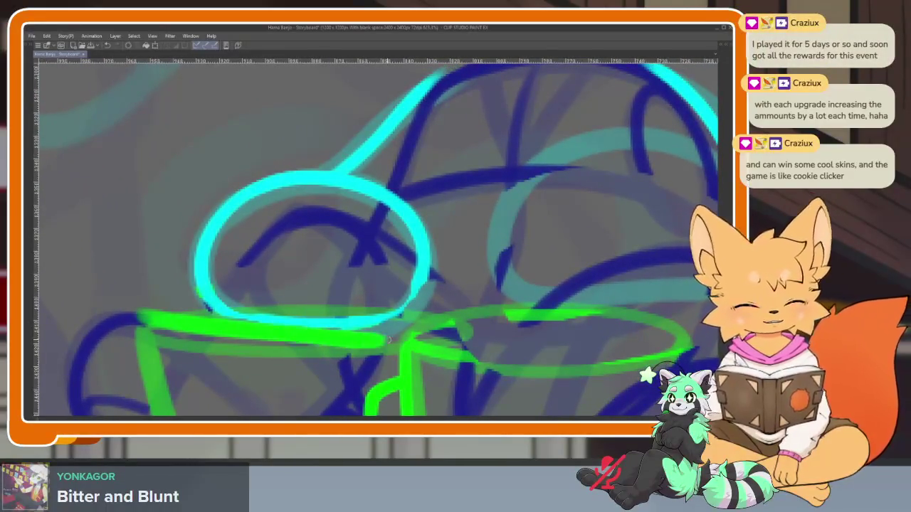
{"action": "key", "text": "ctrl+z"}
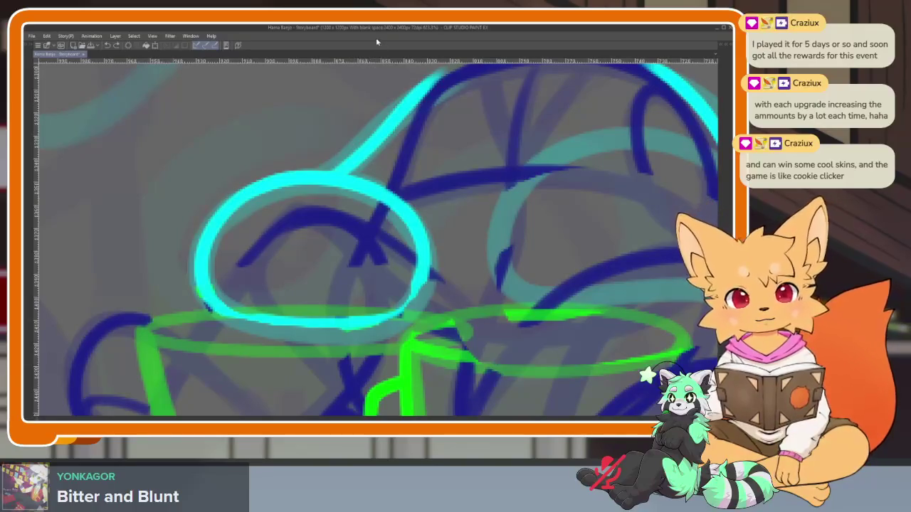
{"action": "key", "text": "Tab"}
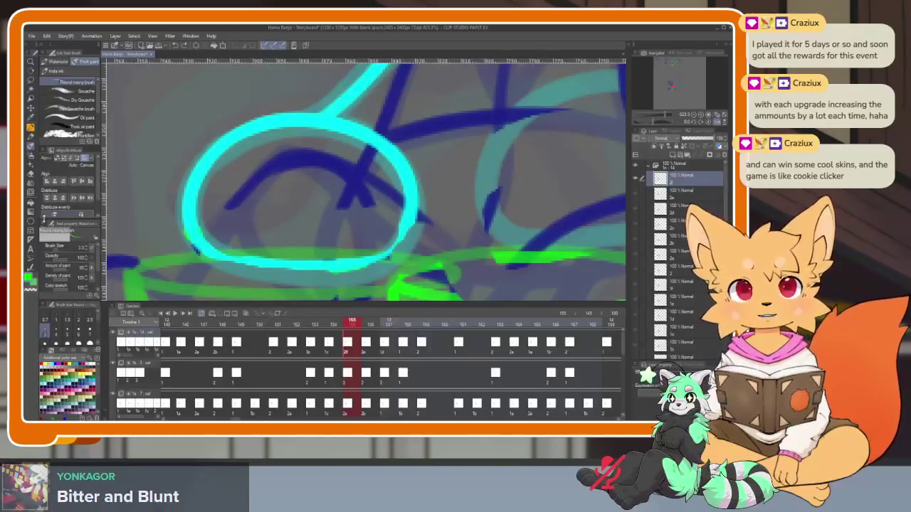
{"action": "key", "text": "Tab"}
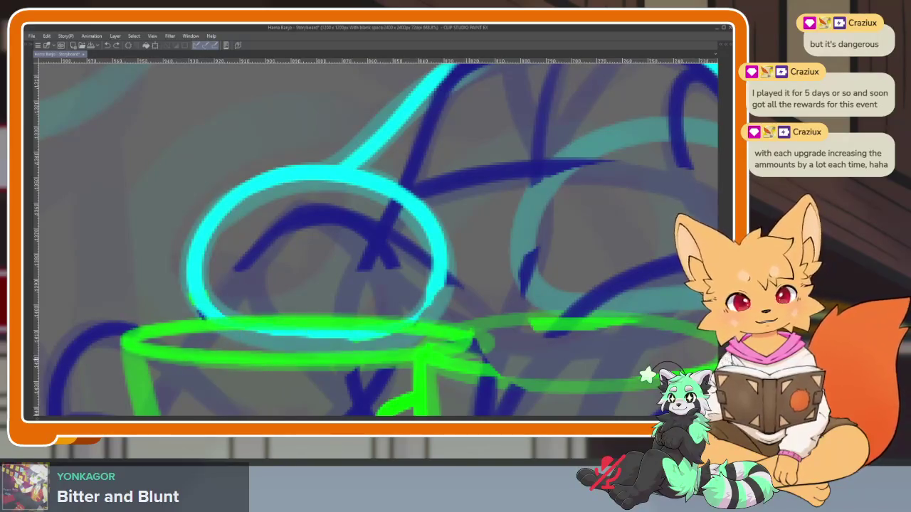
Close the bottom of the left cyan circle
{"action": "mouse_move", "coordinate": [567, 362]}
{"action": "left_mouse_down"}
{"action": "mouse_move", "coordinate": [475, 349]}
{"action": "mouse_move", "coordinate": [443, 367]}
{"action": "mouse_move", "coordinate": [370, 369]}
{"action": "mouse_move", "coordinate": [512, 268]}
{"action": "left_mouse_up"}
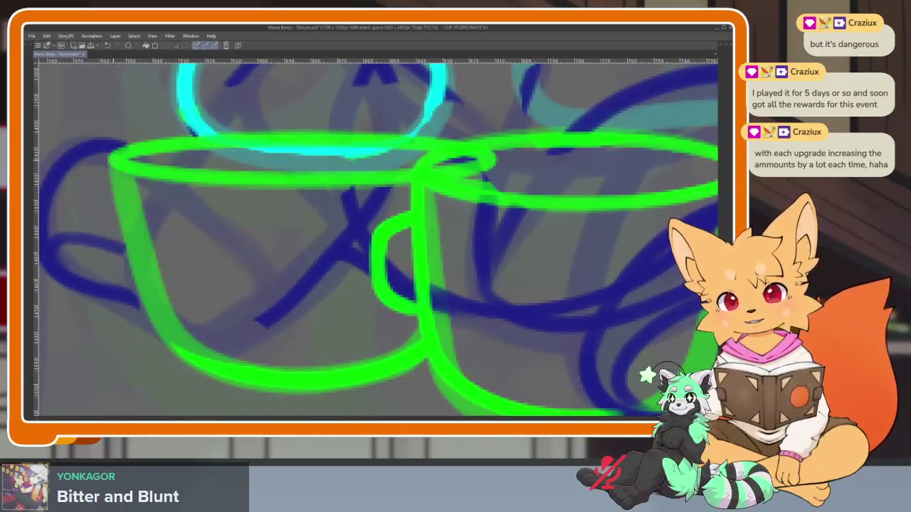
{"action": "scroll", "coordinate": [496, 321], "scroll_direction": "down", "scroll_amount": 2}
{"action": "scroll", "coordinate": [487, 322], "scroll_direction": "down", "scroll_amount": 2}
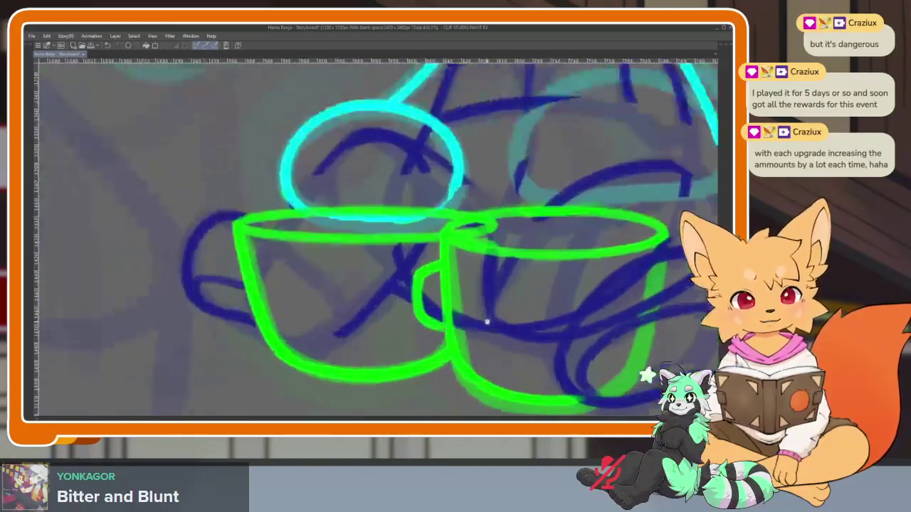
{"action": "left_click_drag", "start_coordinate": [487, 321], "coordinate": [469, 411]}
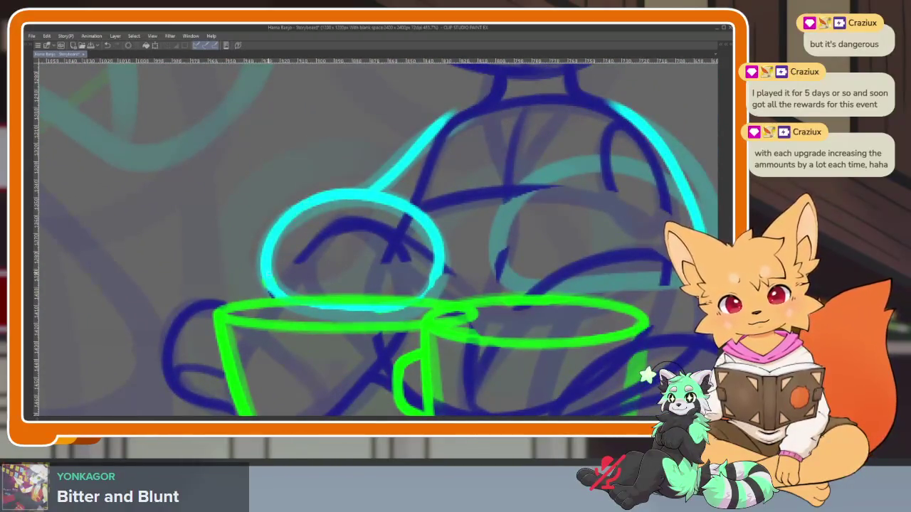
{"action": "left_click_drag", "start_coordinate": [499, 285], "coordinate": [424, 274]}
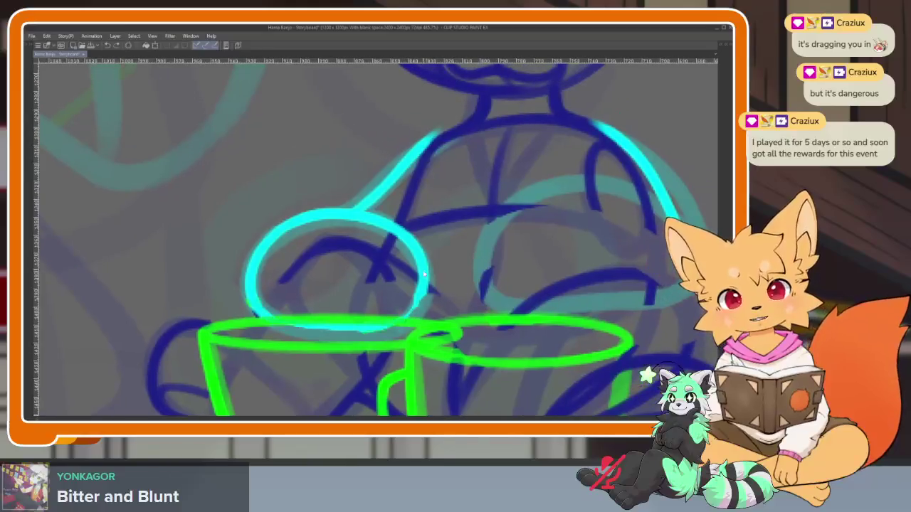
{"action": "left_click_drag", "start_coordinate": [394, 331], "coordinate": [262, 305]}
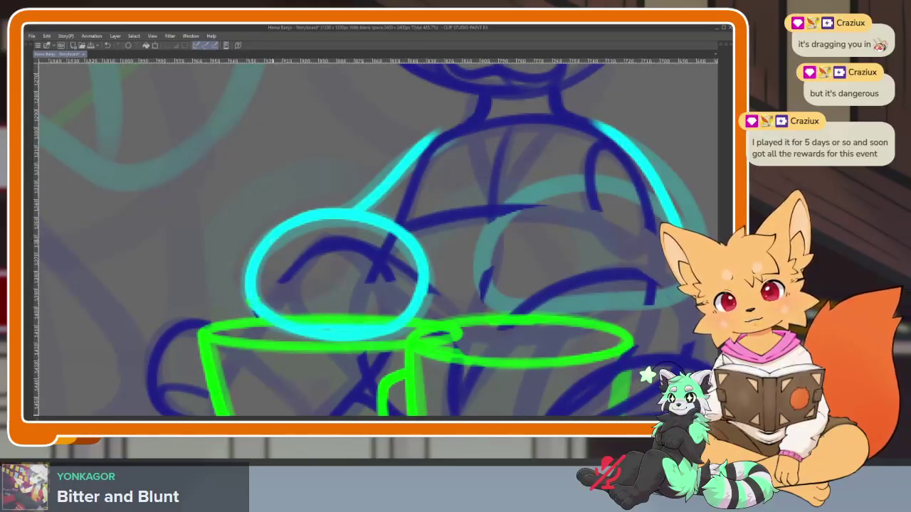
Erase the right cyan stroke and redraw the upper right of its loop
{"action": "mouse_move", "coordinate": [578, 345]}
{"action": "left_mouse_down"}
{"action": "mouse_move", "coordinate": [460, 319]}
{"action": "mouse_move", "coordinate": [489, 332]}
{"action": "left_mouse_up"}
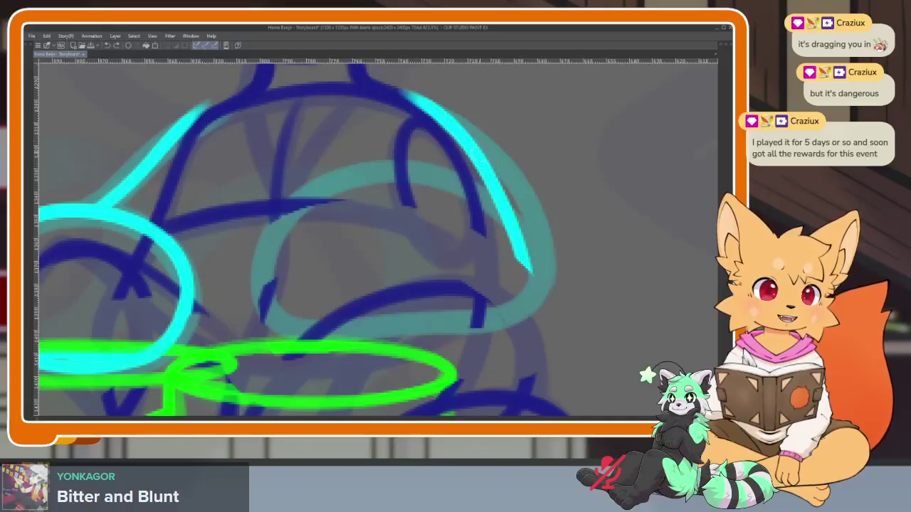
{"action": "left_click_drag", "start_coordinate": [451, 106], "coordinate": [514, 269]}
{"action": "left_click_drag", "start_coordinate": [473, 139], "coordinate": [523, 274]}
{"action": "mouse_move", "coordinate": [512, 213]}
{"action": "left_mouse_down"}
{"action": "mouse_move", "coordinate": [531, 274]}
{"action": "mouse_move", "coordinate": [413, 224]}
{"action": "mouse_move", "coordinate": [316, 331]}
{"action": "mouse_move", "coordinate": [427, 360]}
{"action": "mouse_move", "coordinate": [537, 347]}
{"action": "left_mouse_up"}
{"action": "scroll", "coordinate": [535, 334], "scroll_direction": "down", "scroll_amount": 5}
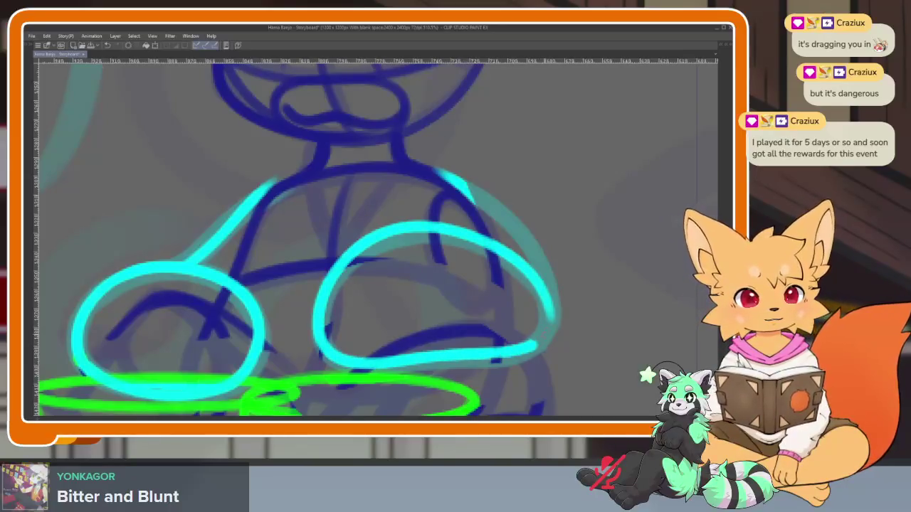
{"action": "left_click_drag", "start_coordinate": [548, 274], "coordinate": [469, 190]}
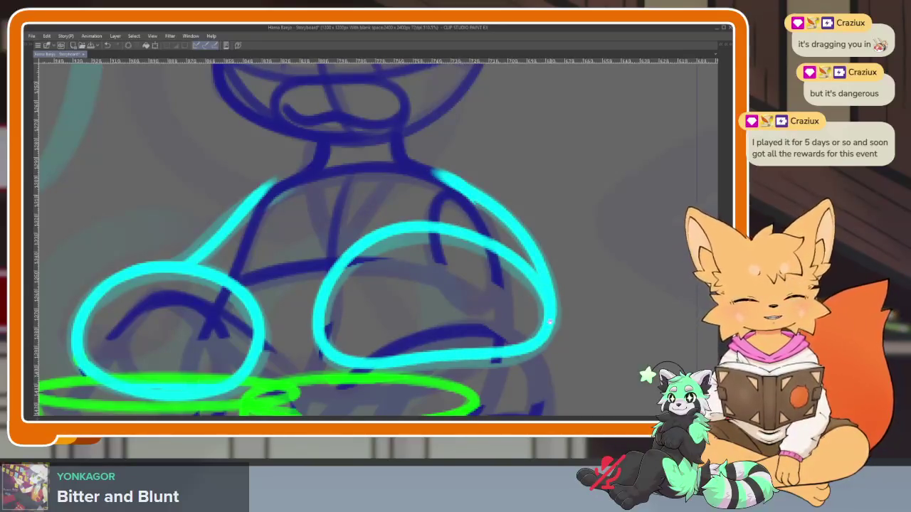
Draw two dark blue curves beneath the right cyan loop
{"action": "scroll", "coordinate": [550, 322], "scroll_direction": "down", "scroll_amount": 3}
{"action": "scroll", "coordinate": [436, 315], "scroll_direction": "down", "scroll_amount": 1}
{"action": "scroll", "coordinate": [437, 315], "scroll_direction": "down", "scroll_amount": 2}
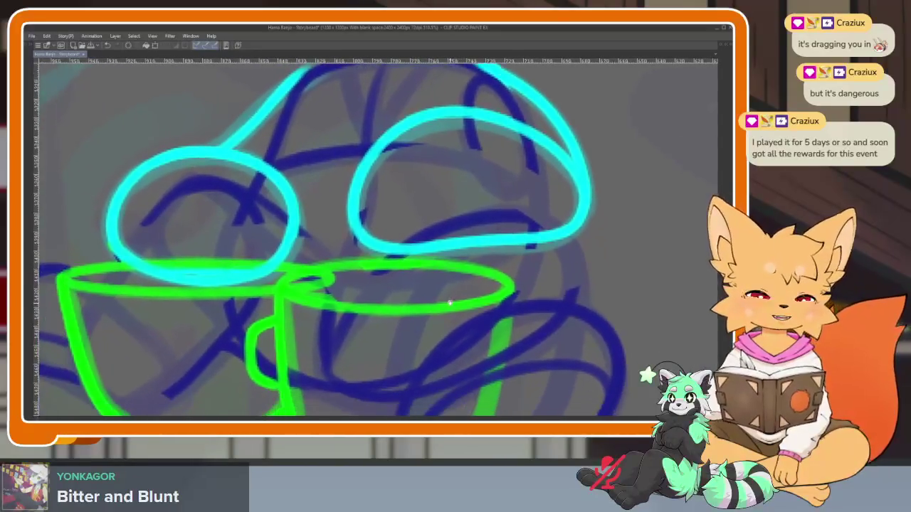
{"action": "scroll", "coordinate": [436, 343], "scroll_direction": "up", "scroll_amount": 1}
{"action": "scroll", "coordinate": [387, 274], "scroll_direction": "up", "scroll_amount": 2}
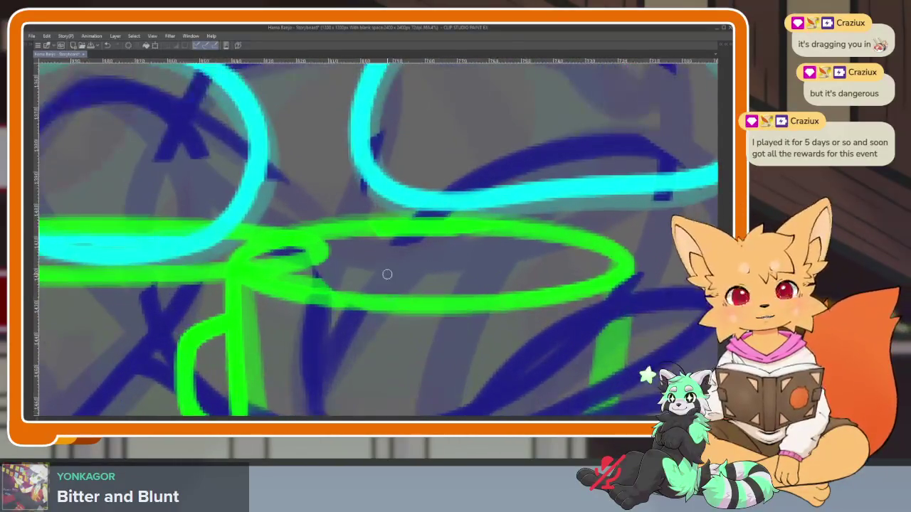
{"action": "scroll", "coordinate": [378, 285], "scroll_direction": "right", "scroll_amount": 2}
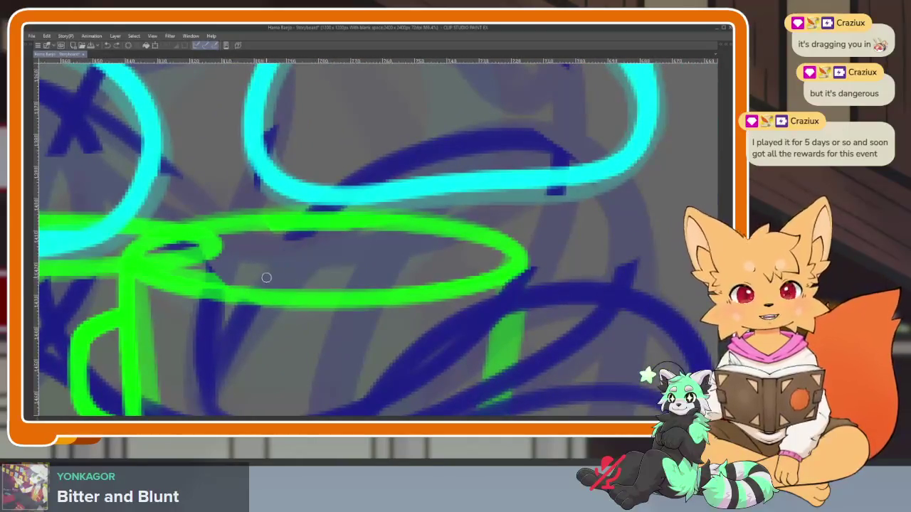
{"action": "scroll", "coordinate": [493, 269], "scroll_direction": "right", "scroll_amount": 2}
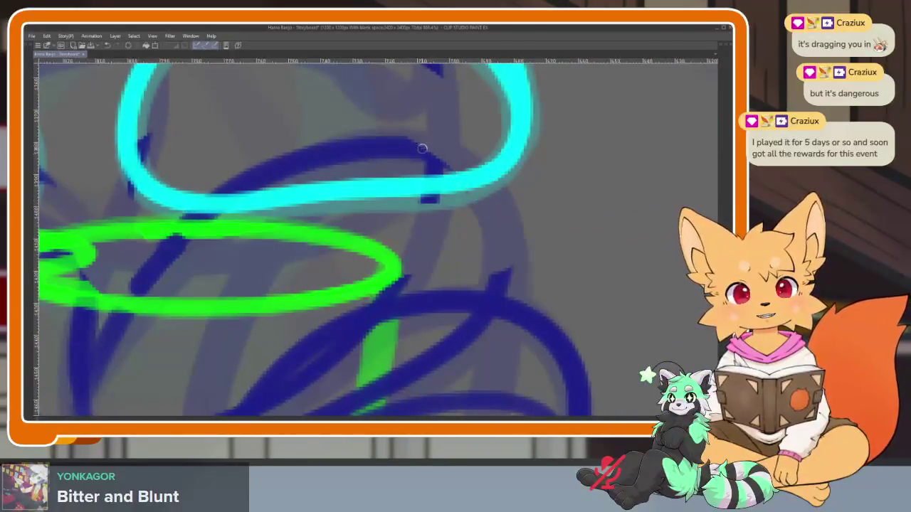
{"action": "left_click_drag", "start_coordinate": [480, 201], "coordinate": [498, 292]}
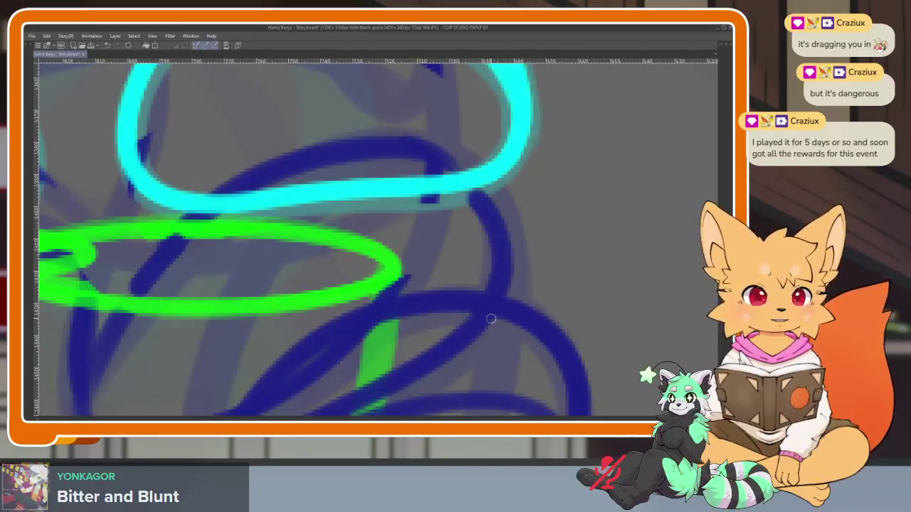
{"action": "left_click_drag", "start_coordinate": [430, 198], "coordinate": [381, 292]}
{"action": "scroll", "coordinate": [337, 347], "scroll_direction": "down", "scroll_amount": 5}
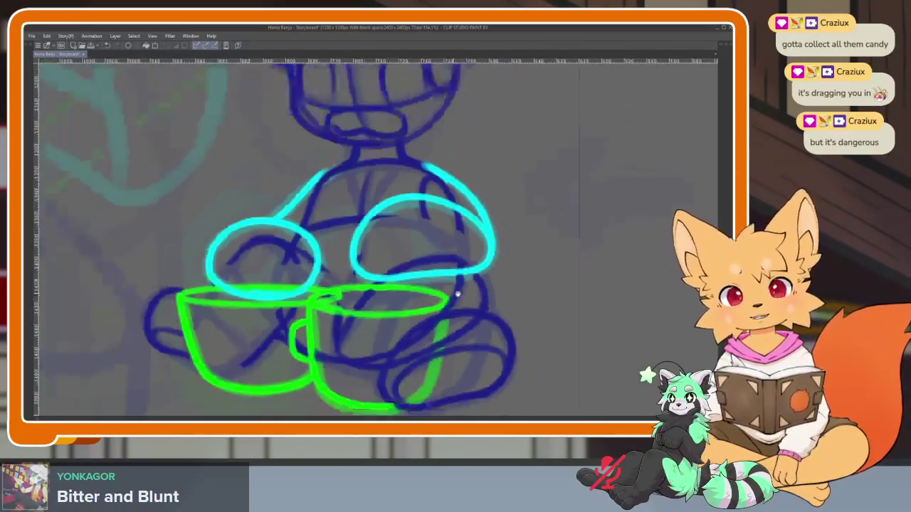
Add dark-blue rough lines down to the left cup's handle and across its bottom
{"action": "scroll", "coordinate": [407, 346], "scroll_direction": "down", "scroll_amount": 1}
{"action": "scroll", "coordinate": [407, 346], "scroll_direction": "left", "scroll_amount": 2}
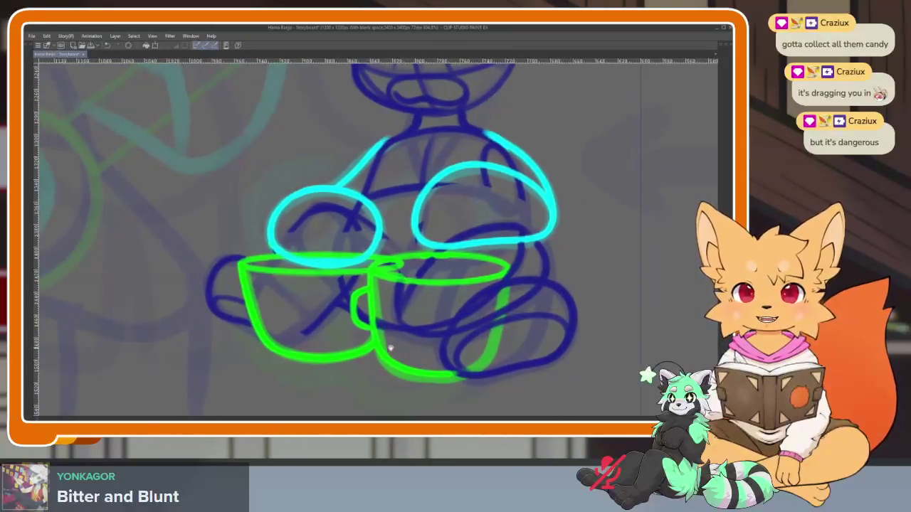
{"action": "scroll", "coordinate": [402, 348], "scroll_direction": "left", "scroll_amount": 2}
{"action": "scroll", "coordinate": [313, 342], "scroll_direction": "up", "scroll_amount": 3}
{"action": "scroll", "coordinate": [335, 340], "scroll_direction": "up", "scroll_amount": 2}
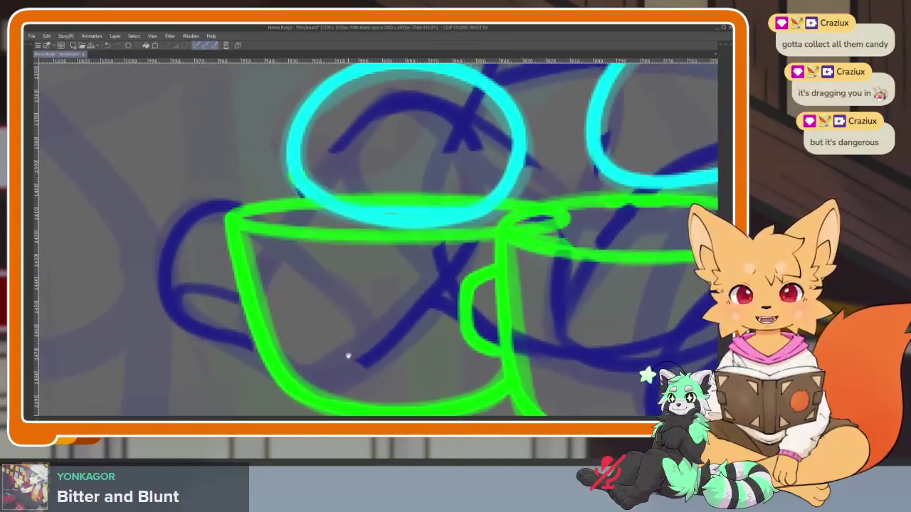
{"action": "scroll", "coordinate": [347, 356], "scroll_direction": "up", "scroll_amount": 1}
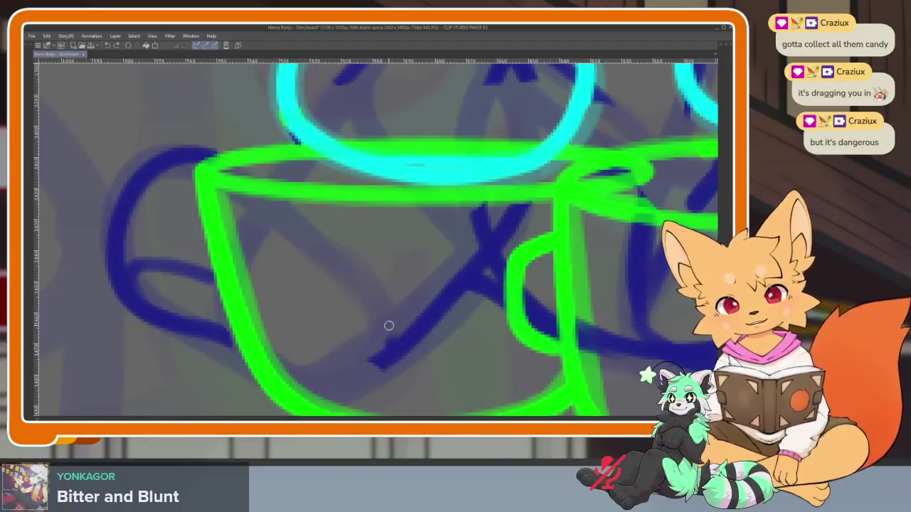
{"action": "left_click_drag", "start_coordinate": [389, 325], "coordinate": [195, 151]}
{"action": "key", "text": "ctrl+z"}
{"action": "left_click_drag", "start_coordinate": [375, 167], "coordinate": [434, 263]}
{"action": "mouse_move", "coordinate": [397, 174]}
{"action": "left_mouse_down"}
{"action": "mouse_move", "coordinate": [313, 263]}
{"action": "mouse_move", "coordinate": [275, 332]}
{"action": "mouse_move", "coordinate": [264, 234]}
{"action": "left_mouse_up"}
{"action": "left_click_drag", "start_coordinate": [277, 332], "coordinate": [430, 364]}
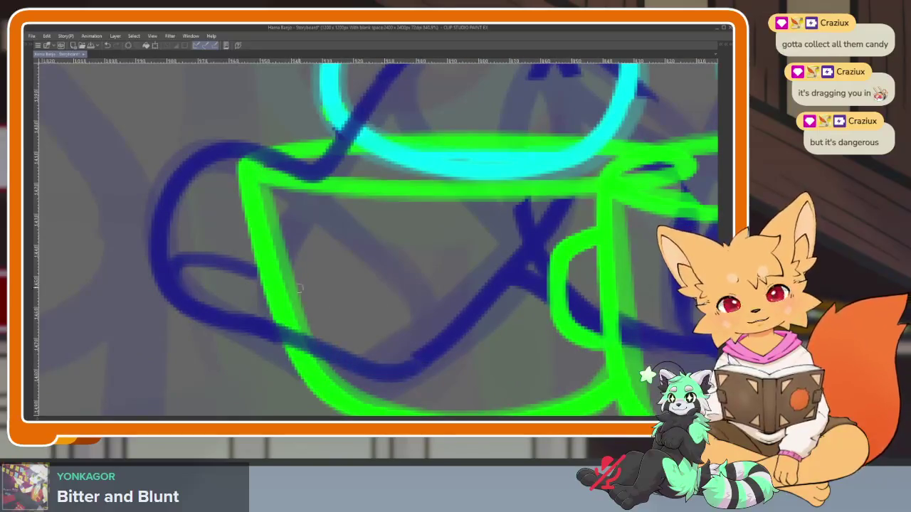
{"action": "left_click_drag", "start_coordinate": [220, 264], "coordinate": [390, 359]}
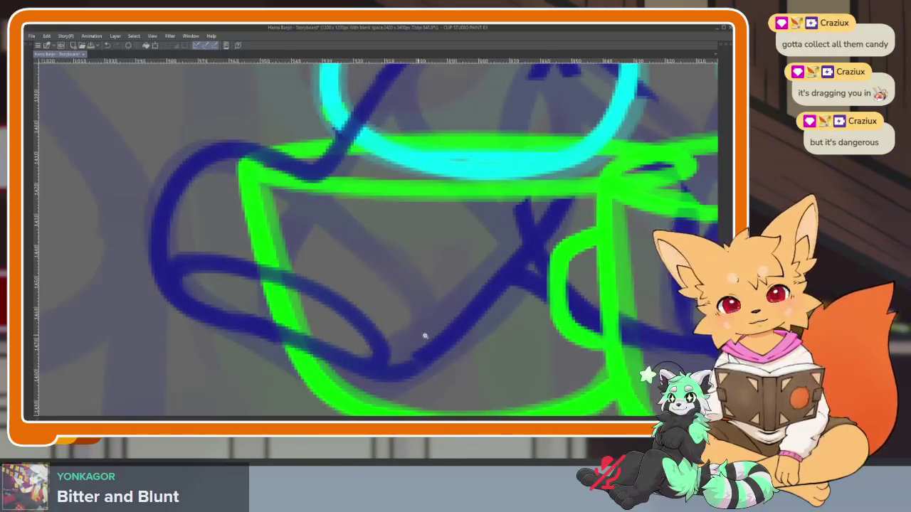
Draw dark-blue strokes across the green cup and its rim, plus a long stroke down the body
{"action": "scroll", "coordinate": [423, 335], "scroll_direction": "down", "scroll_amount": 5}
{"action": "scroll", "coordinate": [399, 350], "scroll_direction": "up", "scroll_amount": 5}
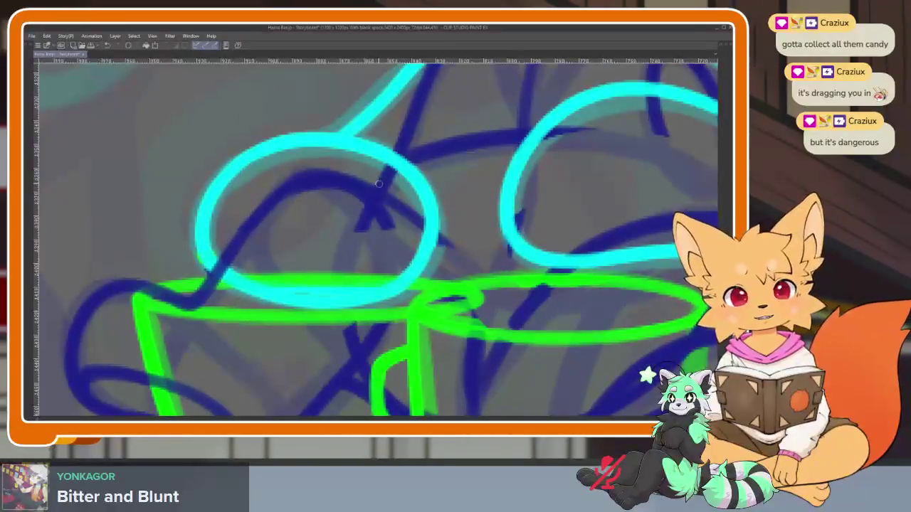
{"action": "left_click_drag", "start_coordinate": [360, 235], "coordinate": [360, 353]}
{"action": "left_click_drag", "start_coordinate": [388, 229], "coordinate": [391, 318]}
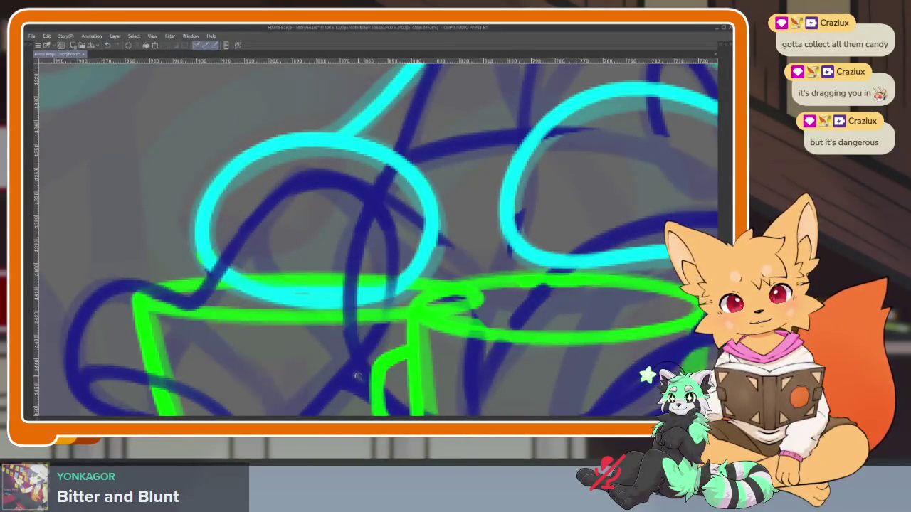
{"action": "scroll", "coordinate": [391, 317], "scroll_direction": "down", "scroll_amount": 5}
{"action": "scroll", "coordinate": [513, 309], "scroll_direction": "up", "scroll_amount": 5}
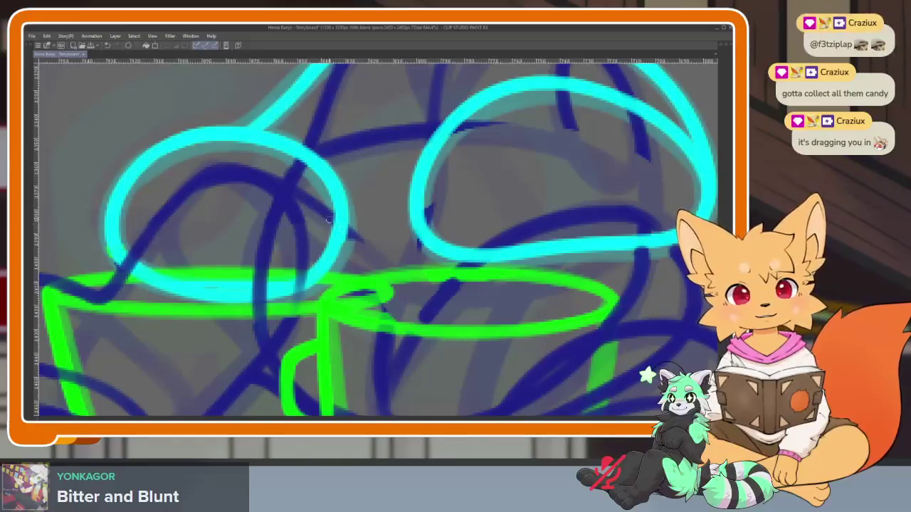
{"action": "left_click_drag", "start_coordinate": [328, 215], "coordinate": [413, 279]}
{"action": "mouse_move", "coordinate": [429, 133]}
{"action": "left_mouse_down"}
{"action": "mouse_move", "coordinate": [420, 242]}
{"action": "mouse_move", "coordinate": [383, 362]}
{"action": "left_mouse_up"}
Add a small dark-blue oval and a cross stroke on the body, then restore the panels
{"action": "scroll", "coordinate": [539, 300], "scroll_direction": "down", "scroll_amount": 5}
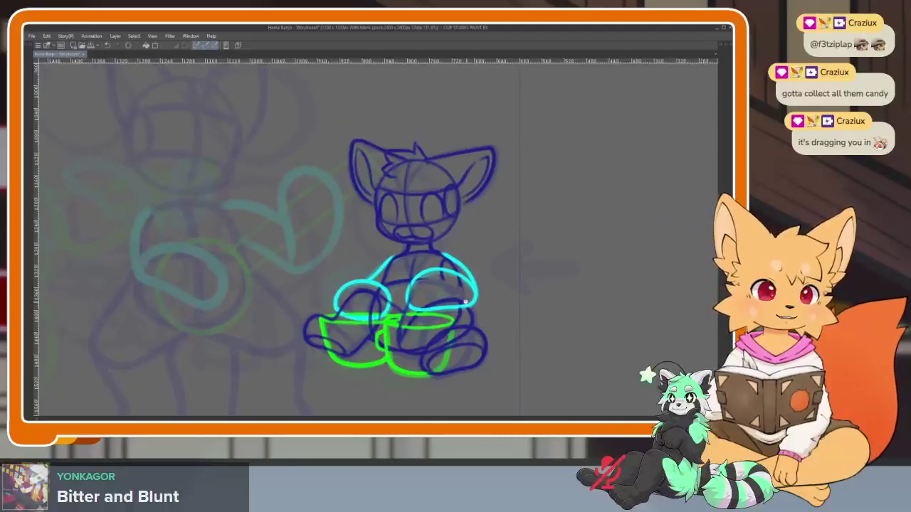
{"action": "scroll", "coordinate": [507, 278], "scroll_direction": "up", "scroll_amount": 5}
{"action": "mouse_move", "coordinate": [390, 224]}
{"action": "left_mouse_down"}
{"action": "mouse_move", "coordinate": [446, 253]}
{"action": "mouse_move", "coordinate": [453, 300]}
{"action": "left_mouse_up"}
{"action": "left_click_drag", "start_coordinate": [310, 231], "coordinate": [426, 264]}
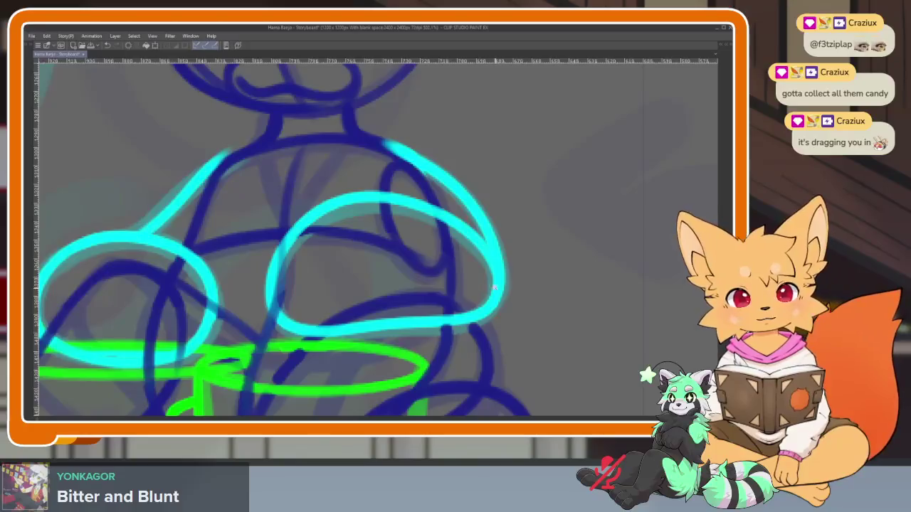
{"action": "scroll", "coordinate": [508, 311], "scroll_direction": "down", "scroll_amount": 5}
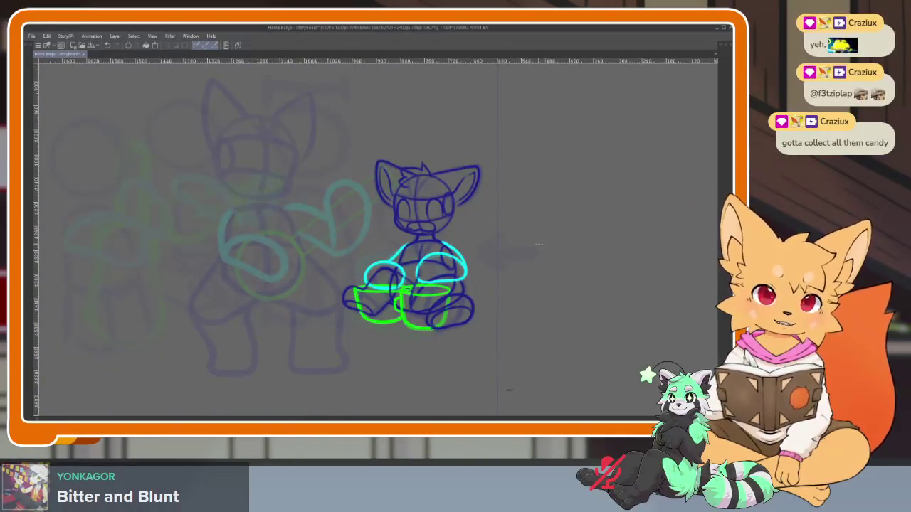
{"action": "scroll", "coordinate": [416, 292], "scroll_direction": "up", "scroll_amount": 5}
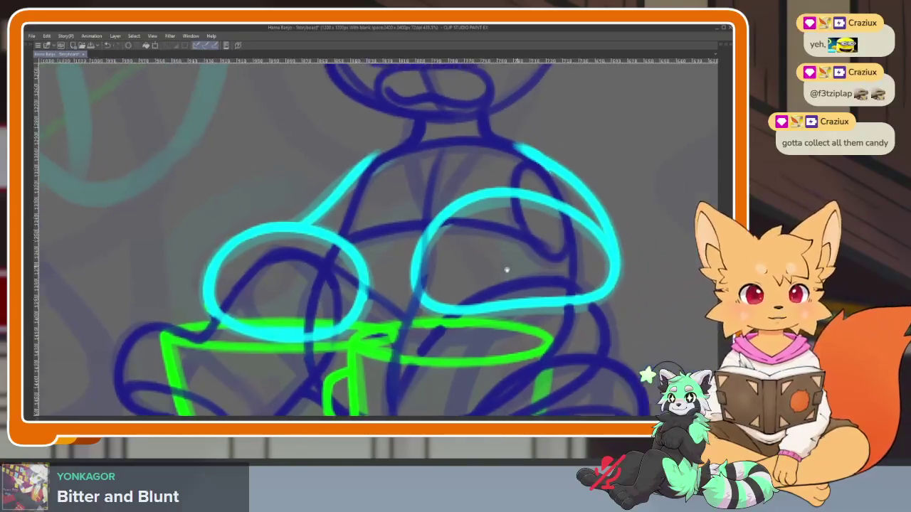
{"action": "left_click_drag", "start_coordinate": [594, 245], "coordinate": [506, 267]}
{"action": "left_click_drag", "start_coordinate": [481, 325], "coordinate": [396, 335]}
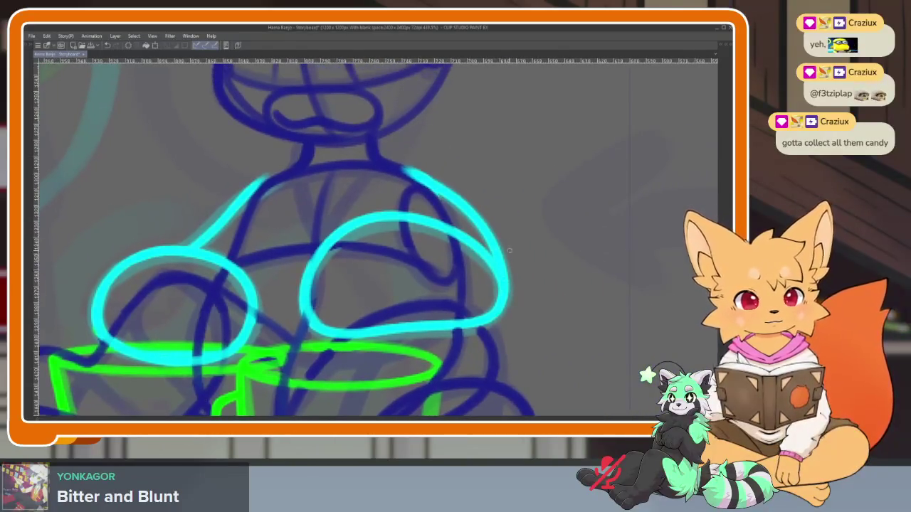
{"action": "scroll", "coordinate": [532, 330], "scroll_direction": "down", "scroll_amount": 5}
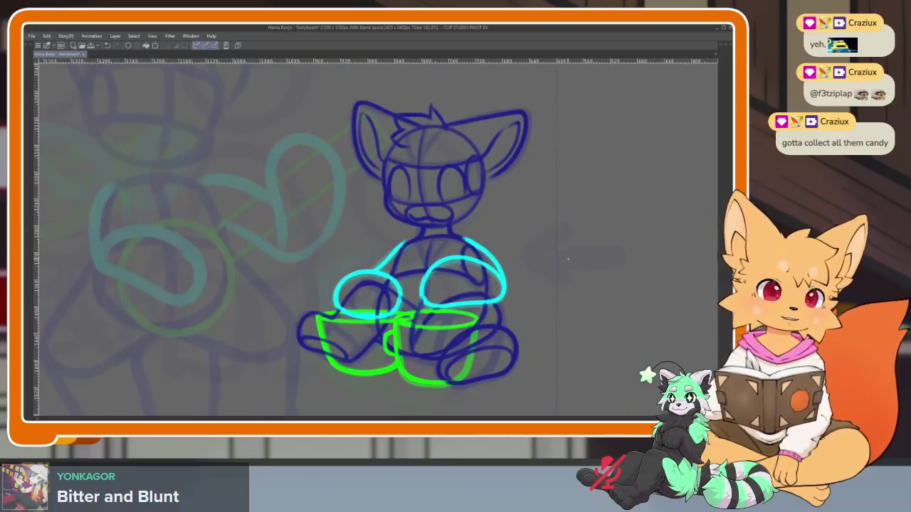
{"action": "key", "text": "Tab"}
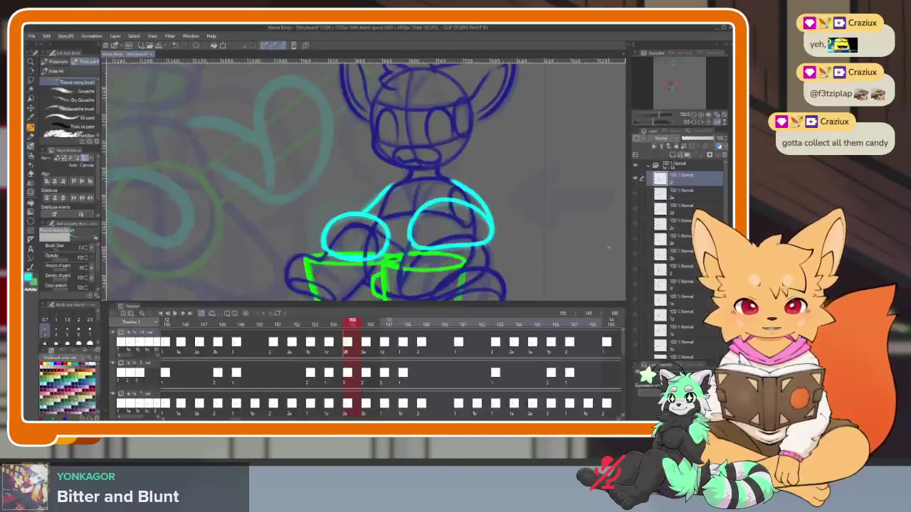
Show frame 173 on a full-size, zoomed-in canvas
{"action": "scroll", "coordinate": [532, 353], "scroll_direction": "right", "scroll_amount": 3}
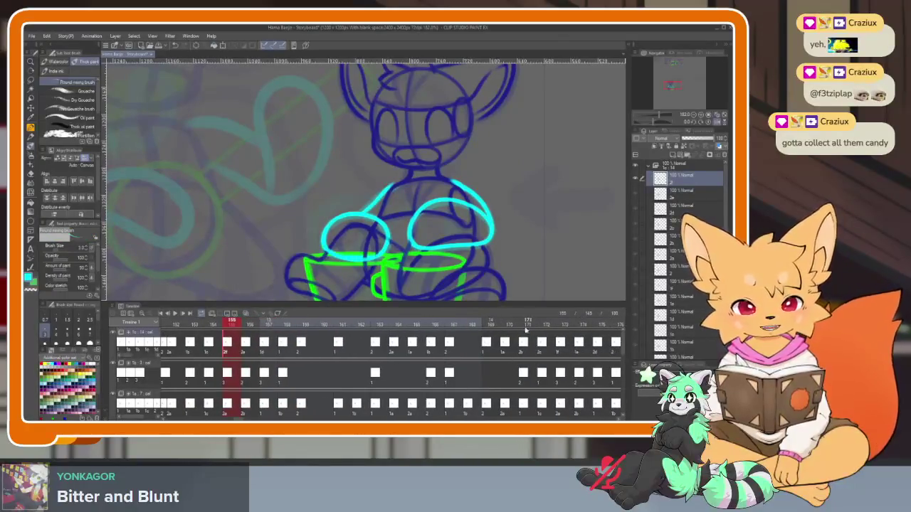
{"action": "scroll", "coordinate": [578, 343], "scroll_direction": "right", "scroll_amount": 1}
{"action": "left_click", "coordinate": [513, 345]}
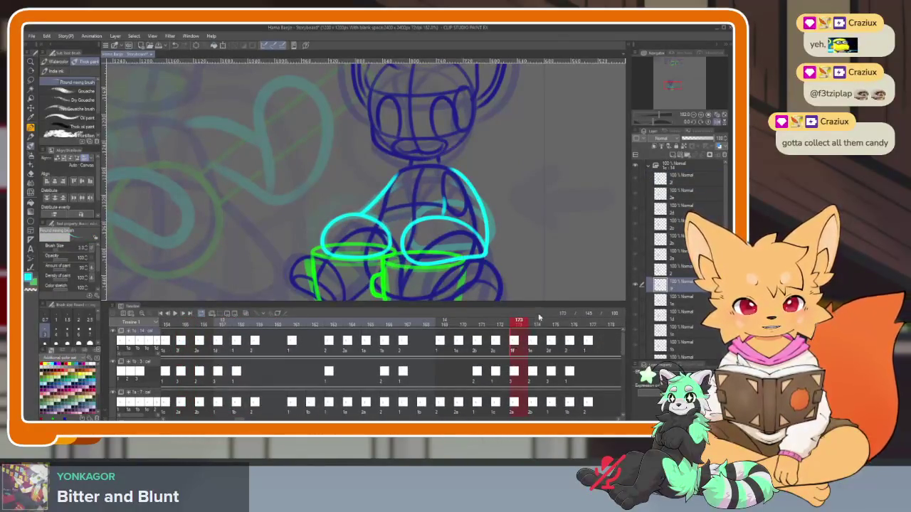
{"action": "key", "text": "Tab"}
{"action": "scroll", "coordinate": [465, 329], "scroll_direction": "up", "scroll_amount": 2}
{"action": "scroll", "coordinate": [465, 330], "scroll_direction": "up", "scroll_amount": 1}
{"action": "scroll", "coordinate": [392, 351], "scroll_direction": "up", "scroll_amount": 2}
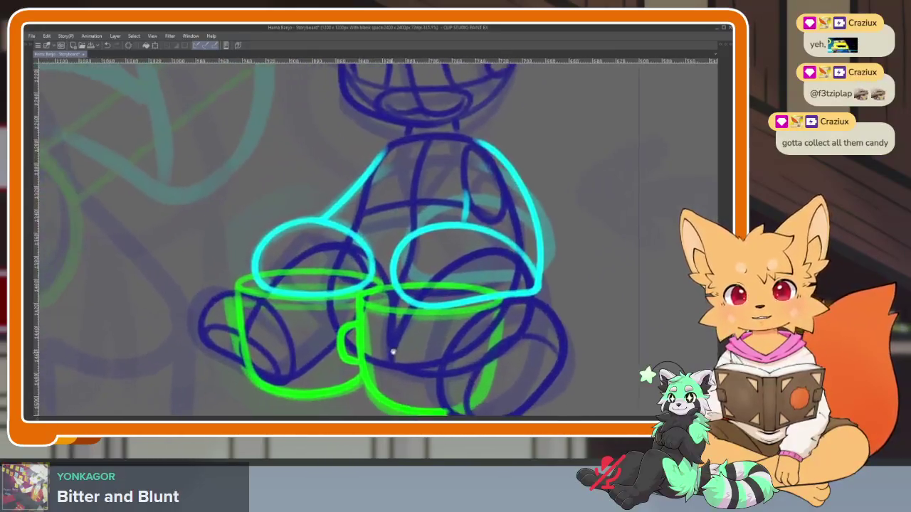
{"action": "scroll", "coordinate": [392, 352], "scroll_direction": "up", "scroll_amount": 1}
{"action": "scroll", "coordinate": [339, 335], "scroll_direction": "up", "scroll_amount": 2}
{"action": "scroll", "coordinate": [339, 336], "scroll_direction": "up", "scroll_amount": 1}
{"action": "scroll", "coordinate": [339, 336], "scroll_direction": "up", "scroll_amount": 1}
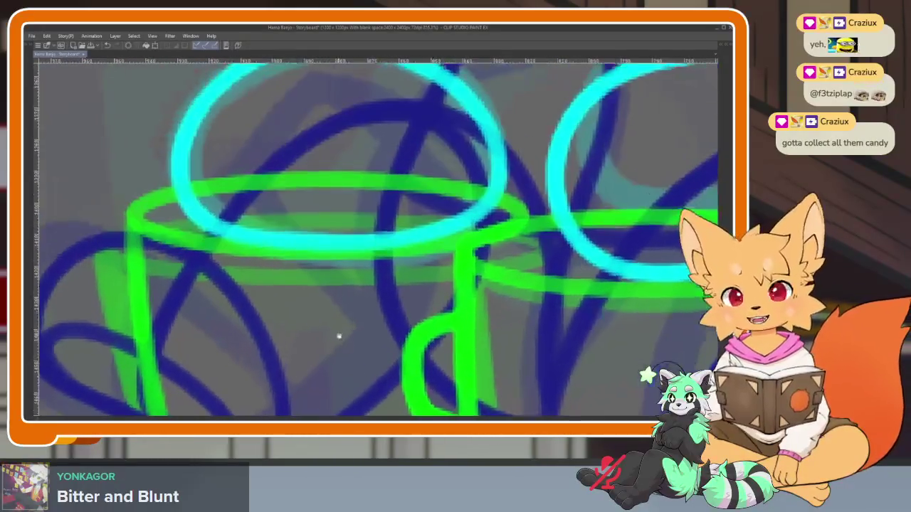
{"action": "scroll", "coordinate": [339, 337], "scroll_direction": "up", "scroll_amount": 1}
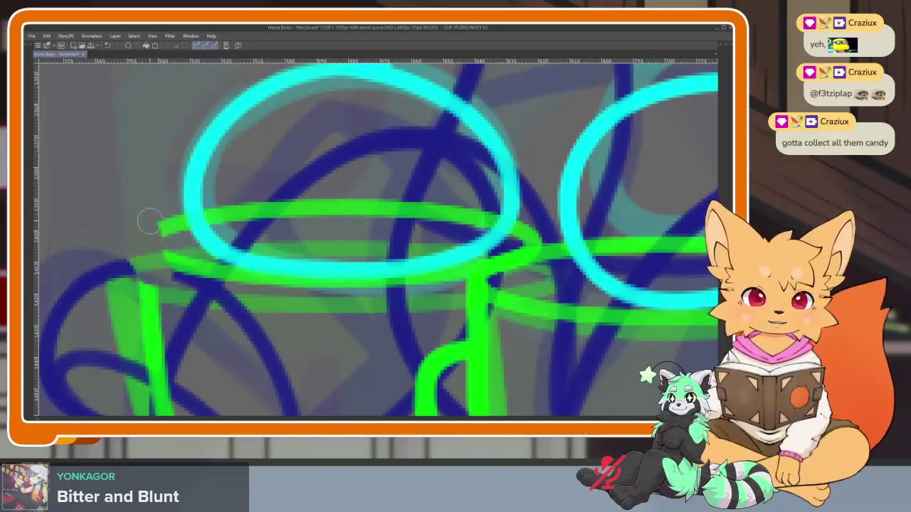
Erase the stray green band along the cup rim and the cyan arc over the body
{"action": "left_click_drag", "start_coordinate": [150, 222], "coordinate": [227, 284]}
{"action": "mouse_move", "coordinate": [202, 210]}
{"action": "left_mouse_down"}
{"action": "mouse_move", "coordinate": [214, 201]}
{"action": "mouse_move", "coordinate": [525, 225]}
{"action": "left_mouse_up"}
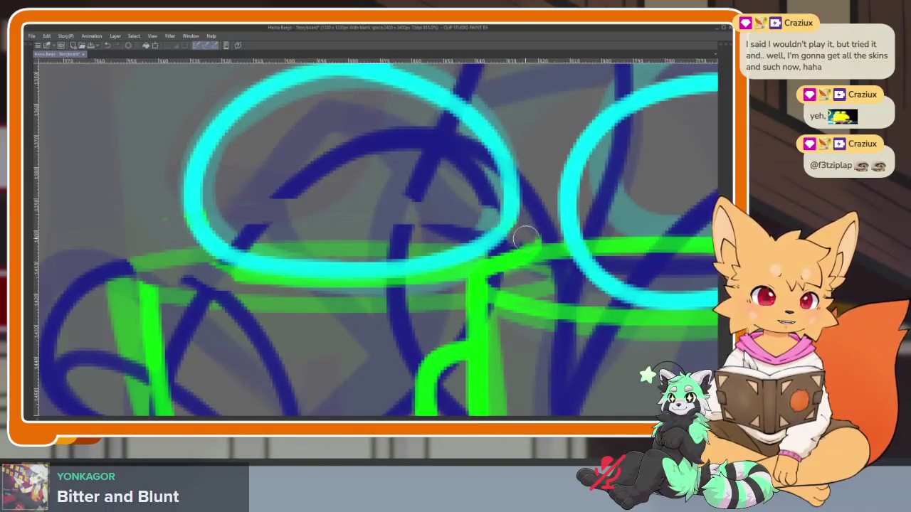
{"action": "left_click_drag", "start_coordinate": [442, 286], "coordinate": [213, 268]}
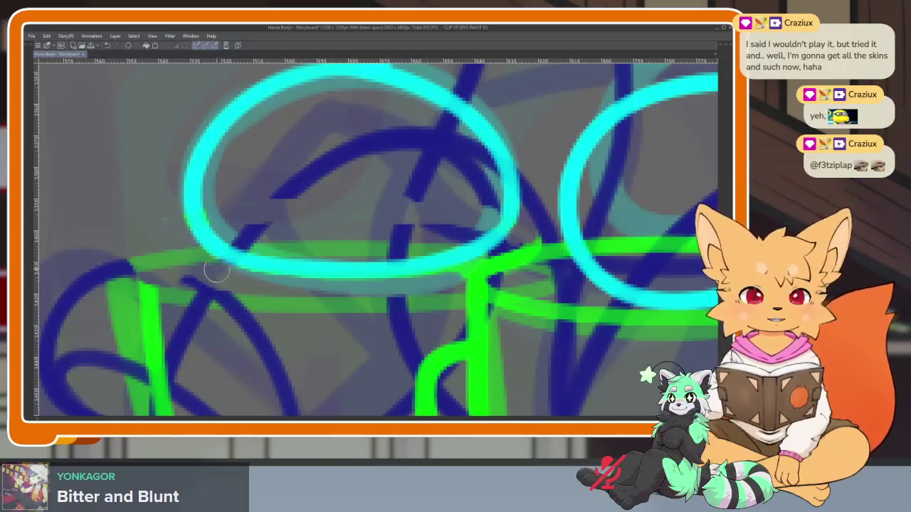
{"action": "scroll", "coordinate": [485, 296], "scroll_direction": "right", "scroll_amount": 5}
{"action": "mouse_move", "coordinate": [485, 296]}
{"action": "left_mouse_down"}
{"action": "mouse_move", "coordinate": [459, 305]}
{"action": "mouse_move", "coordinate": [345, 285]}
{"action": "left_mouse_up"}
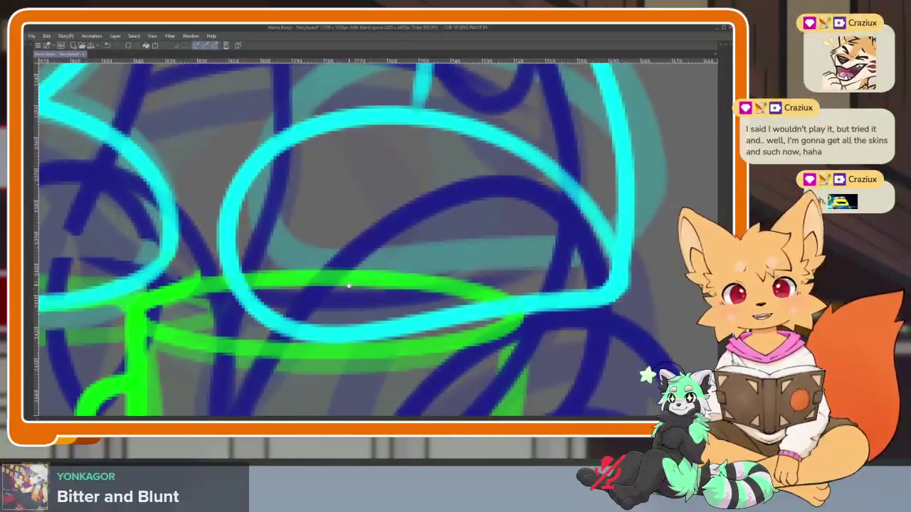
{"action": "left_click_drag", "start_coordinate": [397, 254], "coordinate": [439, 261]}
{"action": "mouse_move", "coordinate": [425, 199]}
{"action": "left_mouse_down"}
{"action": "mouse_move", "coordinate": [441, 230]}
{"action": "mouse_move", "coordinate": [302, 247]}
{"action": "left_mouse_up"}
{"action": "mouse_move", "coordinate": [224, 227]}
{"action": "left_mouse_down"}
{"action": "mouse_move", "coordinate": [306, 189]}
{"action": "mouse_move", "coordinate": [413, 202]}
{"action": "mouse_move", "coordinate": [482, 244]}
{"action": "mouse_move", "coordinate": [518, 313]}
{"action": "mouse_move", "coordinate": [264, 355]}
{"action": "mouse_move", "coordinate": [210, 249]}
{"action": "left_mouse_up"}
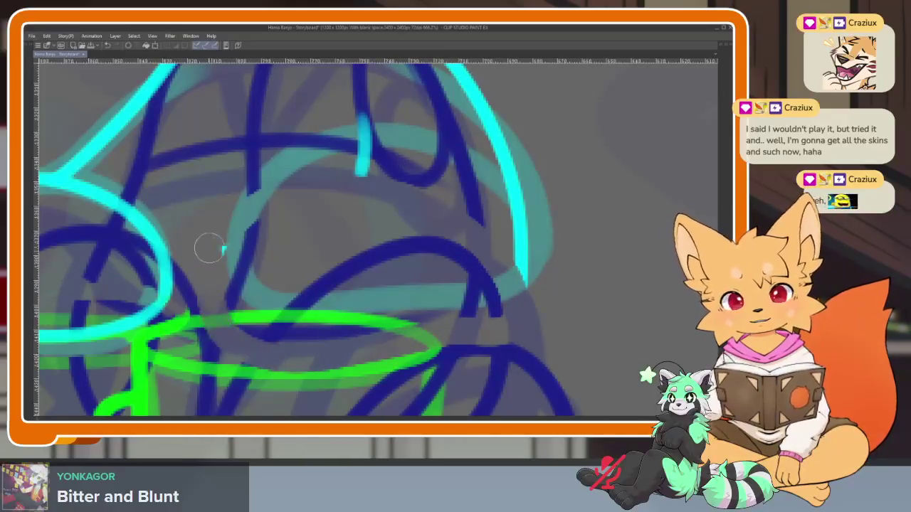
Erase the bright cyan stroke on the right and its leftover bits
{"action": "scroll", "coordinate": [213, 249], "scroll_direction": "down", "scroll_amount": 5}
{"action": "scroll", "coordinate": [429, 334], "scroll_direction": "up", "scroll_amount": 5}
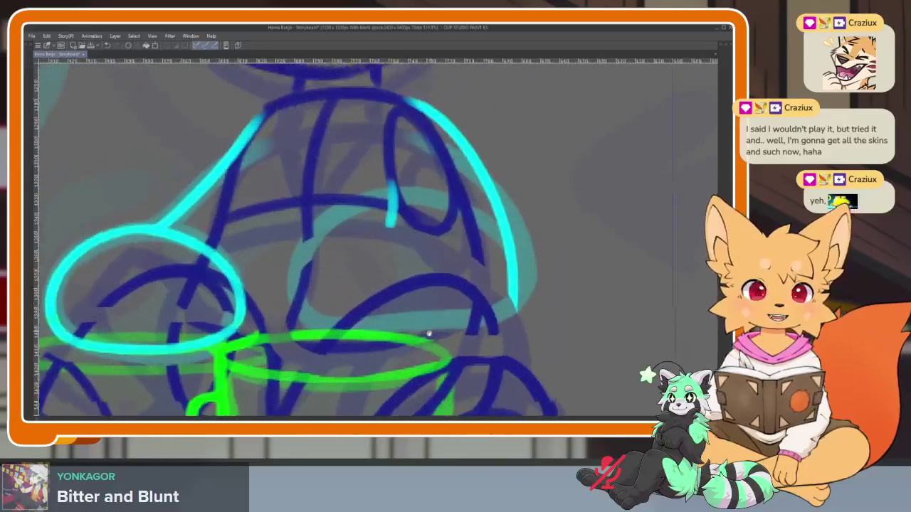
{"action": "scroll", "coordinate": [369, 298], "scroll_direction": "down", "scroll_amount": 1}
{"action": "scroll", "coordinate": [417, 331], "scroll_direction": "down", "scroll_amount": 2}
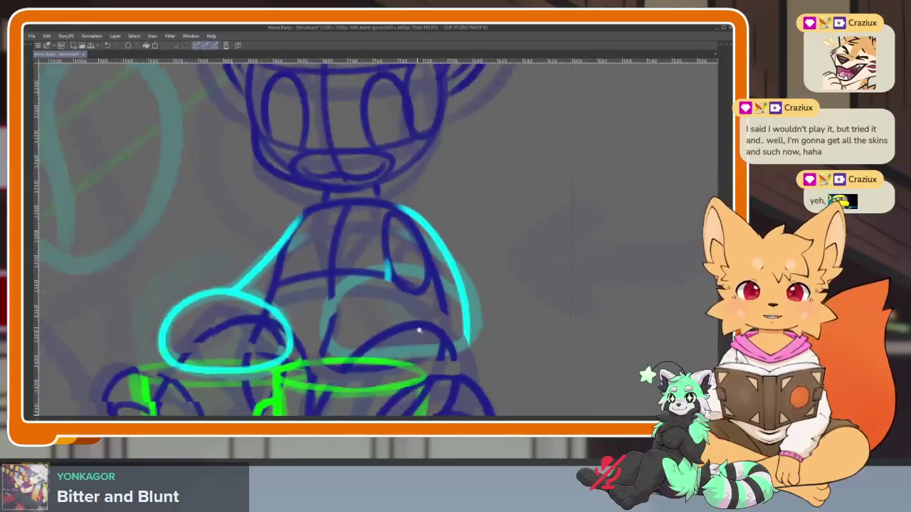
{"action": "scroll", "coordinate": [427, 331], "scroll_direction": "up", "scroll_amount": 3}
{"action": "scroll", "coordinate": [437, 346], "scroll_direction": "up", "scroll_amount": 1}
{"action": "scroll", "coordinate": [436, 347], "scroll_direction": "up", "scroll_amount": 1}
{"action": "scroll", "coordinate": [436, 346], "scroll_direction": "up", "scroll_amount": 1}
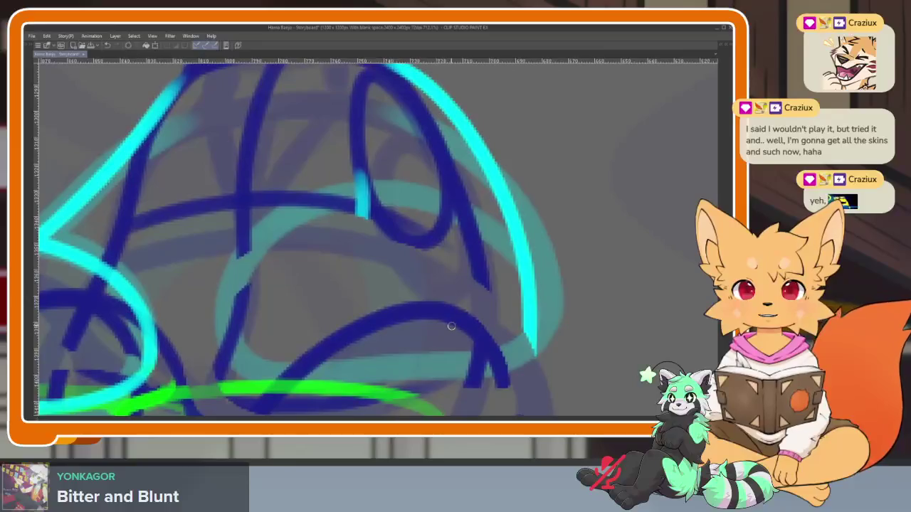
{"action": "key", "text": "Tab"}
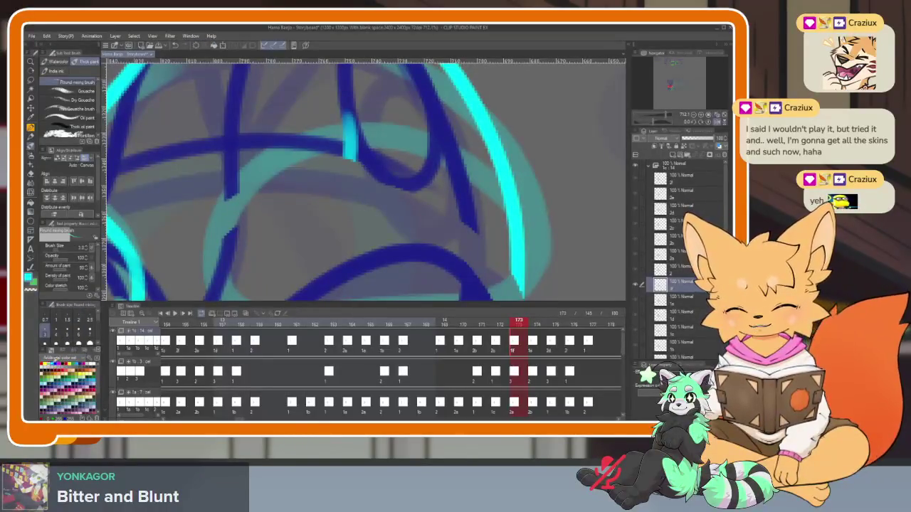
{"action": "key", "text": "Tab"}
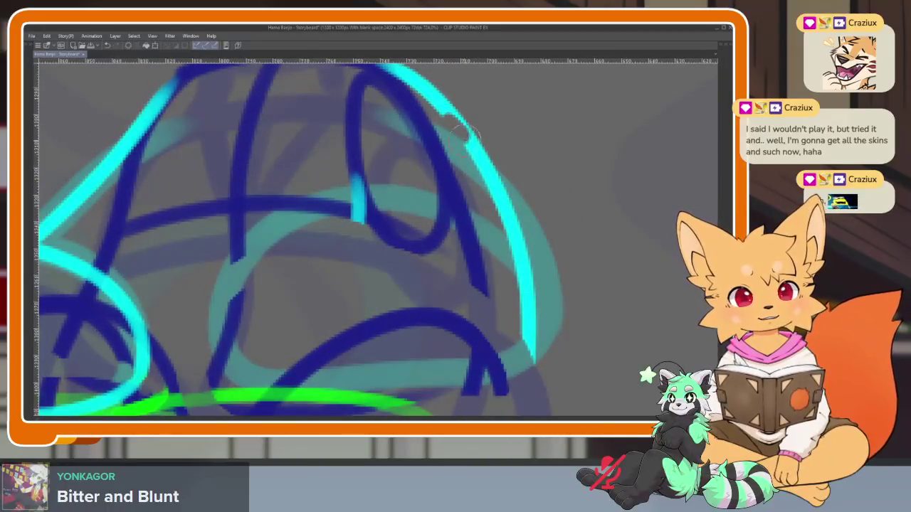
{"action": "left_click_drag", "start_coordinate": [459, 127], "coordinate": [530, 363]}
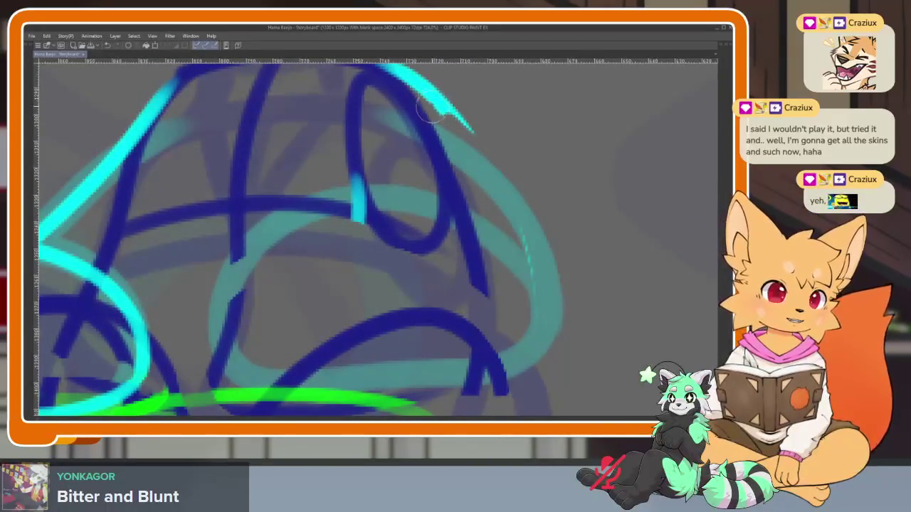
{"action": "left_click_drag", "start_coordinate": [437, 107], "coordinate": [530, 263]}
Trim the cyan tip and redraw the right arm as a smooth rounded cyan loop
{"action": "left_click_drag", "start_coordinate": [505, 220], "coordinate": [466, 285]}
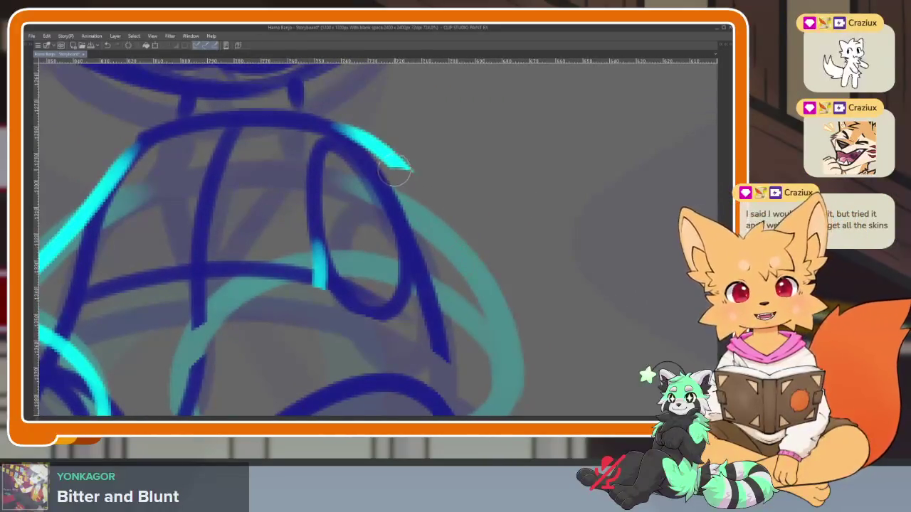
{"action": "left_click_drag", "start_coordinate": [396, 171], "coordinate": [416, 187]}
{"action": "scroll", "coordinate": [480, 241], "scroll_direction": "down", "scroll_amount": 2}
{"action": "scroll", "coordinate": [488, 239], "scroll_direction": "down", "scroll_amount": 1}
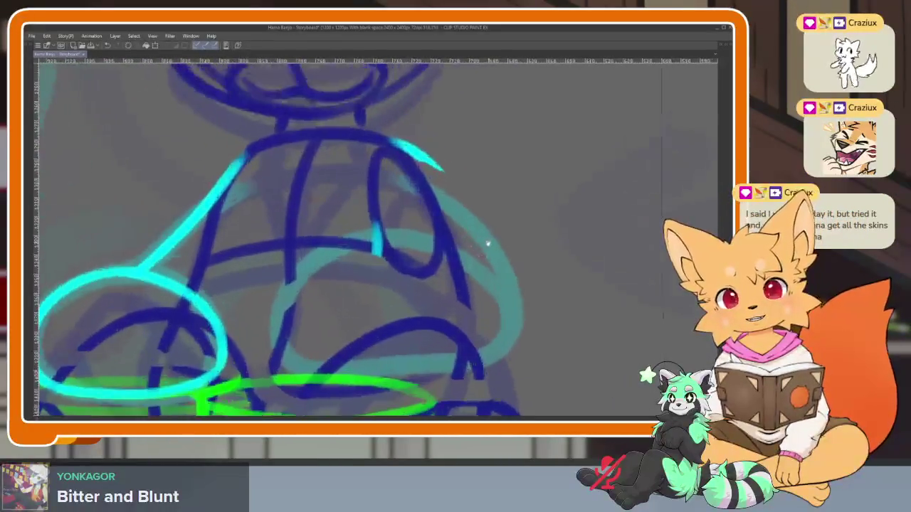
{"action": "scroll", "coordinate": [486, 242], "scroll_direction": "down", "scroll_amount": 1}
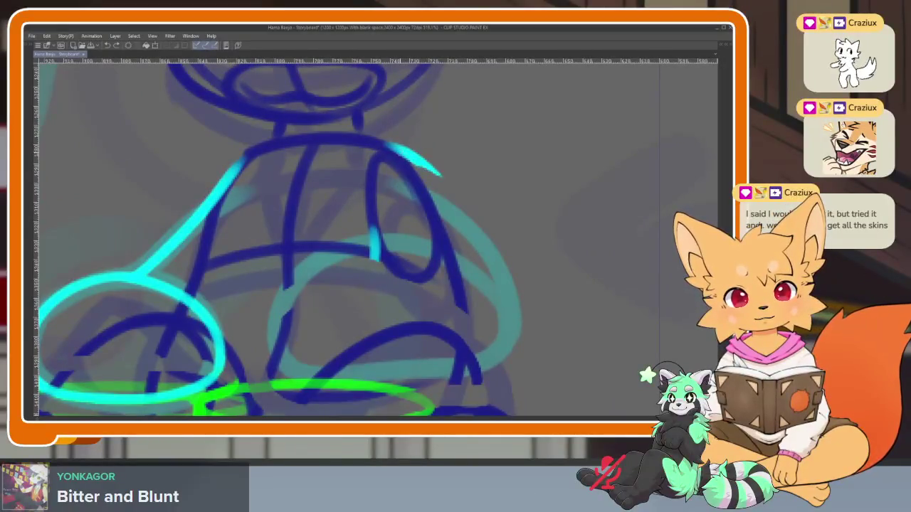
{"action": "mouse_move", "coordinate": [452, 190]}
{"action": "left_mouse_down"}
{"action": "mouse_move", "coordinate": [281, 308]}
{"action": "mouse_move", "coordinate": [509, 320]}
{"action": "left_mouse_up"}
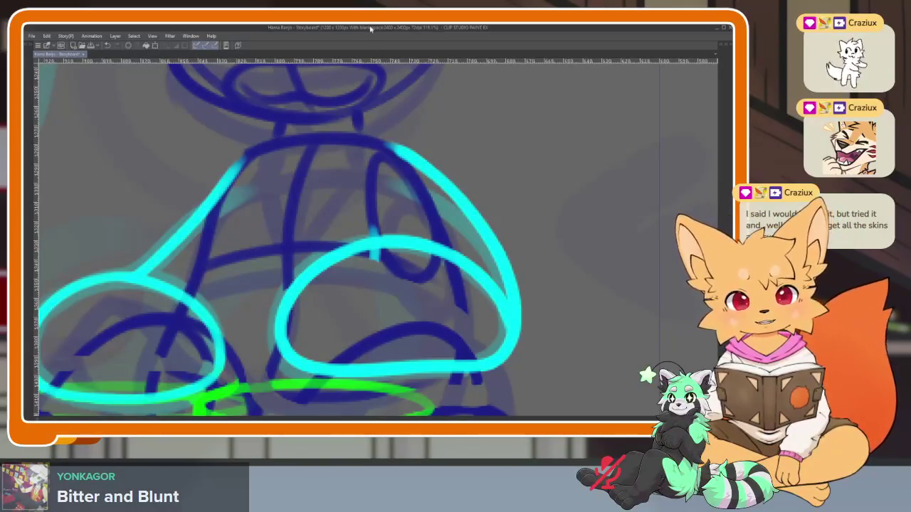
Touch up the left green cup line and erase the stray cyan mark on the blue line
{"action": "scroll", "coordinate": [406, 305], "scroll_direction": "down", "scroll_amount": 3}
{"action": "scroll", "coordinate": [350, 301], "scroll_direction": "up", "scroll_amount": 1}
{"action": "scroll", "coordinate": [305, 309], "scroll_direction": "up", "scroll_amount": 3}
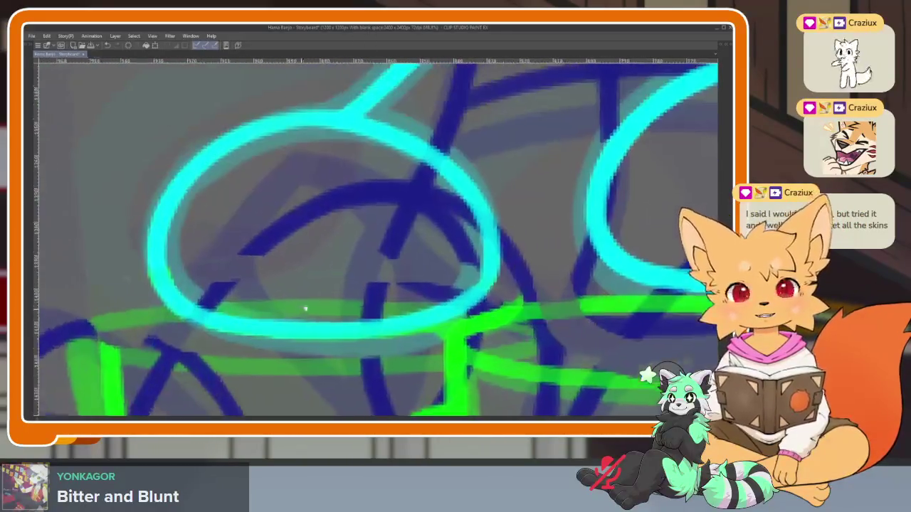
{"action": "scroll", "coordinate": [418, 309], "scroll_direction": "up", "scroll_amount": 2}
{"action": "scroll", "coordinate": [417, 309], "scroll_direction": "down", "scroll_amount": 3}
{"action": "scroll", "coordinate": [433, 278], "scroll_direction": "up", "scroll_amount": 1}
{"action": "scroll", "coordinate": [260, 242], "scroll_direction": "up", "scroll_amount": 2}
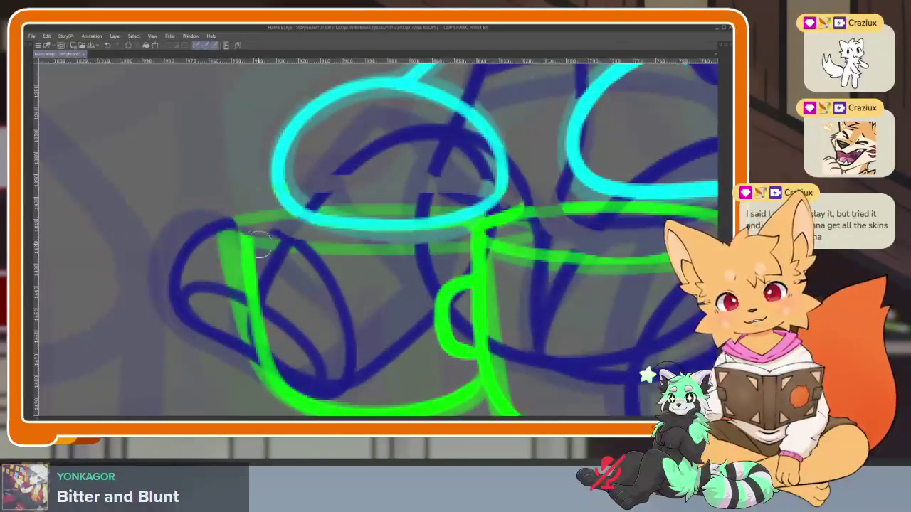
{"action": "left_click_drag", "start_coordinate": [249, 259], "coordinate": [290, 378]}
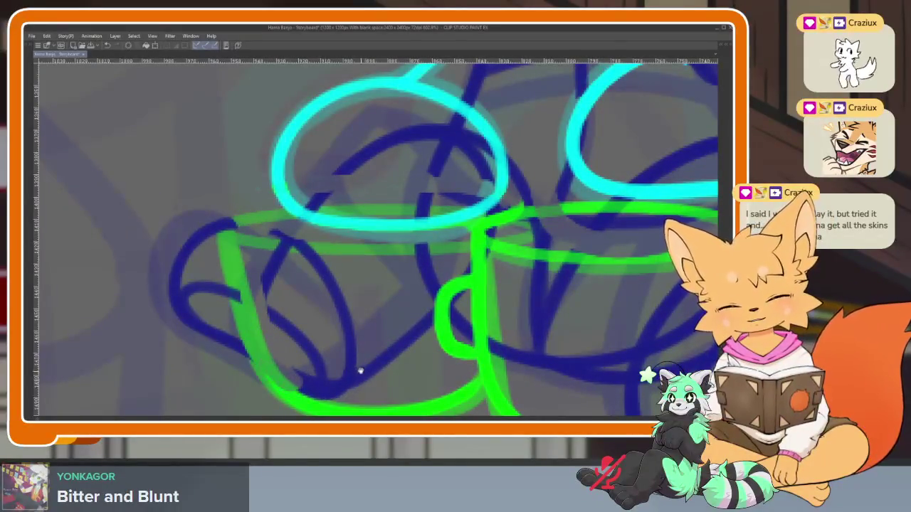
{"action": "left_click_drag", "start_coordinate": [360, 370], "coordinate": [342, 366]}
{"action": "mouse_move", "coordinate": [228, 349]}
{"action": "left_mouse_down"}
{"action": "mouse_move", "coordinate": [203, 332]}
{"action": "mouse_move", "coordinate": [281, 384]}
{"action": "left_mouse_up"}
Extend the dark-blue line down toward the left cup, then pan across the cups
{"action": "left_click_drag", "start_coordinate": [214, 288], "coordinate": [273, 333]}
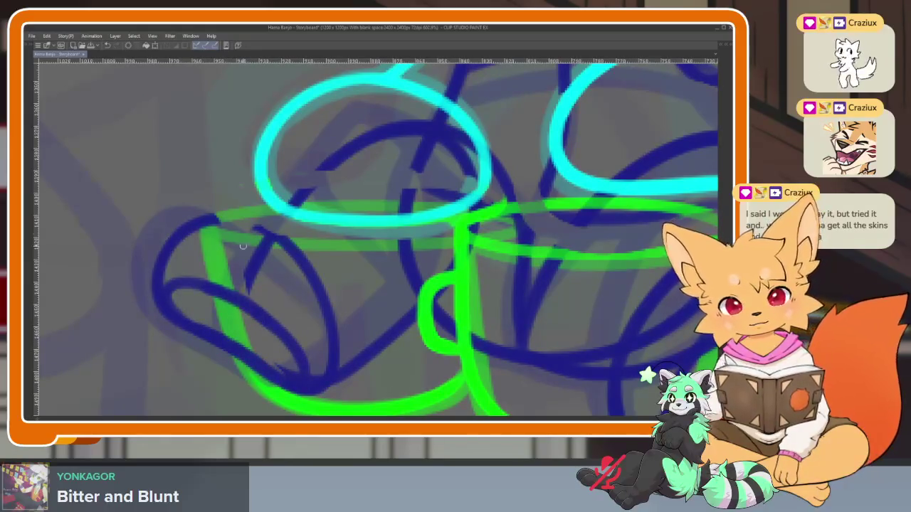
{"action": "left_click_drag", "start_coordinate": [326, 298], "coordinate": [313, 329]}
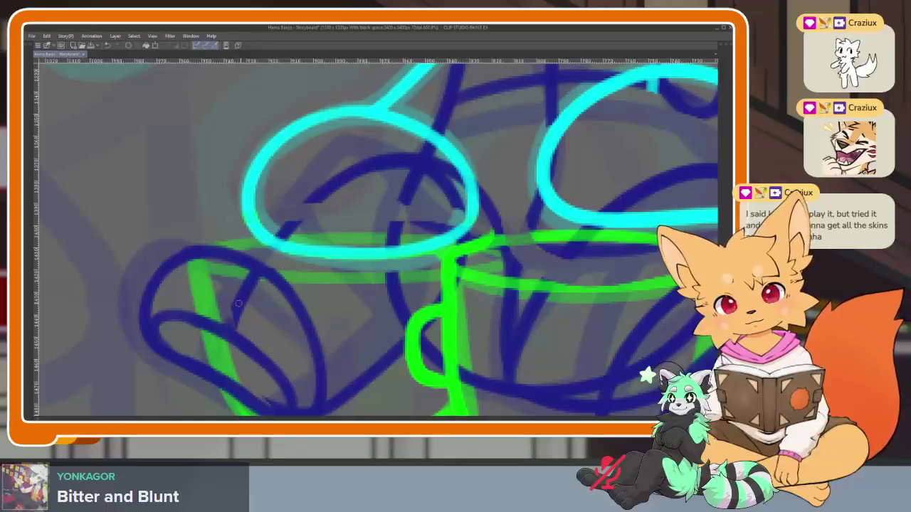
{"action": "left_click_drag", "start_coordinate": [495, 203], "coordinate": [455, 217]}
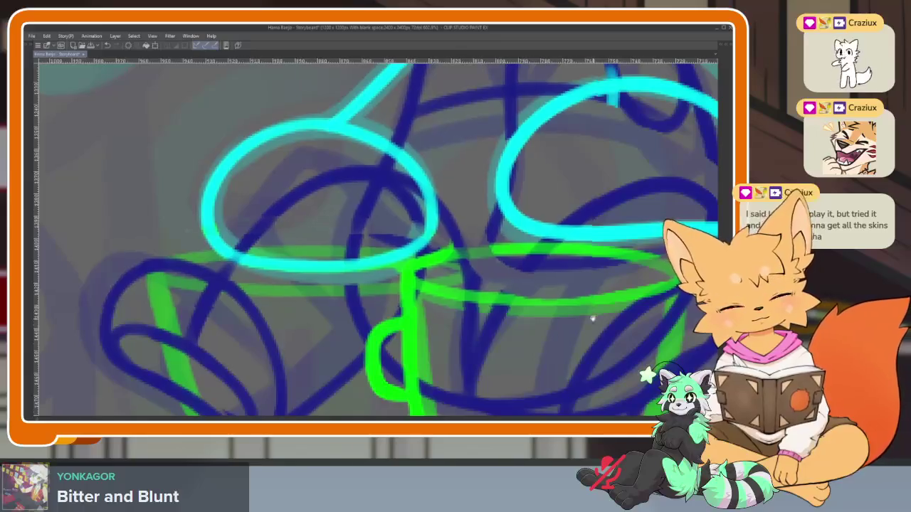
{"action": "left_click_drag", "start_coordinate": [590, 315], "coordinate": [469, 294]}
{"action": "mouse_move", "coordinate": [590, 299]}
{"action": "left_mouse_down"}
{"action": "mouse_move", "coordinate": [466, 299]}
{"action": "mouse_move", "coordinate": [428, 278]}
{"action": "left_mouse_up"}
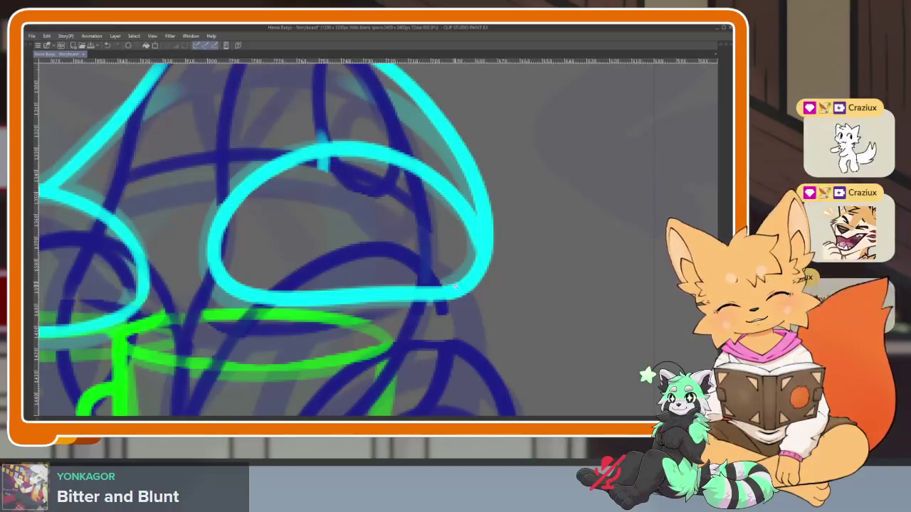
Redraw the left cup's rim as a green ellipse and trace its left side in green
{"action": "scroll", "coordinate": [332, 166], "scroll_direction": "down", "scroll_amount": 5}
{"action": "scroll", "coordinate": [471, 336], "scroll_direction": "up", "scroll_amount": 4}
{"action": "scroll", "coordinate": [471, 336], "scroll_direction": "down", "scroll_amount": 1}
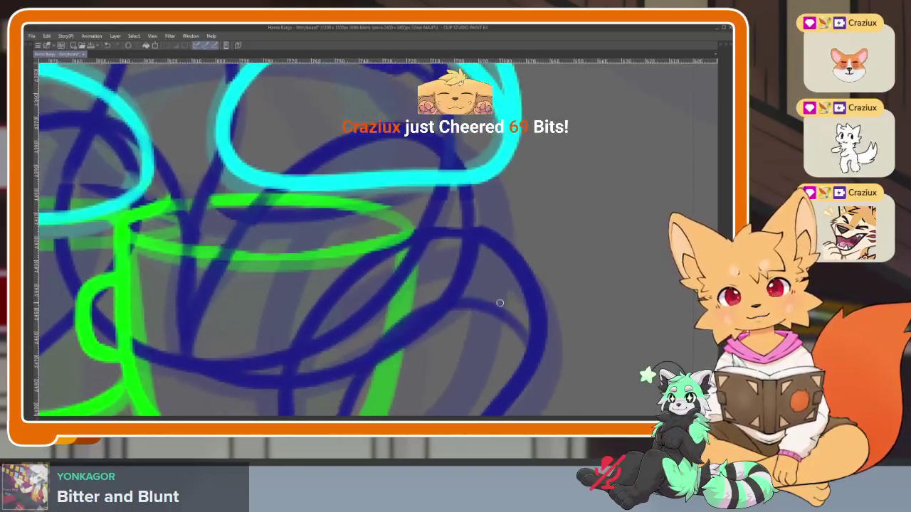
{"action": "scroll", "coordinate": [498, 304], "scroll_direction": "down", "scroll_amount": 1}
{"action": "scroll", "coordinate": [474, 325], "scroll_direction": "down", "scroll_amount": 1}
{"action": "scroll", "coordinate": [477, 315], "scroll_direction": "down", "scroll_amount": 1}
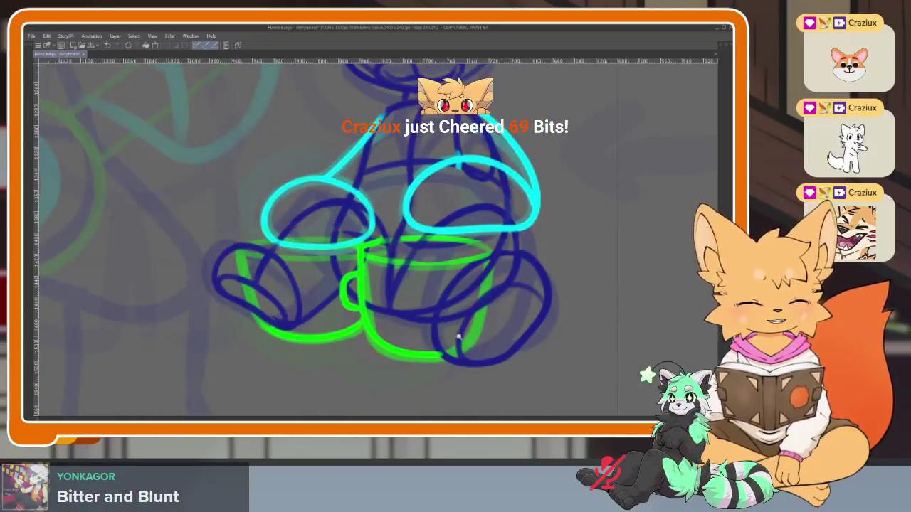
{"action": "scroll", "coordinate": [484, 320], "scroll_direction": "up", "scroll_amount": 4}
{"action": "scroll", "coordinate": [465, 339], "scroll_direction": "down", "scroll_amount": 3}
{"action": "scroll", "coordinate": [431, 296], "scroll_direction": "up", "scroll_amount": 1}
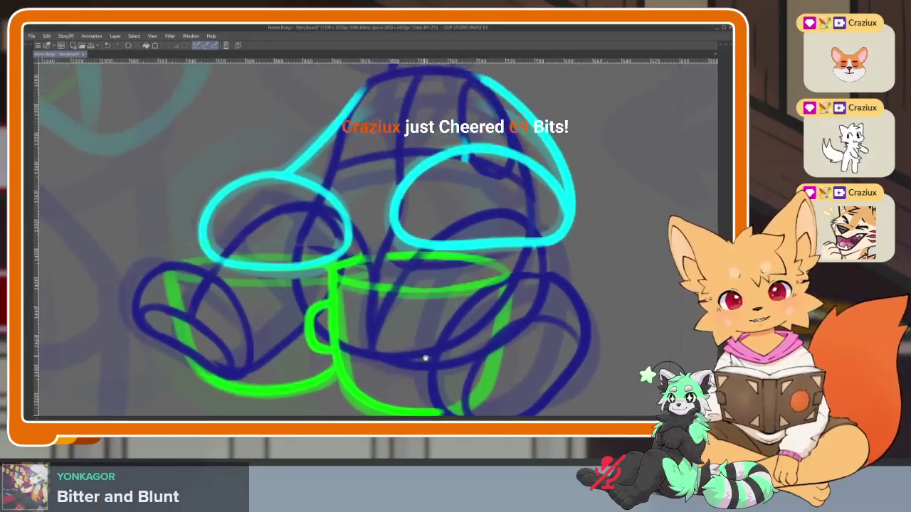
{"action": "scroll", "coordinate": [433, 355], "scroll_direction": "up", "scroll_amount": 2}
{"action": "scroll", "coordinate": [417, 335], "scroll_direction": "up", "scroll_amount": 2}
{"action": "scroll", "coordinate": [366, 345], "scroll_direction": "up", "scroll_amount": 2}
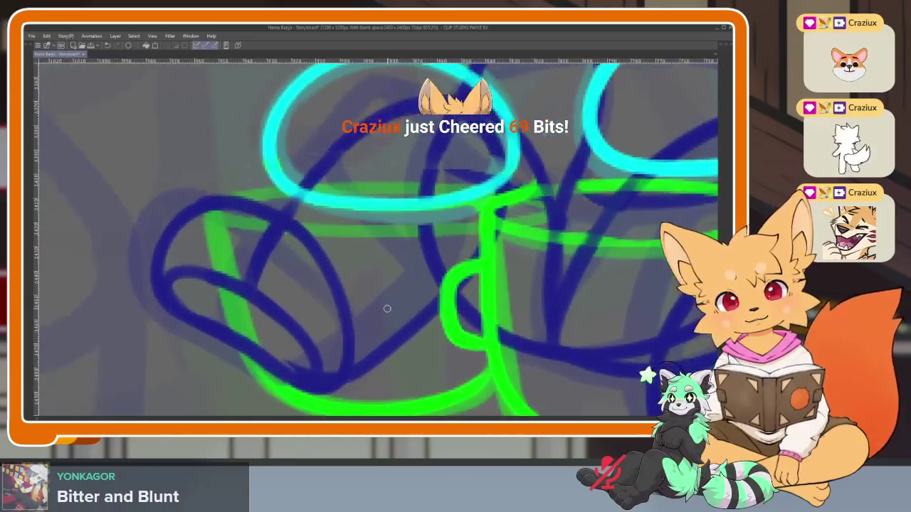
{"action": "key", "text": "Tab"}
{"action": "left_click", "coordinate": [30, 221]}
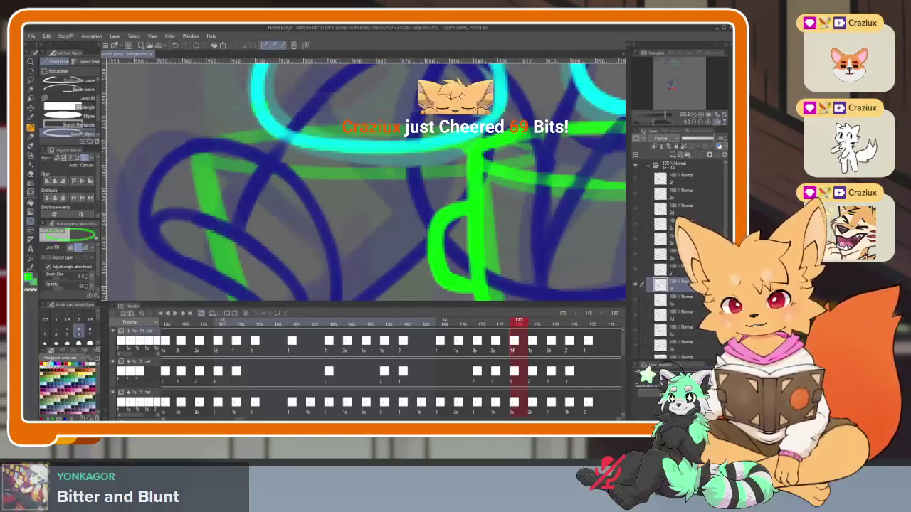
{"action": "key", "text": "Tab"}
{"action": "left_click_drag", "start_coordinate": [208, 182], "coordinate": [532, 226]}
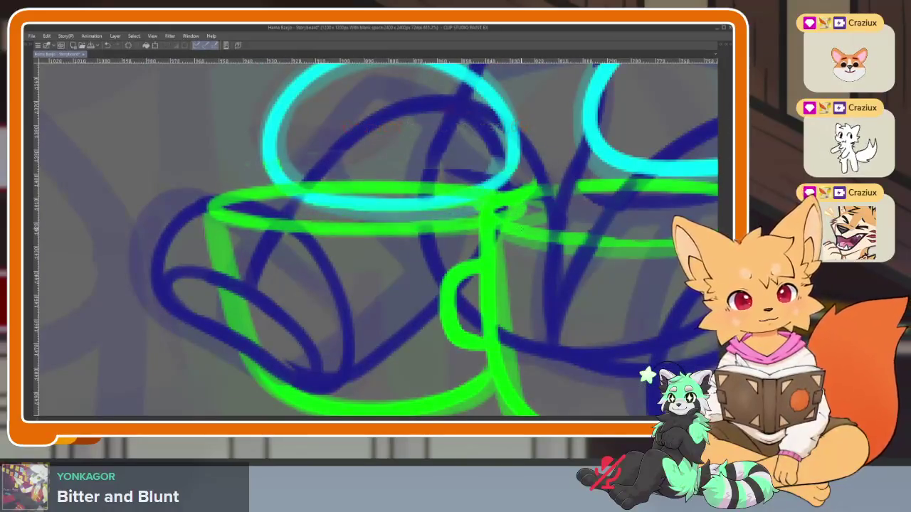
{"action": "scroll", "coordinate": [376, 236], "scroll_direction": "down", "scroll_amount": 1}
{"action": "left_click_drag", "start_coordinate": [213, 192], "coordinate": [278, 391]}
{"action": "scroll", "coordinate": [524, 322], "scroll_direction": "down", "scroll_amount": 5}
{"action": "scroll", "coordinate": [524, 322], "scroll_direction": "up", "scroll_amount": 1}
{"action": "key", "text": "Tab"}
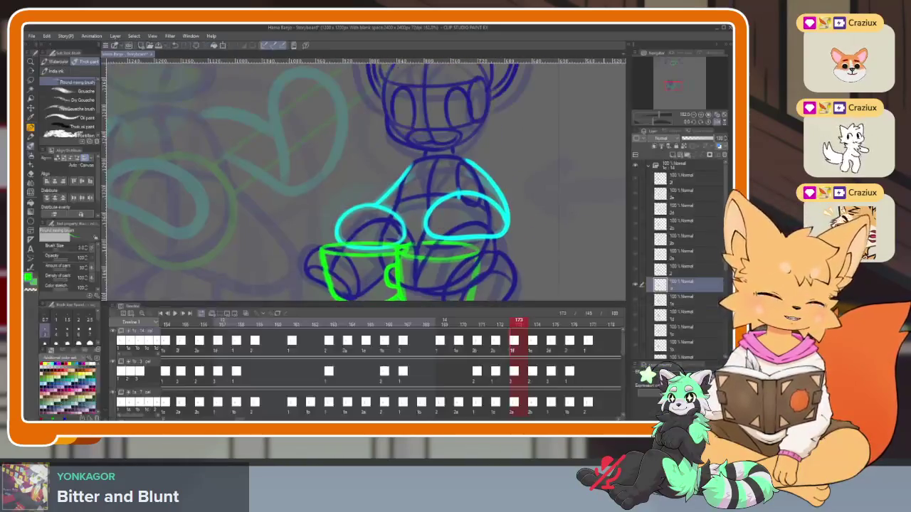
{"action": "left_click", "coordinate": [162, 315]}
{"action": "key", "text": "Tab"}
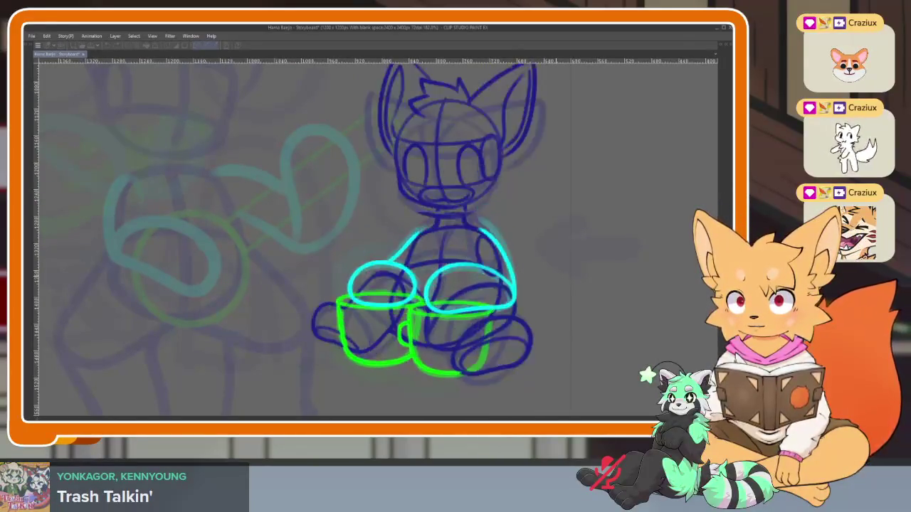
{"action": "key", "text": "Tab"}
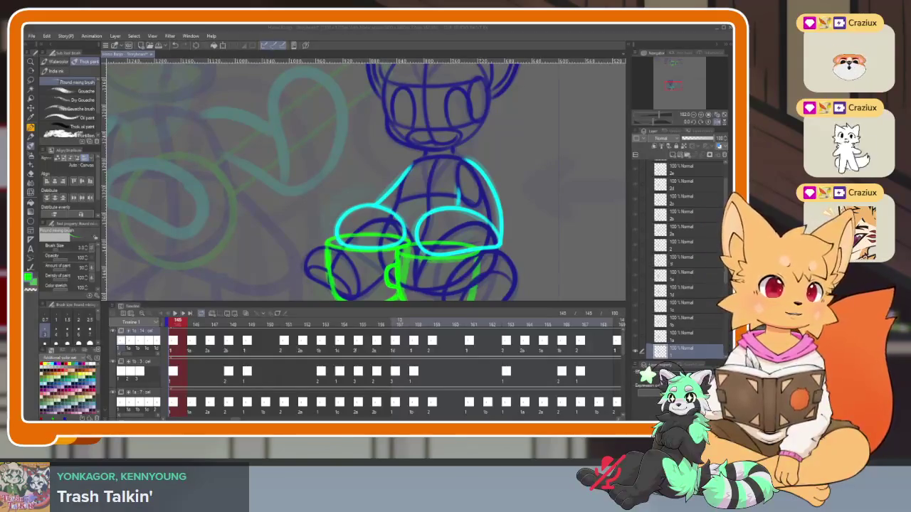
{"action": "left_click", "coordinate": [402, 30]}
{"action": "key", "text": "Tab"}
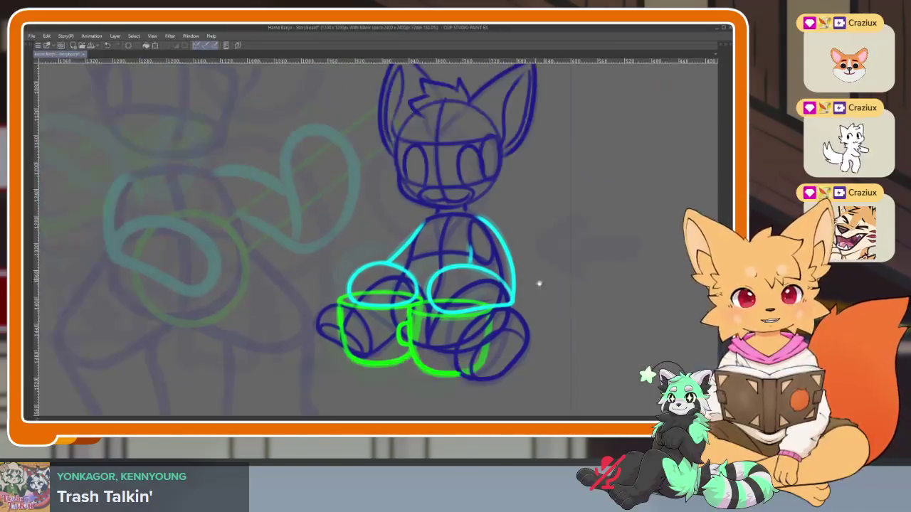
{"action": "key", "text": "space"}
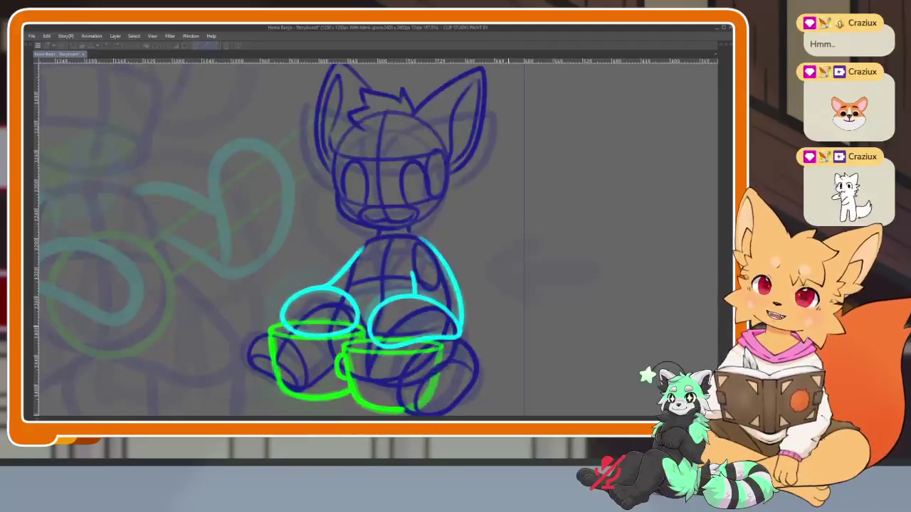
{"action": "key", "text": "space"}
{"action": "key", "text": "Tab"}
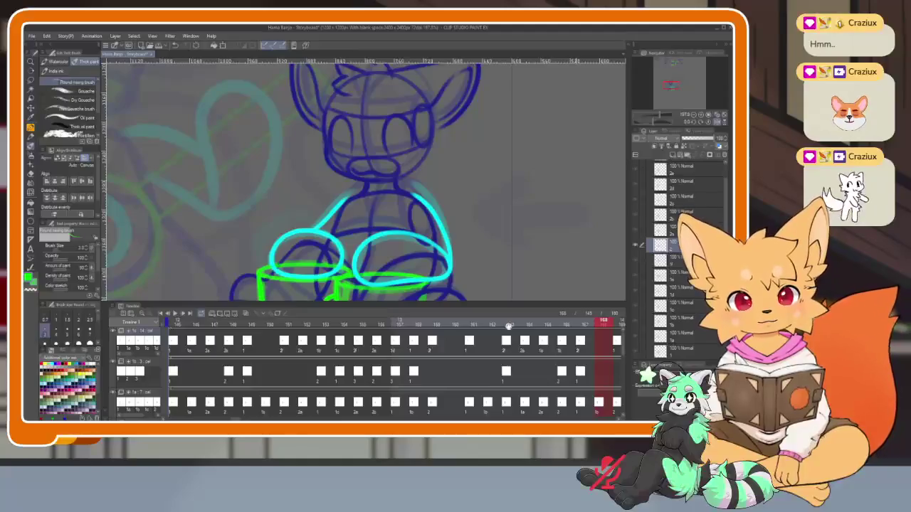
Assign drawing 1a to frame 161 and drawing 1b to frame 162 on the top track
{"action": "mouse_move", "coordinate": [508, 326]}
{"action": "left_mouse_down"}
{"action": "mouse_move", "coordinate": [342, 323]}
{"action": "mouse_move", "coordinate": [392, 321]}
{"action": "left_mouse_up"}
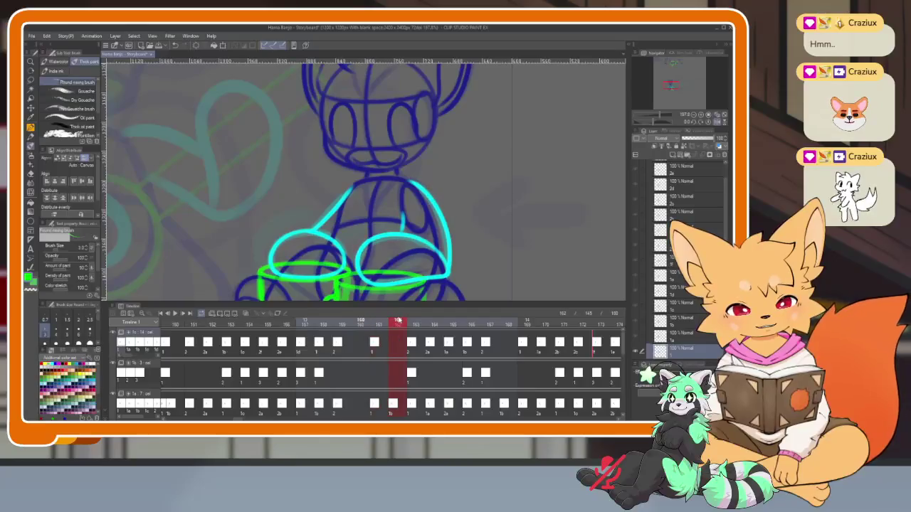
{"action": "left_click_drag", "start_coordinate": [381, 322], "coordinate": [380, 324]}
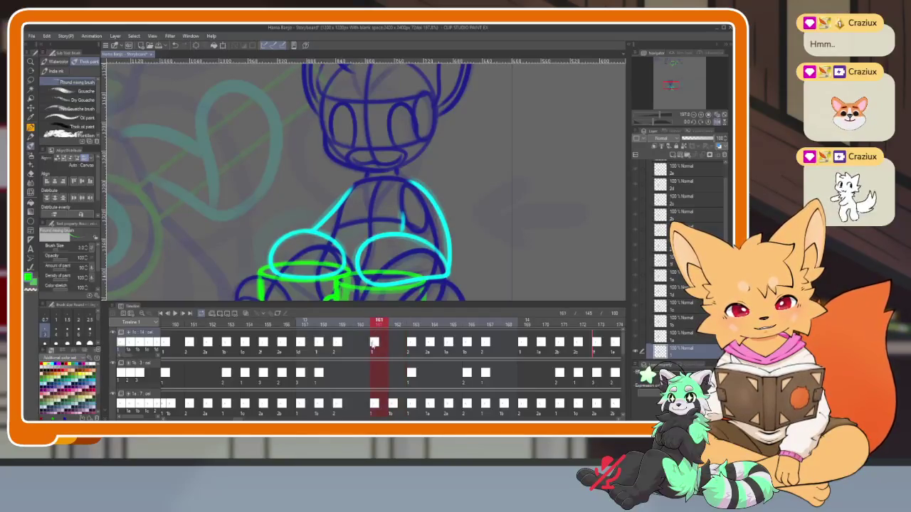
{"action": "right_click", "coordinate": [381, 347]}
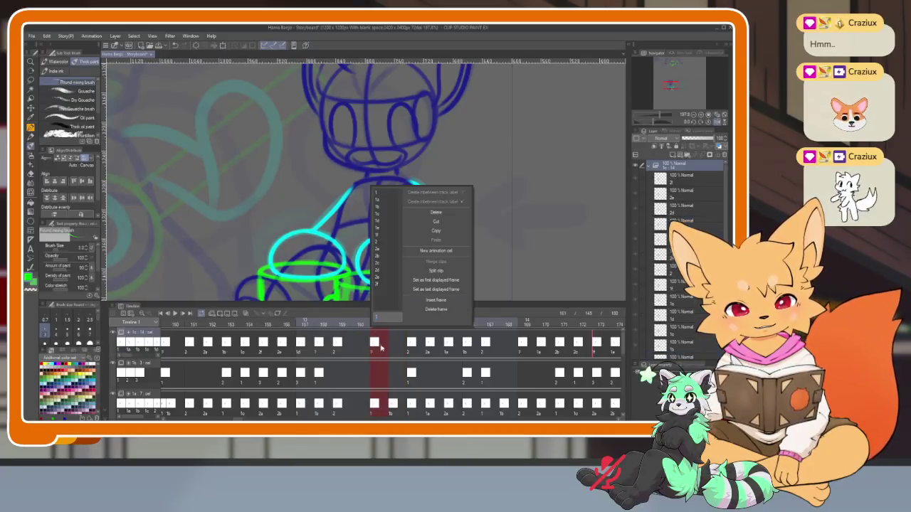
{"action": "left_click", "coordinate": [385, 203]}
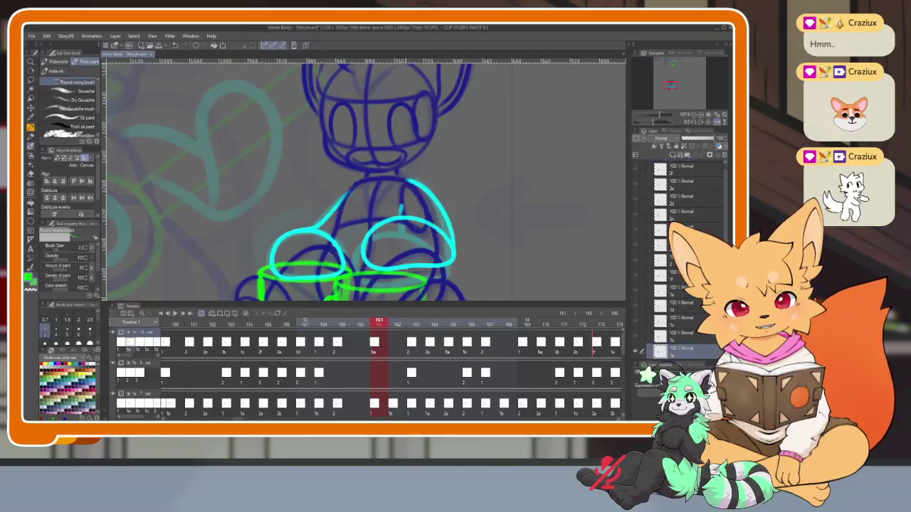
{"action": "left_click", "coordinate": [396, 346]}
{"action": "right_click", "coordinate": [397, 348]}
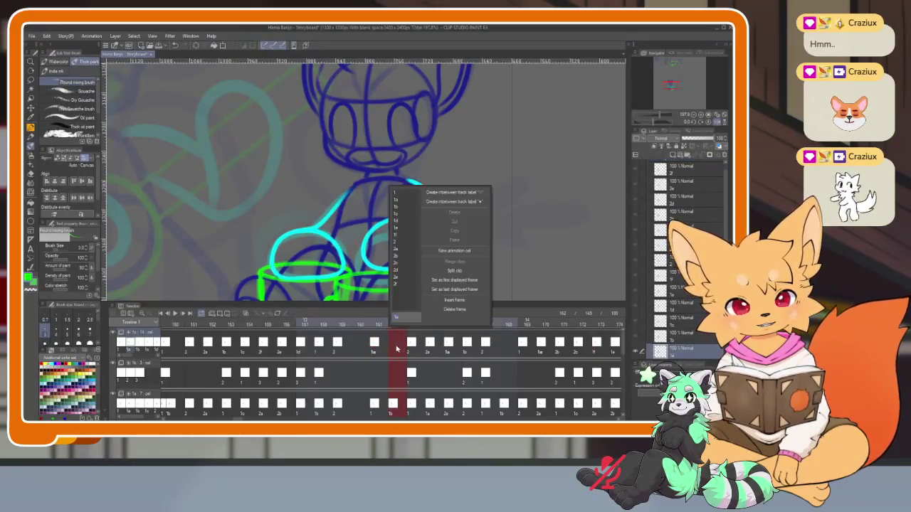
{"action": "left_click", "coordinate": [401, 207]}
Compare frames 161 and 162, then play the animation back from frame 145
{"action": "left_click_drag", "start_coordinate": [386, 326], "coordinate": [386, 323]}
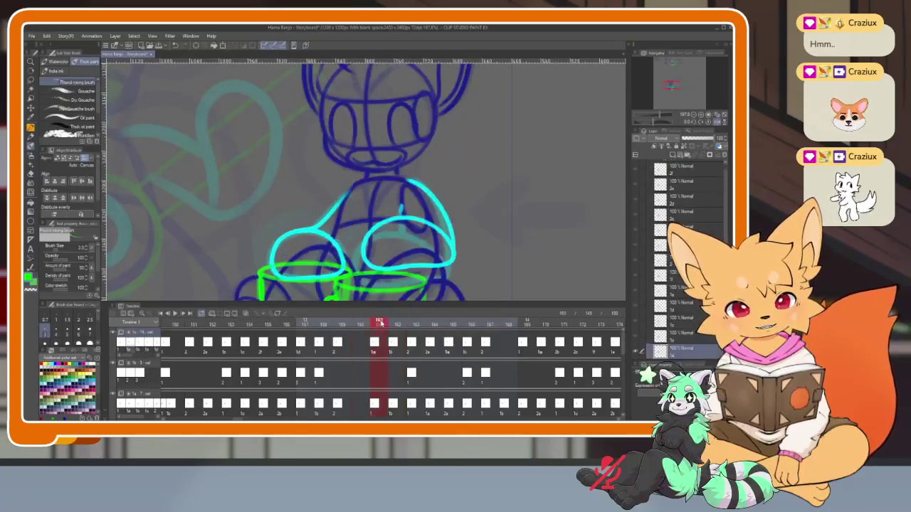
{"action": "left_click", "coordinate": [167, 315]}
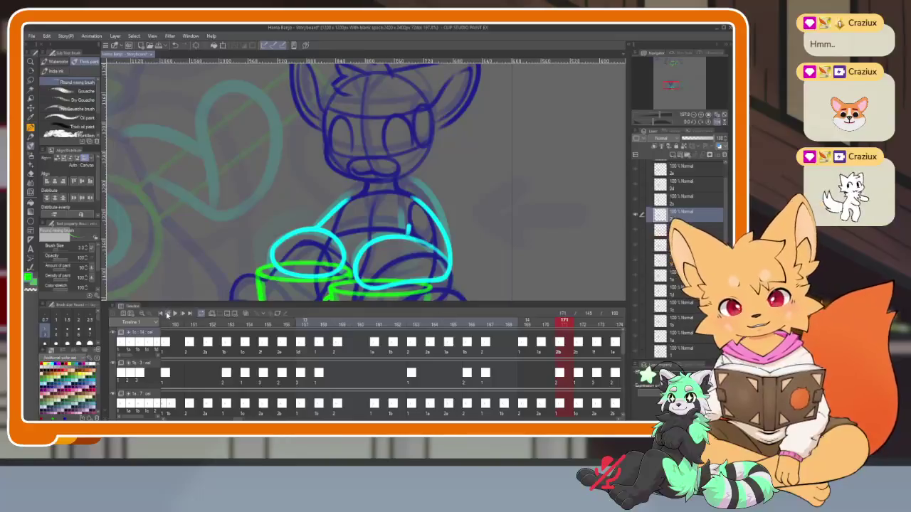
{"action": "left_click", "coordinate": [162, 318]}
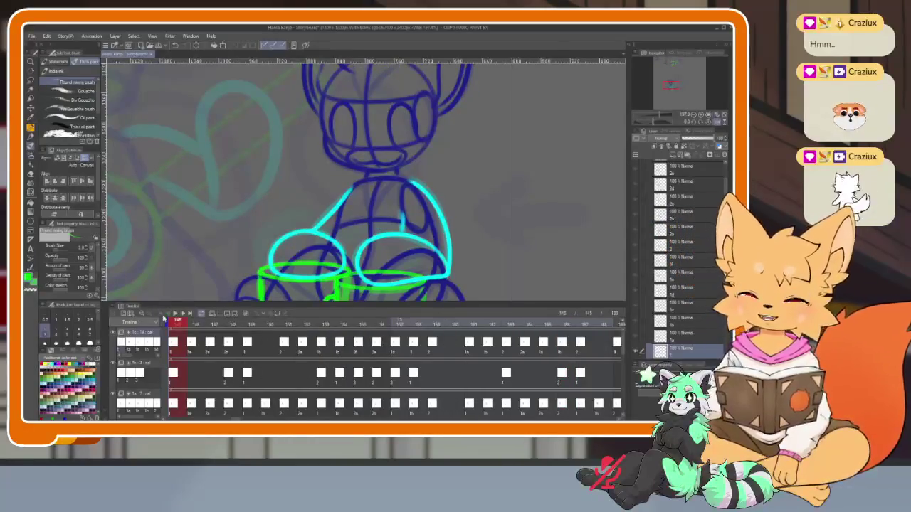
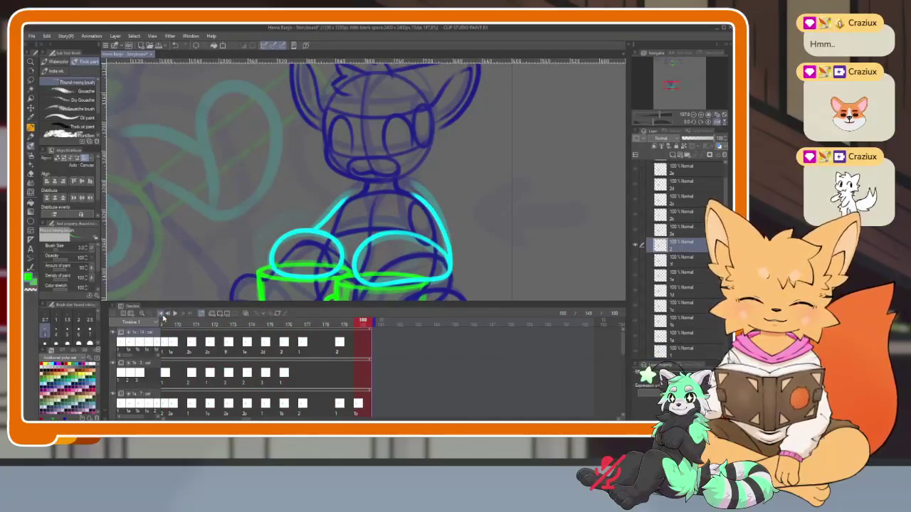
Play the seated fox-with-mugs animation with palettes hidden, then step back one frame
{"action": "key", "text": "space"}
{"action": "key", "text": "Tab"}
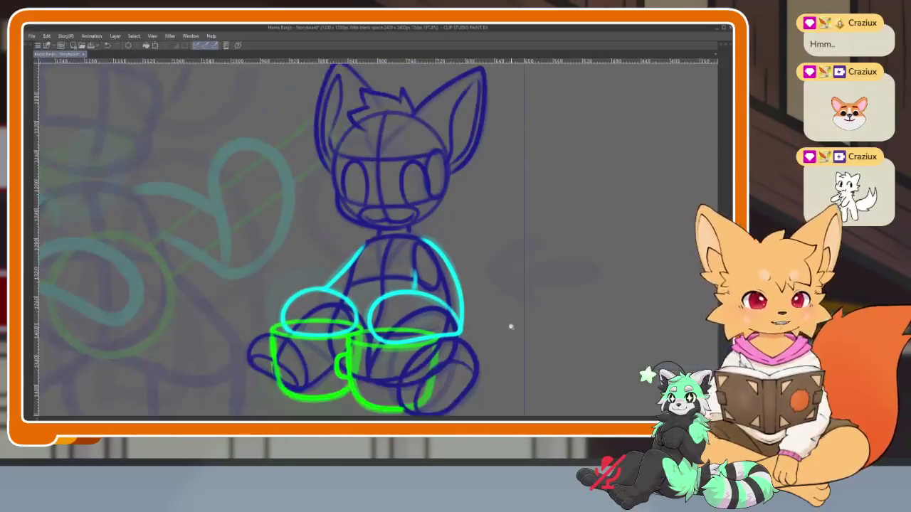
{"action": "scroll", "coordinate": [508, 313], "scroll_direction": "down", "scroll_amount": 2}
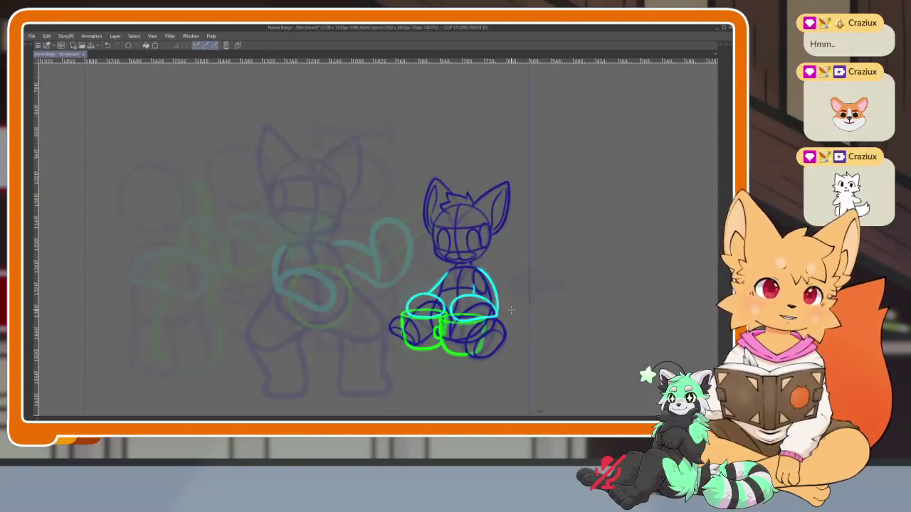
{"action": "key", "text": "Tab"}
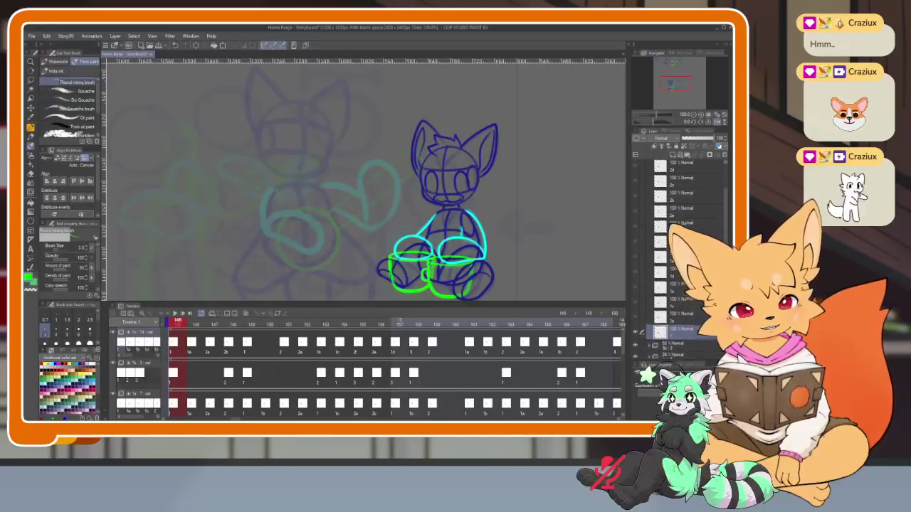
{"action": "key", "text": "space"}
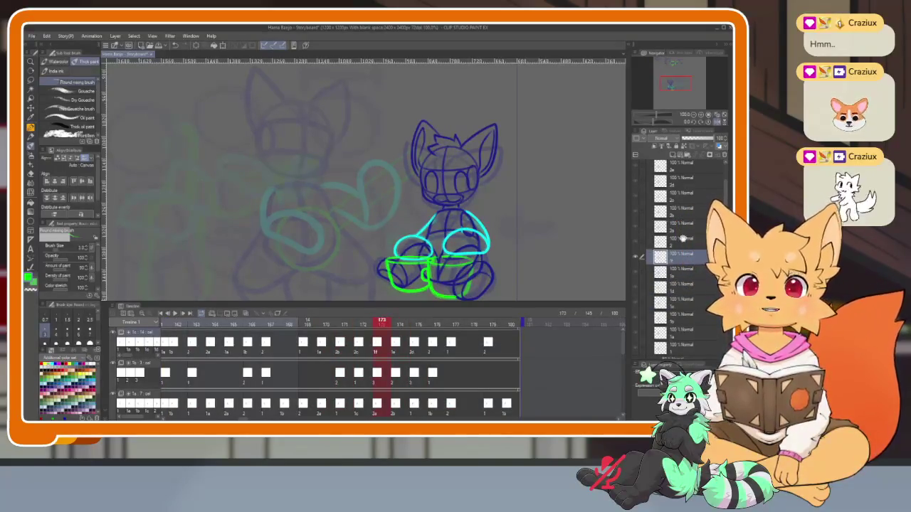
{"action": "scroll", "coordinate": [681, 238], "scroll_direction": "up", "scroll_amount": 2}
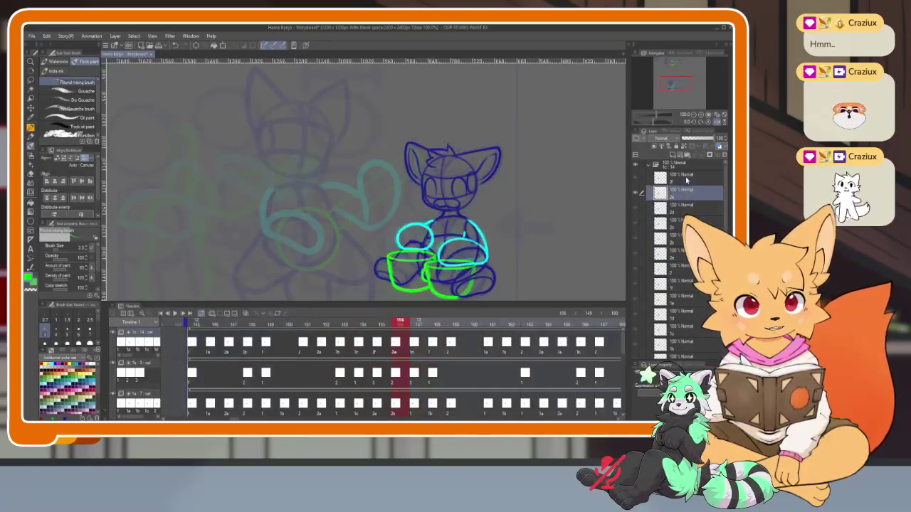
{"action": "key", "text": "ctrl+Left"}
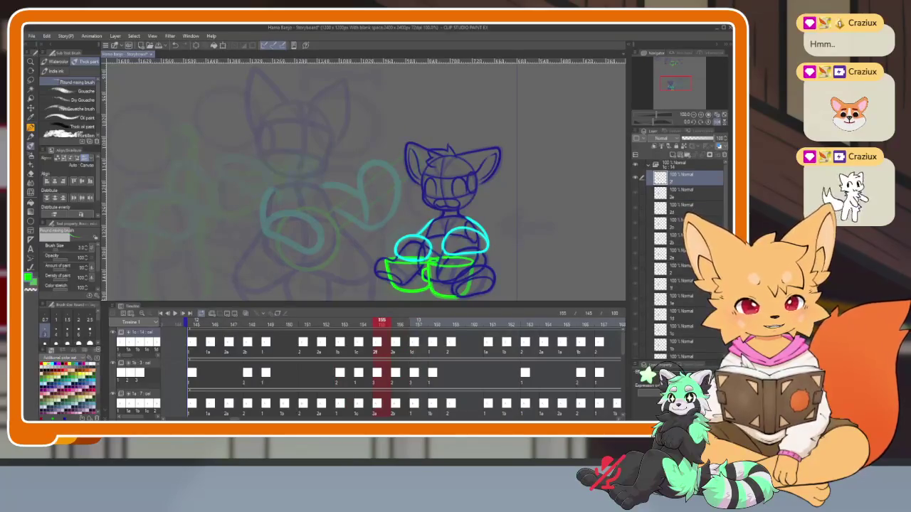
Return to frame 145 and inspect the seated fox sketch full-canvas before restoring palettes
{"action": "left_click", "coordinate": [193, 324]}
{"action": "key", "text": "Tab"}
{"action": "scroll", "coordinate": [524, 313], "scroll_direction": "up", "scroll_amount": 1}
{"action": "scroll", "coordinate": [523, 313], "scroll_direction": "up", "scroll_amount": 1}
{"action": "scroll", "coordinate": [515, 325], "scroll_direction": "up", "scroll_amount": 2}
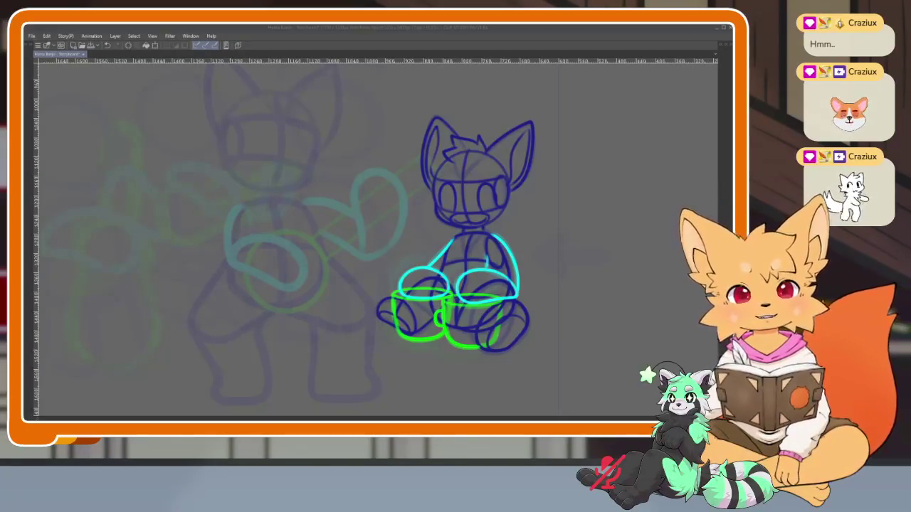
{"action": "left_click", "coordinate": [434, 39]}
{"action": "scroll", "coordinate": [490, 343], "scroll_direction": "down", "scroll_amount": 3}
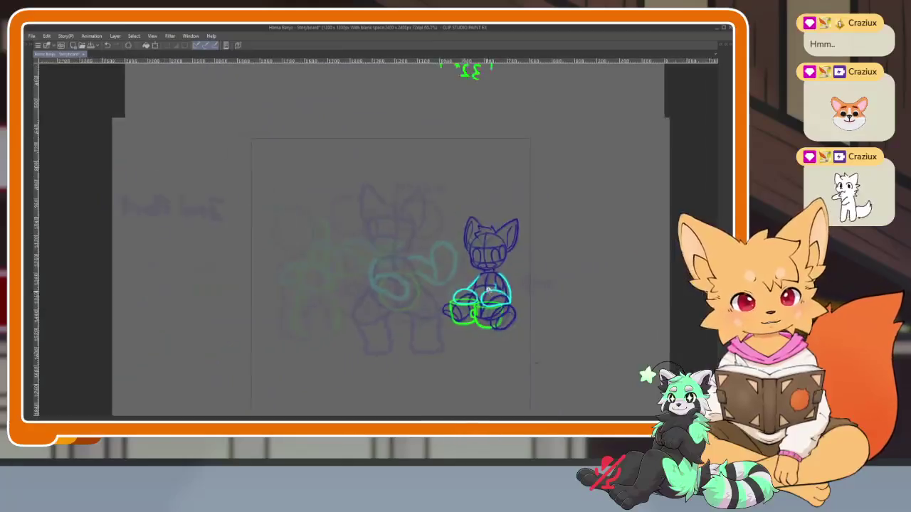
{"action": "scroll", "coordinate": [489, 344], "scroll_direction": "up", "scroll_amount": 2}
{"action": "key", "text": "Tab"}
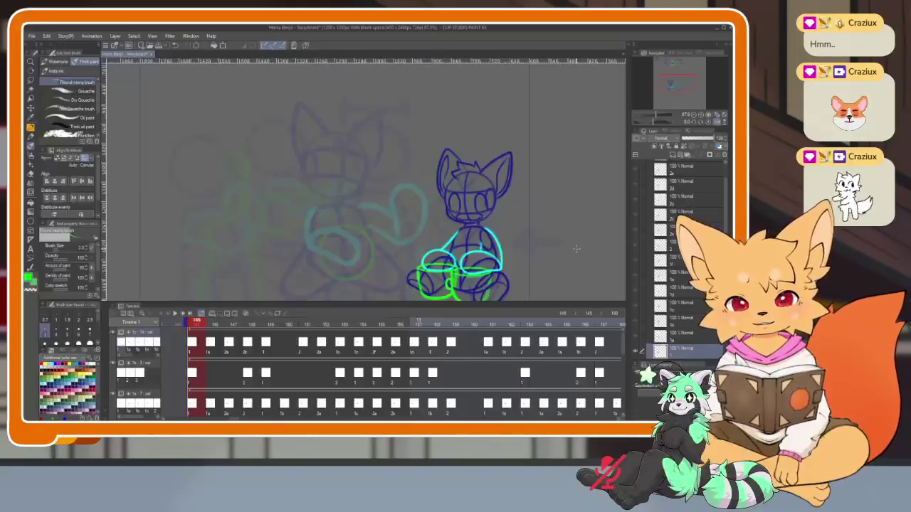
Scroll the Timeline back toward frame 1 and drag the playhead to the start
{"action": "scroll", "coordinate": [572, 258], "scroll_direction": "up", "scroll_amount": 2}
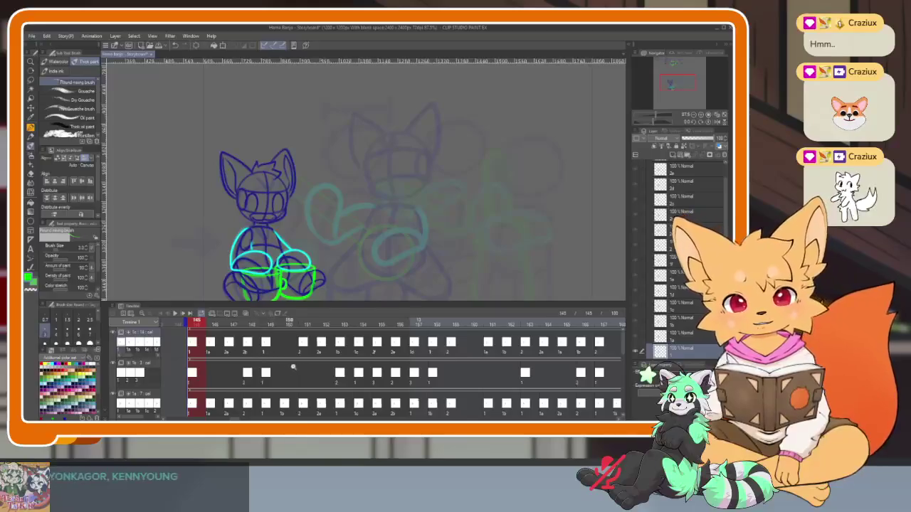
{"action": "scroll", "coordinate": [481, 360], "scroll_direction": "up", "scroll_amount": 2}
{"action": "scroll", "coordinate": [481, 360], "scroll_direction": "up", "scroll_amount": 3}
{"action": "scroll", "coordinate": [481, 359], "scroll_direction": "up", "scroll_amount": 2}
{"action": "scroll", "coordinate": [512, 376], "scroll_direction": "up", "scroll_amount": 2}
{"action": "scroll", "coordinate": [512, 376], "scroll_direction": "up", "scroll_amount": 2}
{"action": "scroll", "coordinate": [557, 375], "scroll_direction": "up", "scroll_amount": 2}
{"action": "scroll", "coordinate": [557, 375], "scroll_direction": "up", "scroll_amount": 2}
{"action": "scroll", "coordinate": [556, 374], "scroll_direction": "up", "scroll_amount": 2}
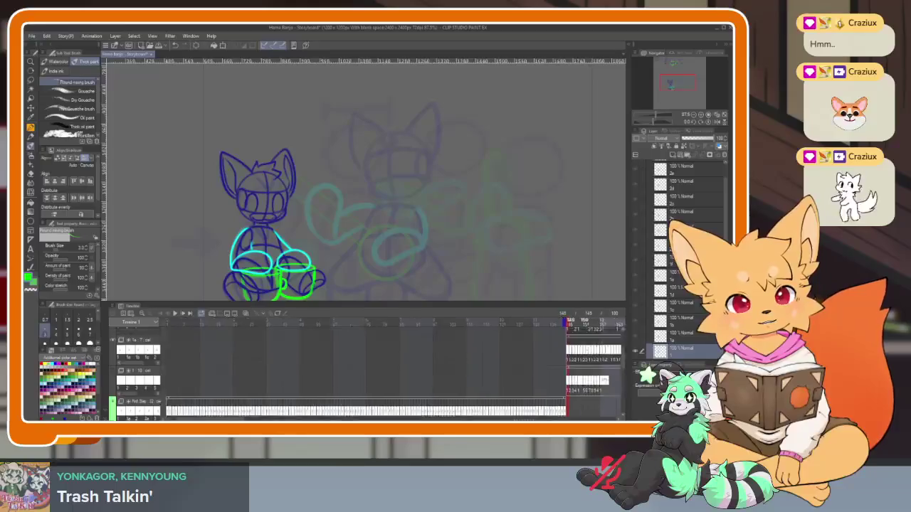
{"action": "scroll", "coordinate": [555, 372], "scroll_direction": "up", "scroll_amount": 2}
{"action": "scroll", "coordinate": [554, 371], "scroll_direction": "up", "scroll_amount": 2}
{"action": "scroll", "coordinate": [554, 371], "scroll_direction": "up", "scroll_amount": 2}
{"action": "scroll", "coordinate": [553, 371], "scroll_direction": "up", "scroll_amount": 2}
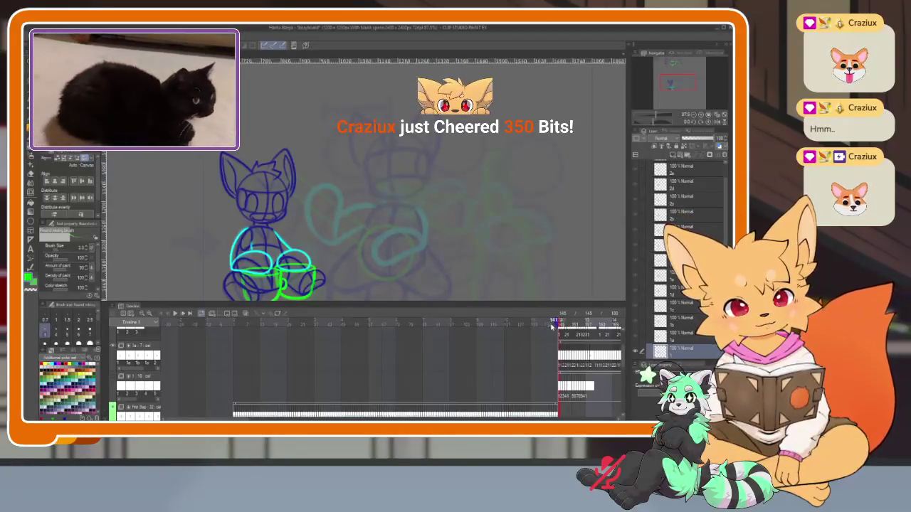
{"action": "left_click_drag", "start_coordinate": [481, 321], "coordinate": [229, 324]}
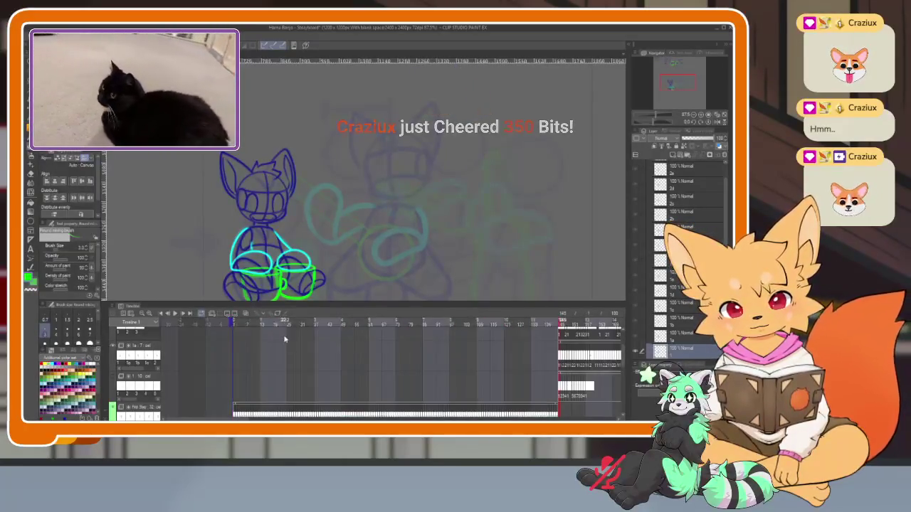
Scroll through the Timeline's track rows and frames up to the frame-145 mug cels
{"action": "scroll", "coordinate": [291, 363], "scroll_direction": "down", "scroll_amount": 2}
{"action": "scroll", "coordinate": [292, 362], "scroll_direction": "down", "scroll_amount": 1}
{"action": "scroll", "coordinate": [277, 370], "scroll_direction": "up", "scroll_amount": 2}
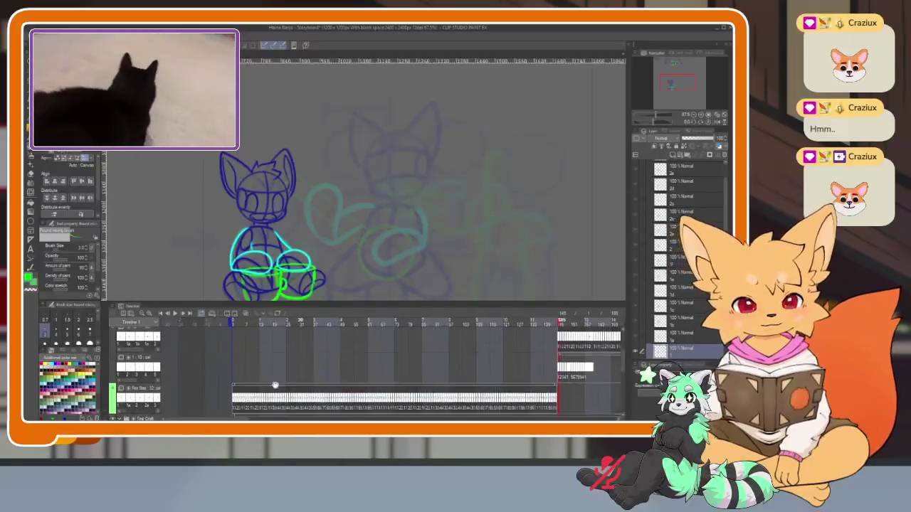
{"action": "scroll", "coordinate": [271, 377], "scroll_direction": "up", "scroll_amount": 1}
{"action": "scroll", "coordinate": [266, 380], "scroll_direction": "up", "scroll_amount": 1}
{"action": "scroll", "coordinate": [267, 381], "scroll_direction": "up", "scroll_amount": 1}
{"action": "scroll", "coordinate": [320, 382], "scroll_direction": "right", "scroll_amount": 3}
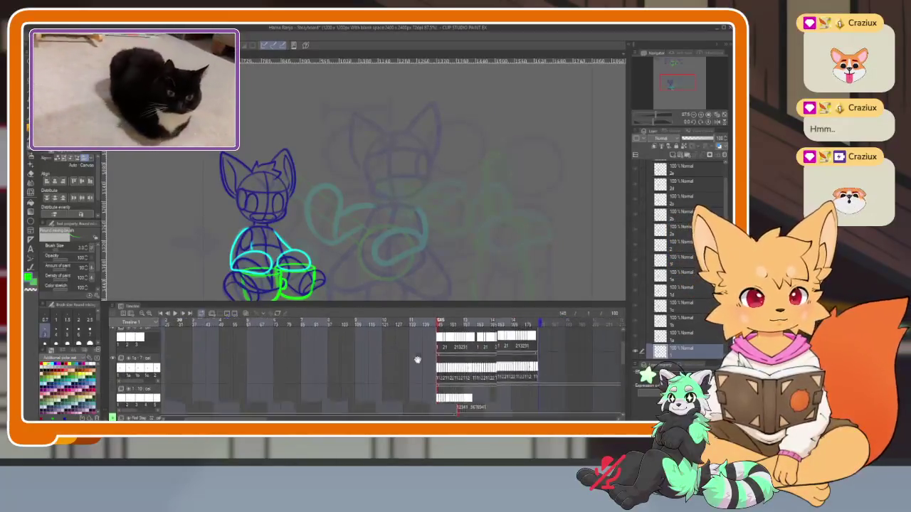
{"action": "scroll", "coordinate": [384, 382], "scroll_direction": "right", "scroll_amount": 3}
{"action": "scroll", "coordinate": [450, 383], "scroll_direction": "right", "scroll_amount": 3}
{"action": "scroll", "coordinate": [451, 383], "scroll_direction": "up", "scroll_amount": 1}
{"action": "scroll", "coordinate": [459, 381], "scroll_direction": "right", "scroll_amount": 2}
{"action": "scroll", "coordinate": [461, 375], "scroll_direction": "right", "scroll_amount": 1}
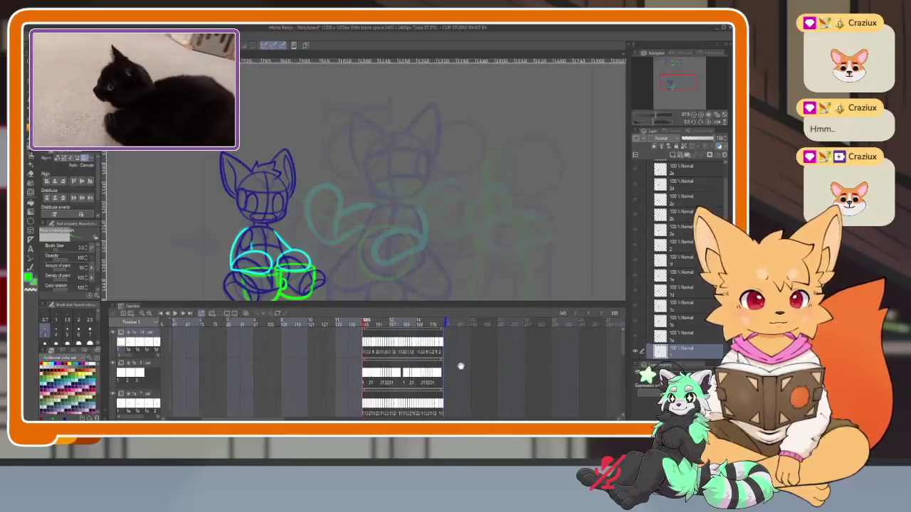
{"action": "scroll", "coordinate": [466, 356], "scroll_direction": "right", "scroll_amount": 1}
{"action": "scroll", "coordinate": [730, 179], "scroll_direction": "up", "scroll_amount": 2}
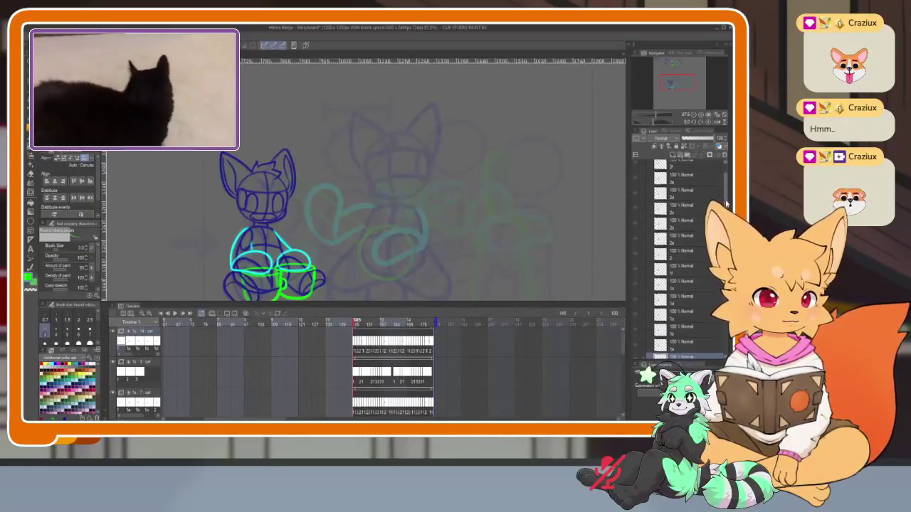
Collapse the layer folder, select and toggle the two animation folders, then set the playhead to frame 1
{"action": "left_click", "coordinate": [651, 167]}
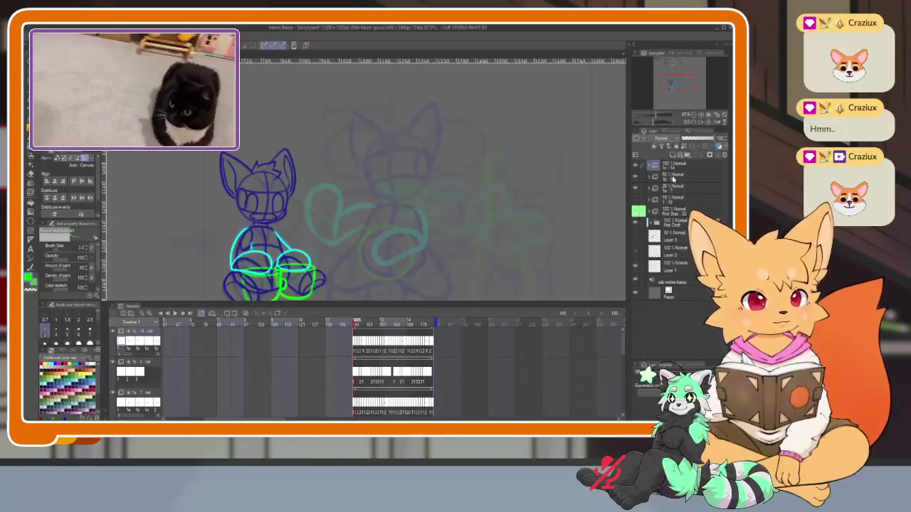
{"action": "left_click", "coordinate": [672, 175]}
{"action": "left_click", "coordinate": [724, 155]}
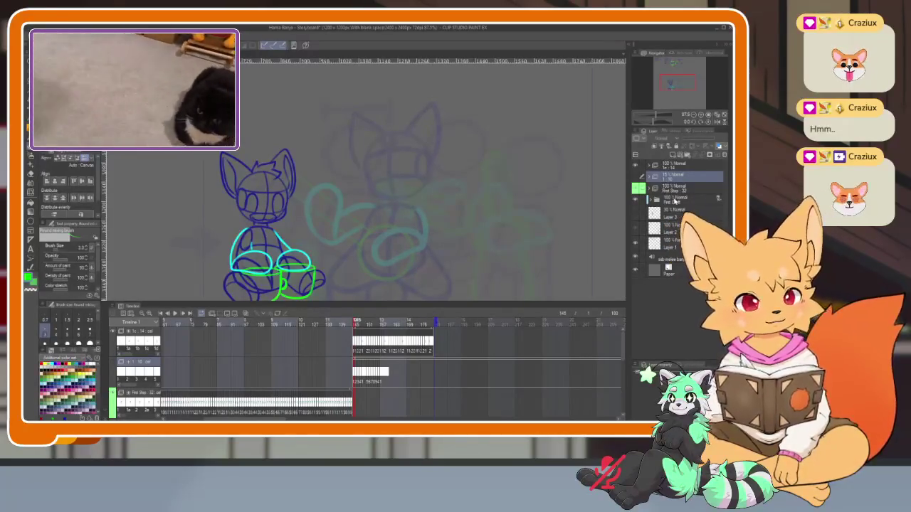
{"action": "left_click", "coordinate": [725, 156]}
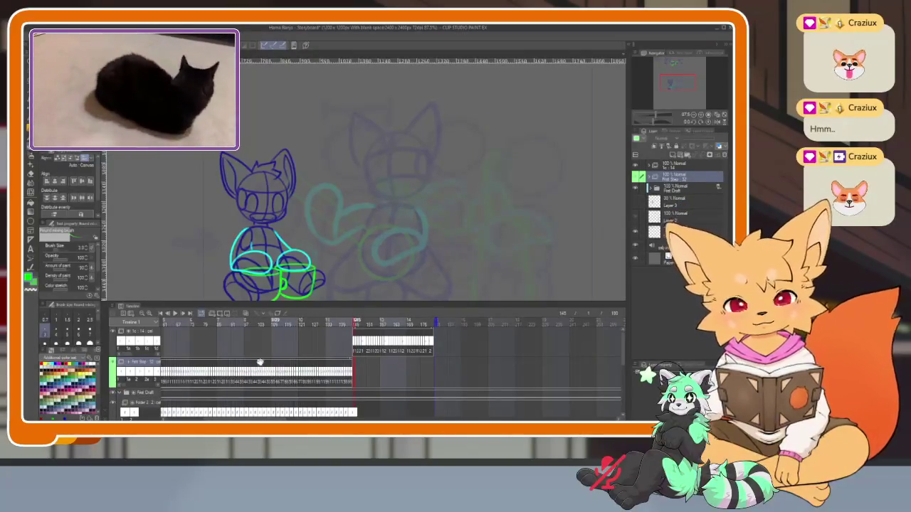
{"action": "scroll", "coordinate": [260, 362], "scroll_direction": "left", "scroll_amount": 5}
{"action": "scroll", "coordinate": [428, 367], "scroll_direction": "left", "scroll_amount": 3}
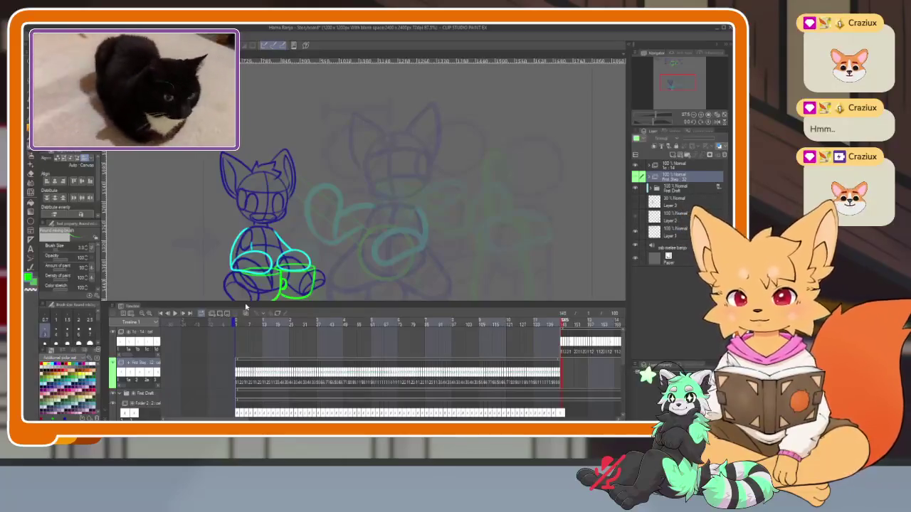
{"action": "left_click", "coordinate": [242, 322]}
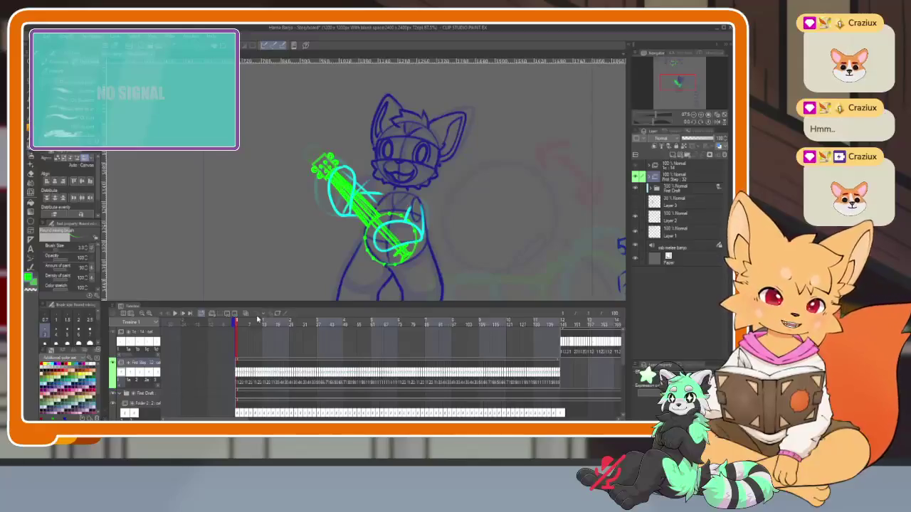
Play the banjo-playing fox animation from frame 1 in a full-canvas view, then restore the palettes
{"action": "key", "text": "Tab"}
{"action": "scroll", "coordinate": [467, 326], "scroll_direction": "down", "scroll_amount": 3}
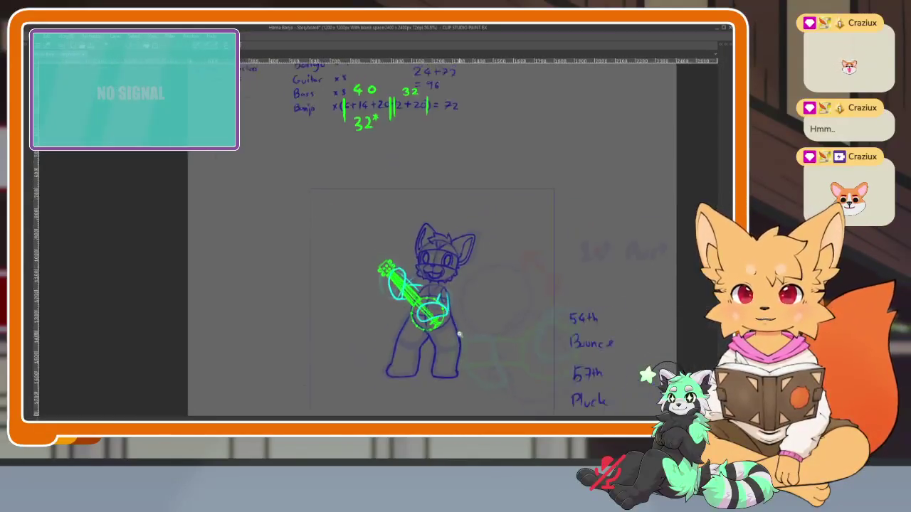
{"action": "scroll", "coordinate": [443, 327], "scroll_direction": "up", "scroll_amount": 4}
{"action": "scroll", "coordinate": [467, 329], "scroll_direction": "down", "scroll_amount": 1}
{"action": "scroll", "coordinate": [469, 329], "scroll_direction": "down", "scroll_amount": 2}
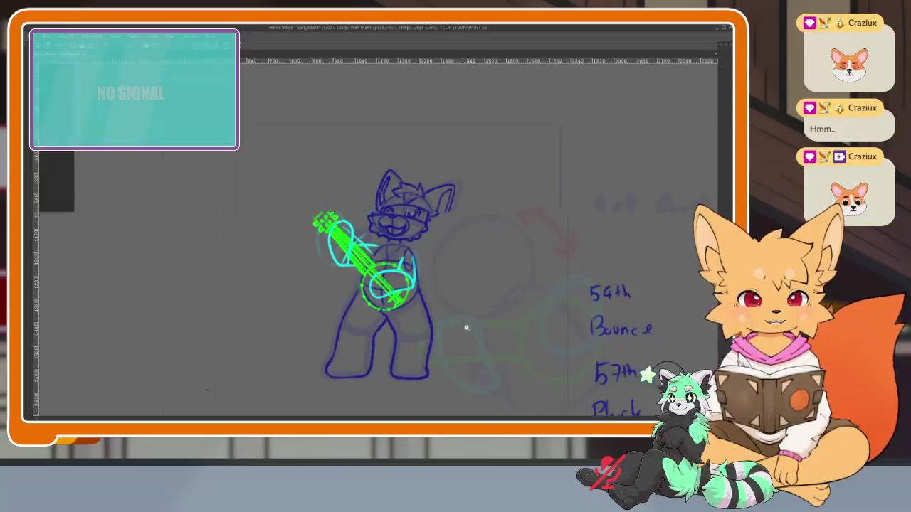
{"action": "scroll", "coordinate": [473, 331], "scroll_direction": "up", "scroll_amount": 3}
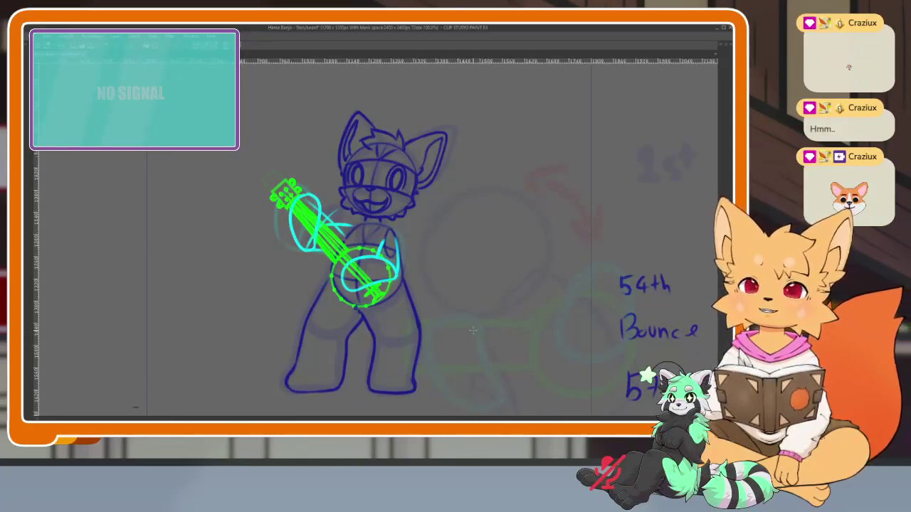
{"action": "scroll", "coordinate": [499, 318], "scroll_direction": "down", "scroll_amount": 2}
{"action": "scroll", "coordinate": [508, 314], "scroll_direction": "up", "scroll_amount": 3}
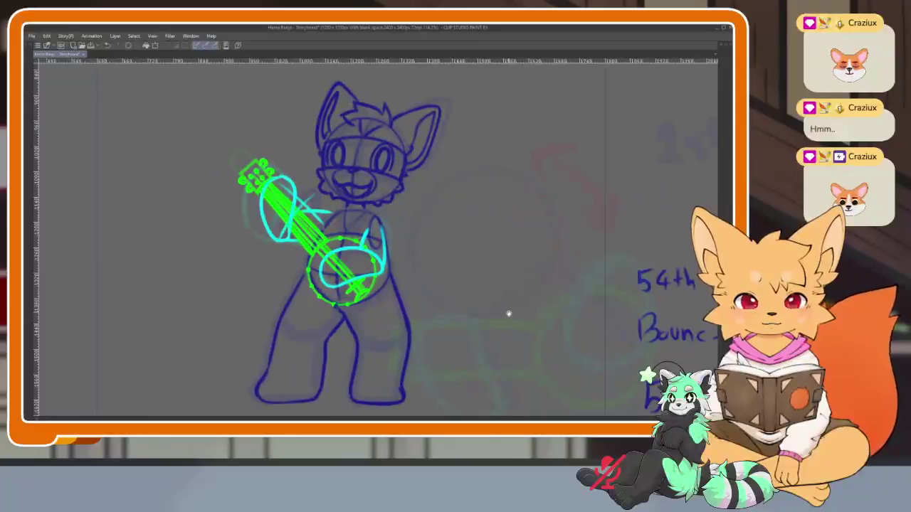
{"action": "scroll", "coordinate": [508, 314], "scroll_direction": "down", "scroll_amount": 1}
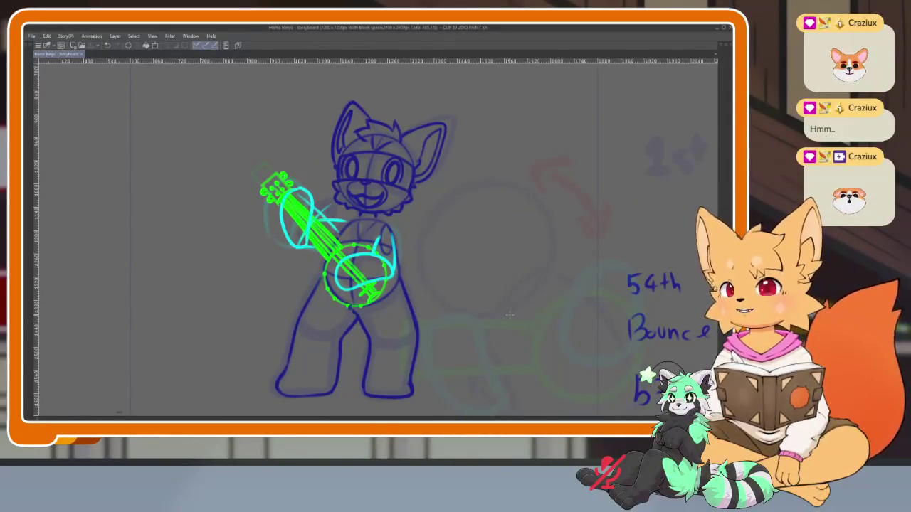
{"action": "key", "text": "ctrl+Return"}
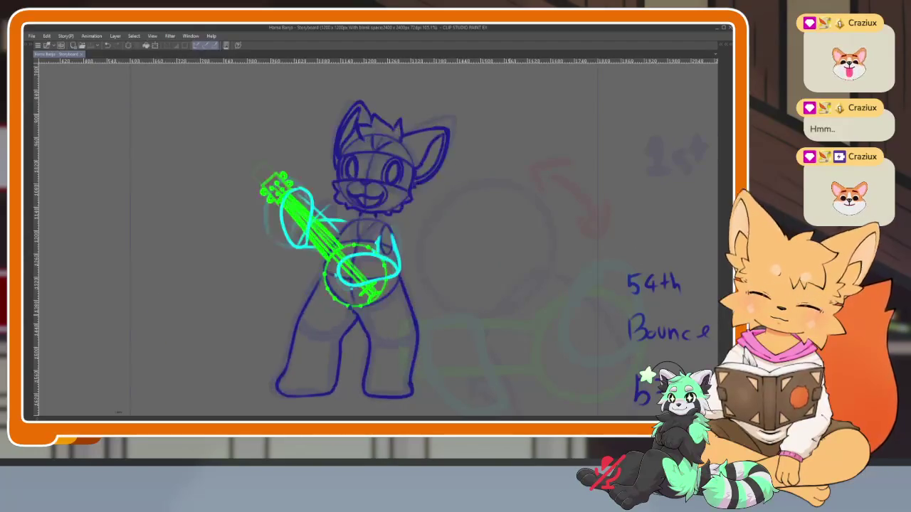
{"action": "key", "text": "Tab"}
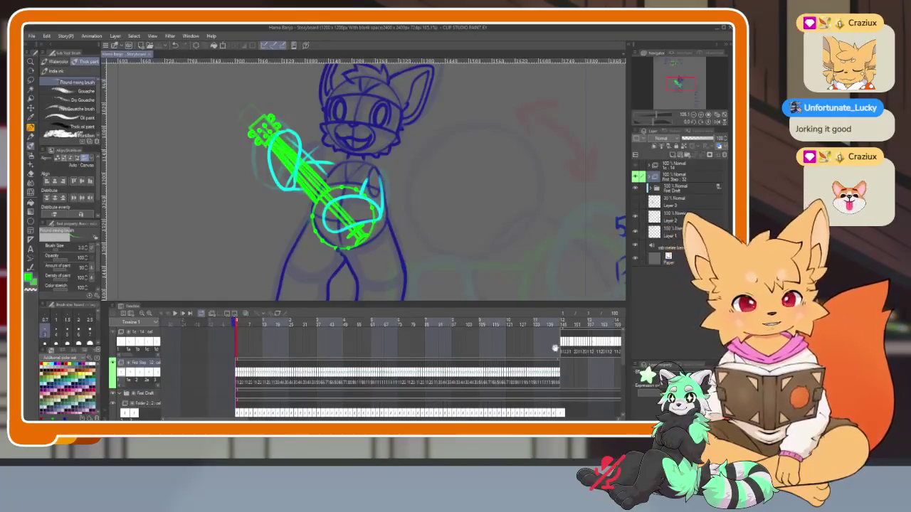
Scroll and zoom the Timeline to show frames 127–181 around the mug cels
{"action": "scroll", "coordinate": [516, 370], "scroll_direction": "right", "scroll_amount": 3}
{"action": "scroll", "coordinate": [516, 370], "scroll_direction": "right", "scroll_amount": 3}
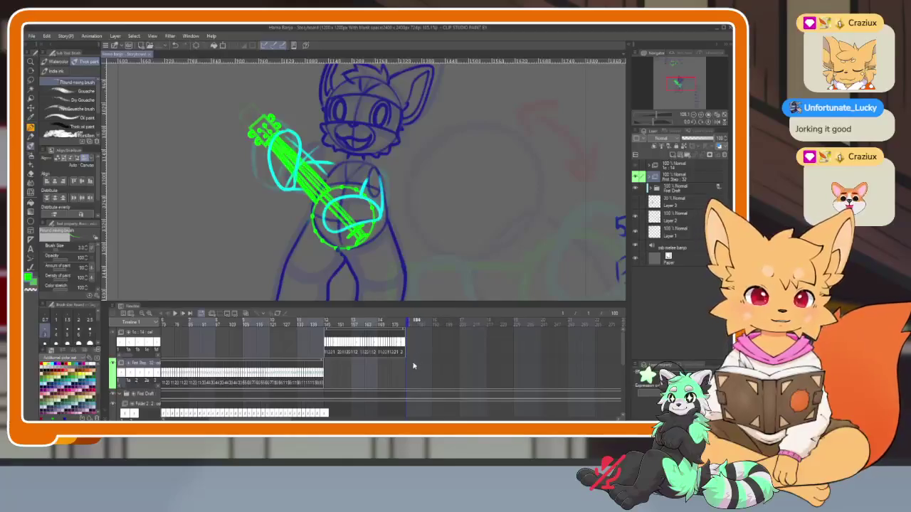
{"action": "scroll", "coordinate": [455, 368], "scroll_direction": "up", "scroll_amount": 5}
{"action": "scroll", "coordinate": [494, 371], "scroll_direction": "down", "scroll_amount": 1}
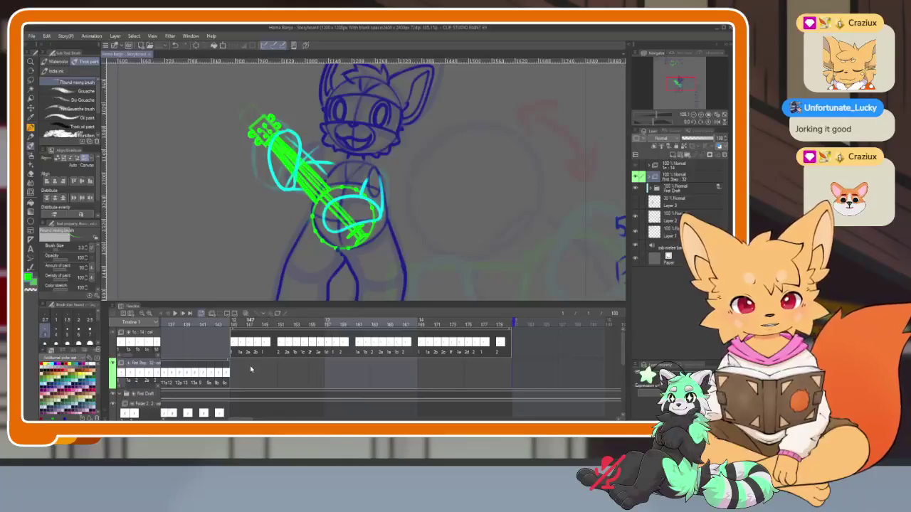